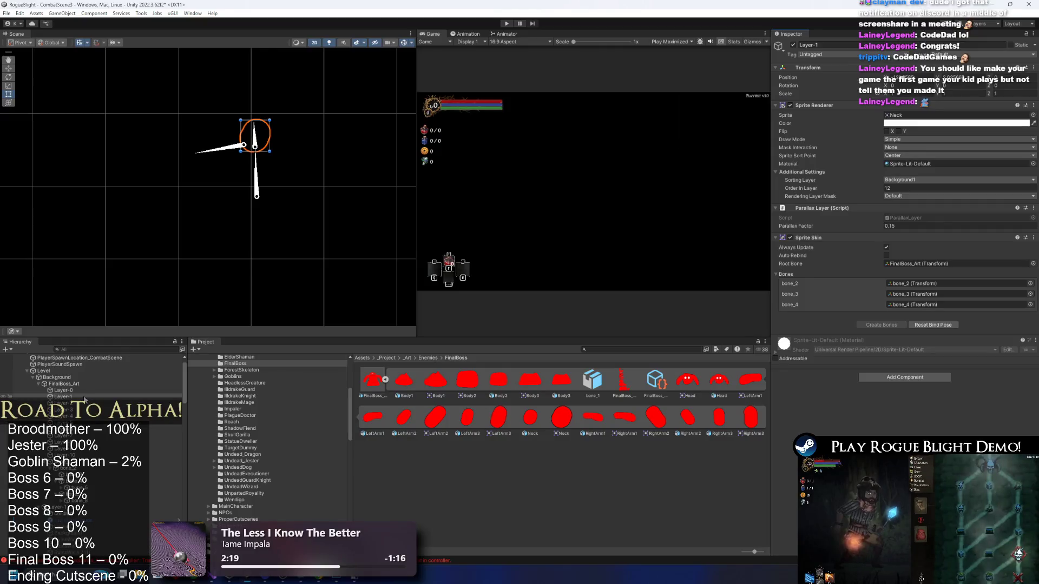
Bind bone_2, bone_4 and bone_3 to Body1, and bone_9 and bone_8 to RightArm3.
click(65, 403)
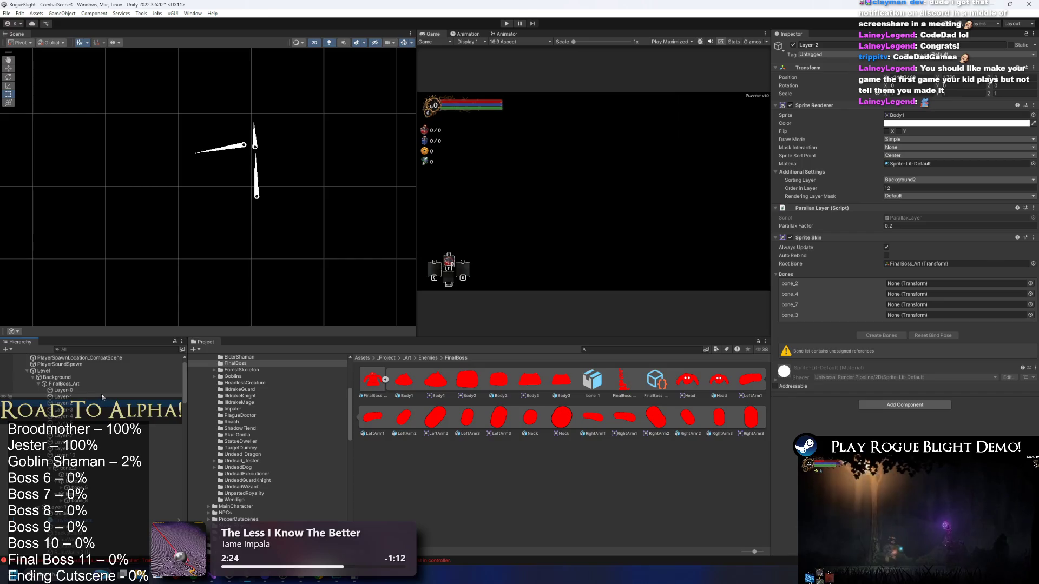
drag(71, 469, 887, 280)
mouse_move(93, 480)
mouse_down()
mouse_move(216, 465)
mouse_move(920, 314)
mouse_move(923, 297)
mouse_move(920, 305)
mouse_up()
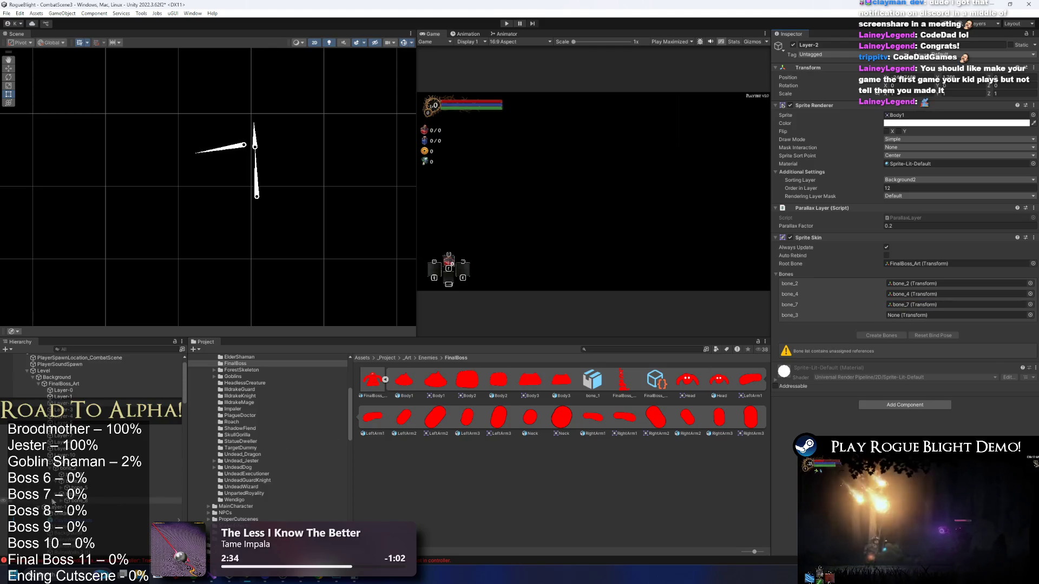
mouse_move(108, 474)
mouse_down()
mouse_move(351, 404)
mouse_move(913, 320)
mouse_up()
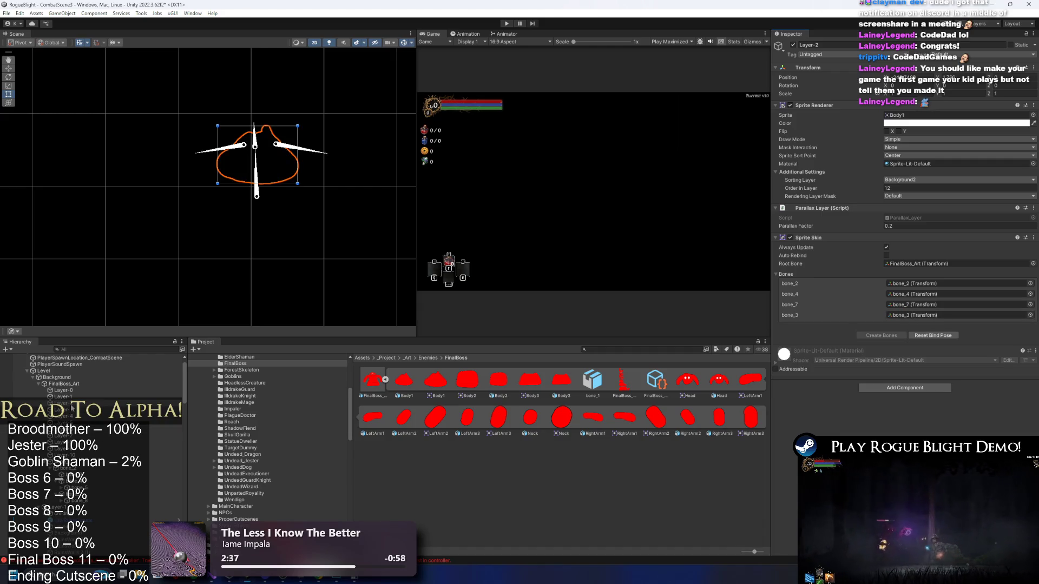
click(72, 410)
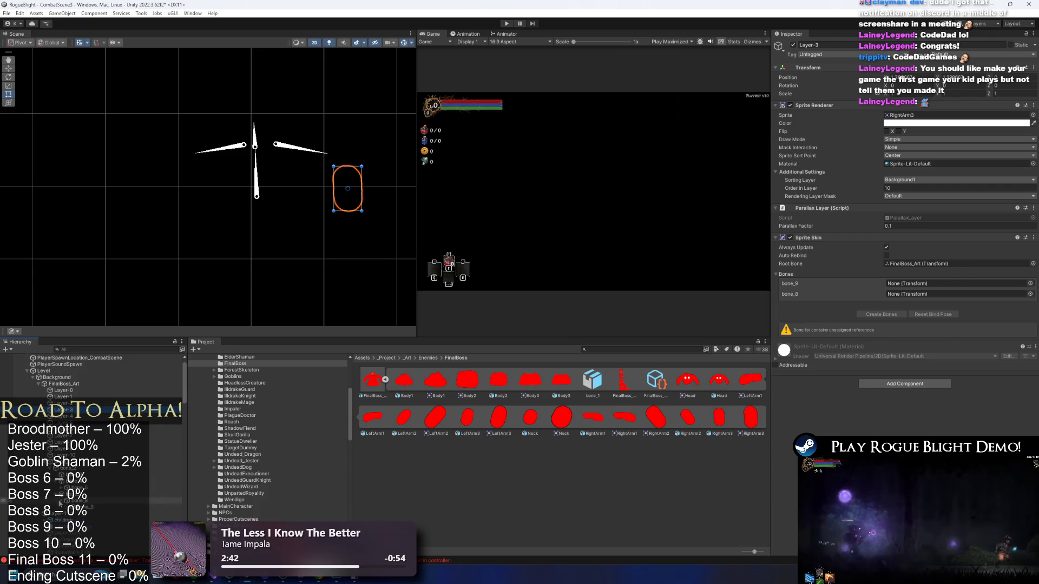
mouse_move(61, 505)
mouse_down()
mouse_move(303, 487)
mouse_move(914, 295)
mouse_move(915, 284)
mouse_up()
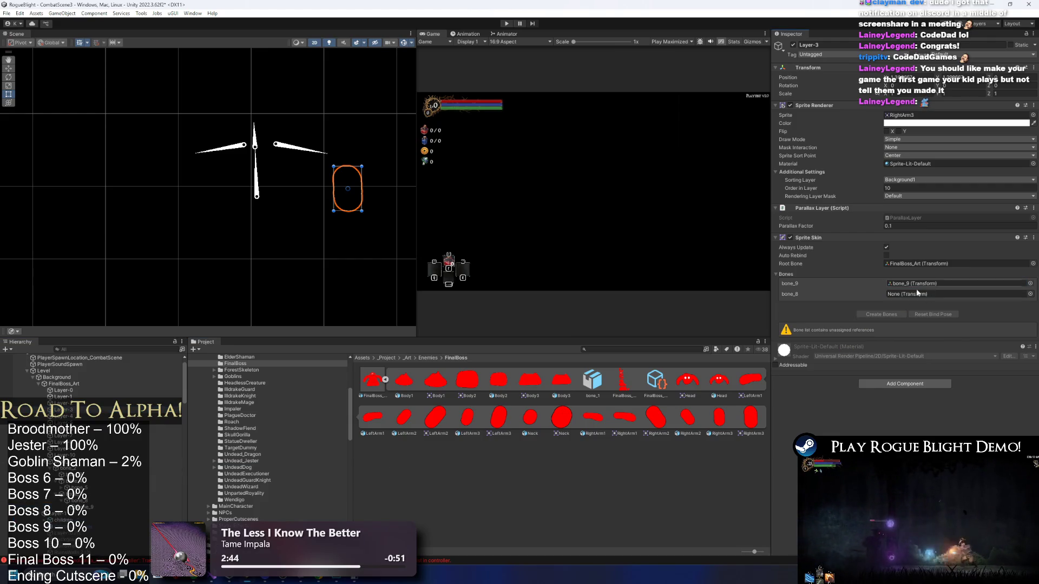
mouse_move(92, 501)
mouse_down()
mouse_move(868, 292)
mouse_move(914, 294)
mouse_up()
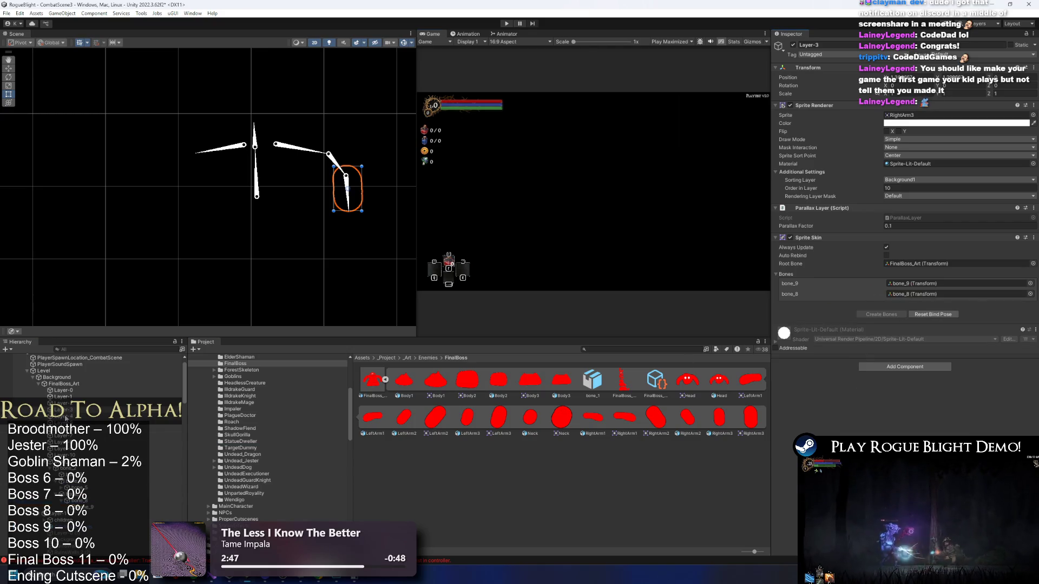
Bind bone_9 and bone_7 to RightArm2, then bone_8 to RightArm1.
click(65, 417)
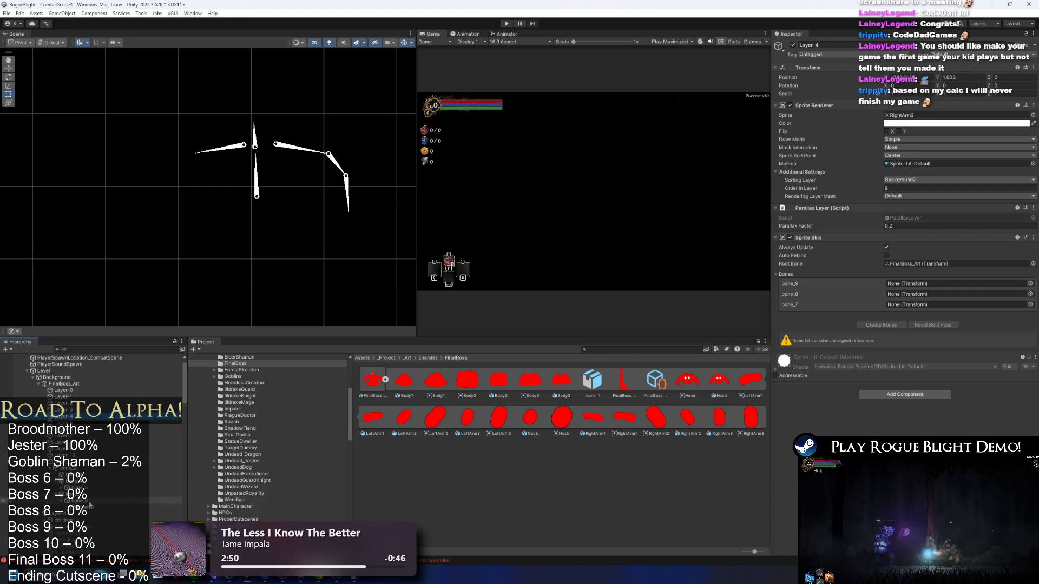
drag(86, 503, 620, 389)
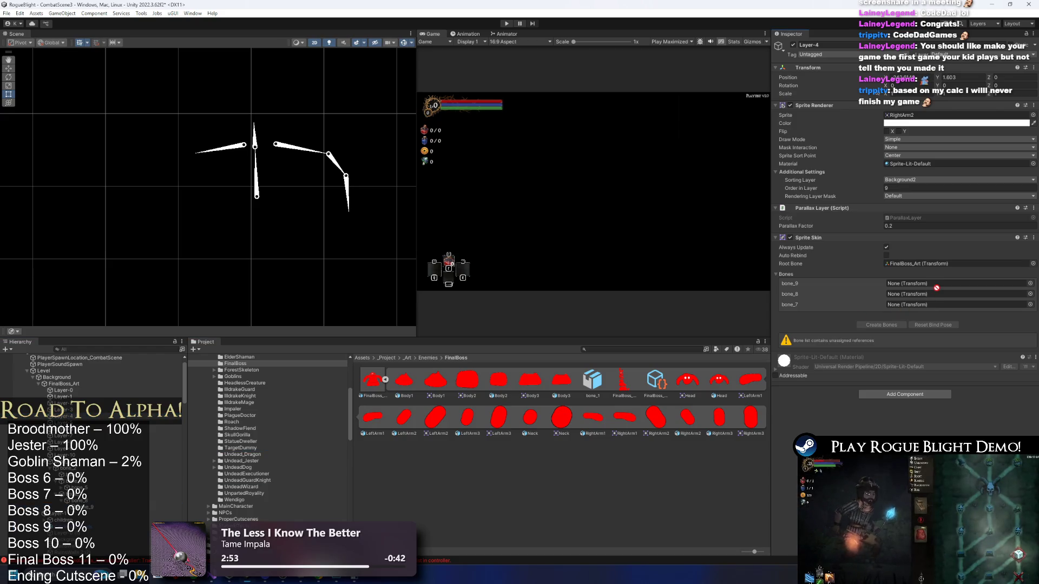
drag(937, 288, 932, 284)
mouse_move(200, 455)
mouse_down()
mouse_move(595, 379)
mouse_move(905, 309)
mouse_move(921, 294)
mouse_up()
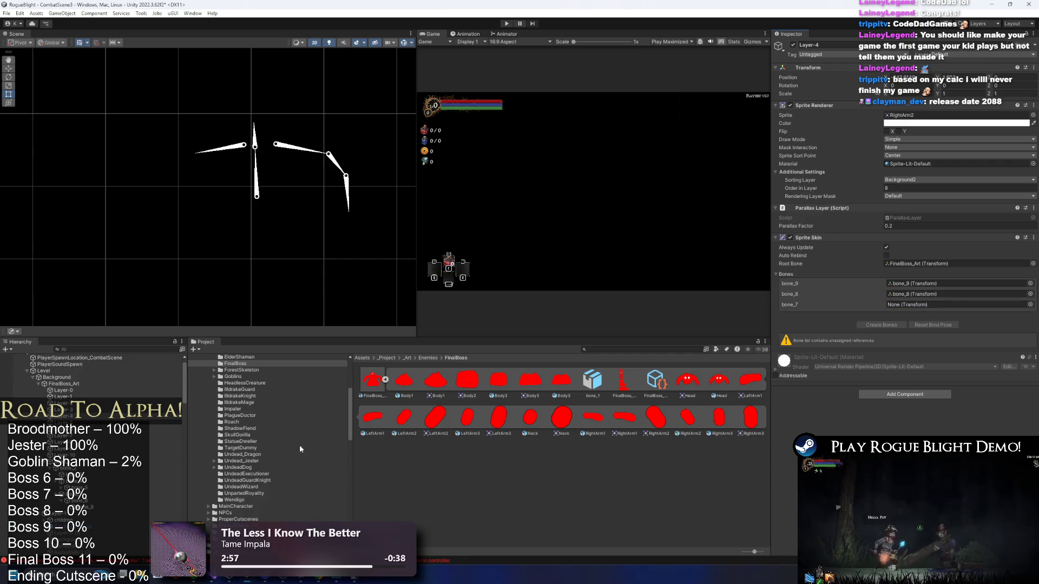
drag(83, 502, 933, 305)
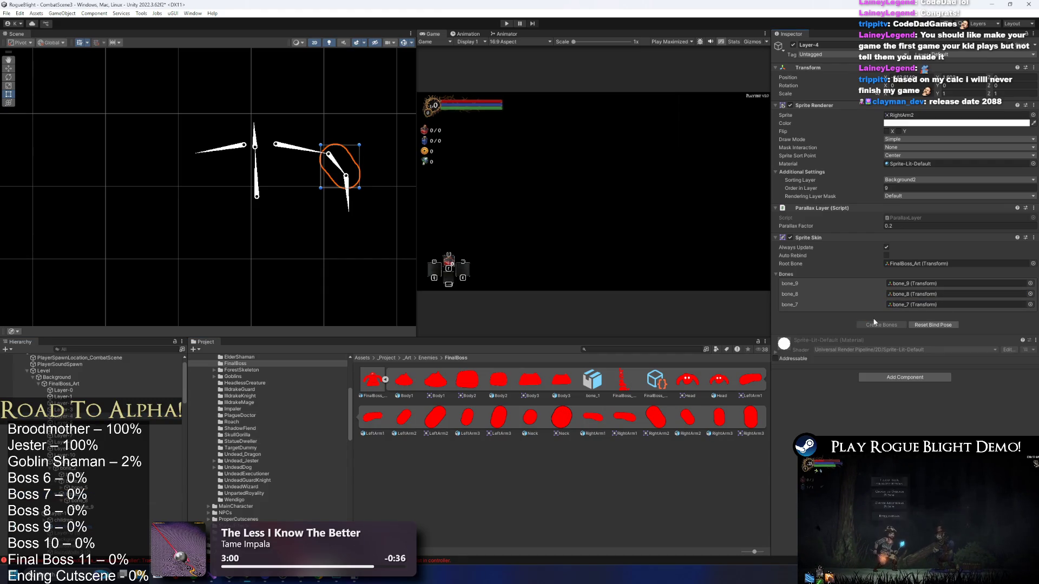
click(147, 423)
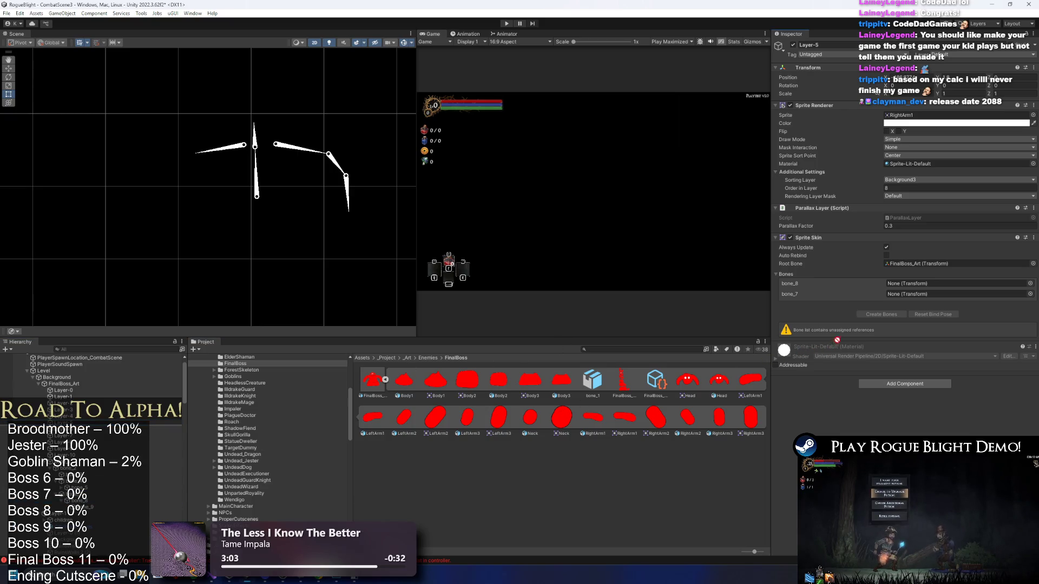
drag(865, 323, 923, 284)
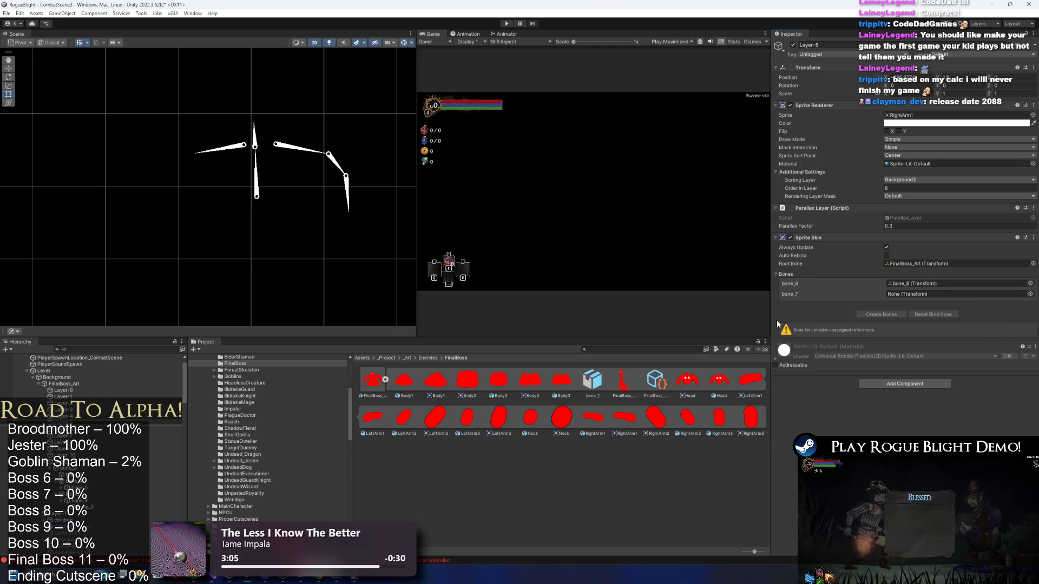
Bind bone_7 to RightArm1, and bone_6 and bone_5 to LeftArm3.
drag(82, 494, 931, 294)
key(Down)
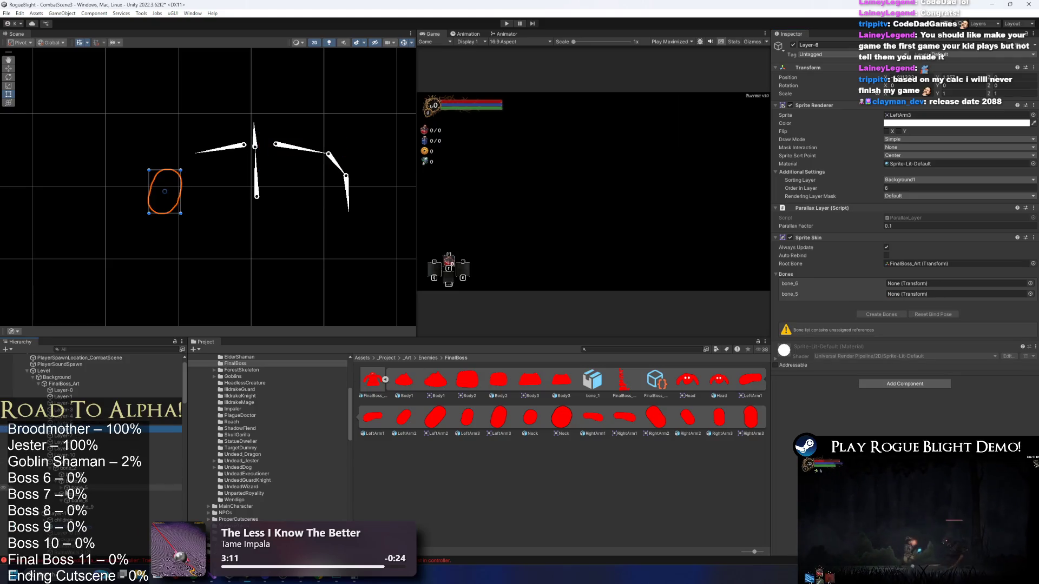
mouse_move(81, 494)
mouse_down()
mouse_move(203, 475)
mouse_move(942, 285)
mouse_up()
mouse_move(89, 487)
mouse_down()
mouse_move(919, 306)
mouse_move(920, 295)
mouse_up()
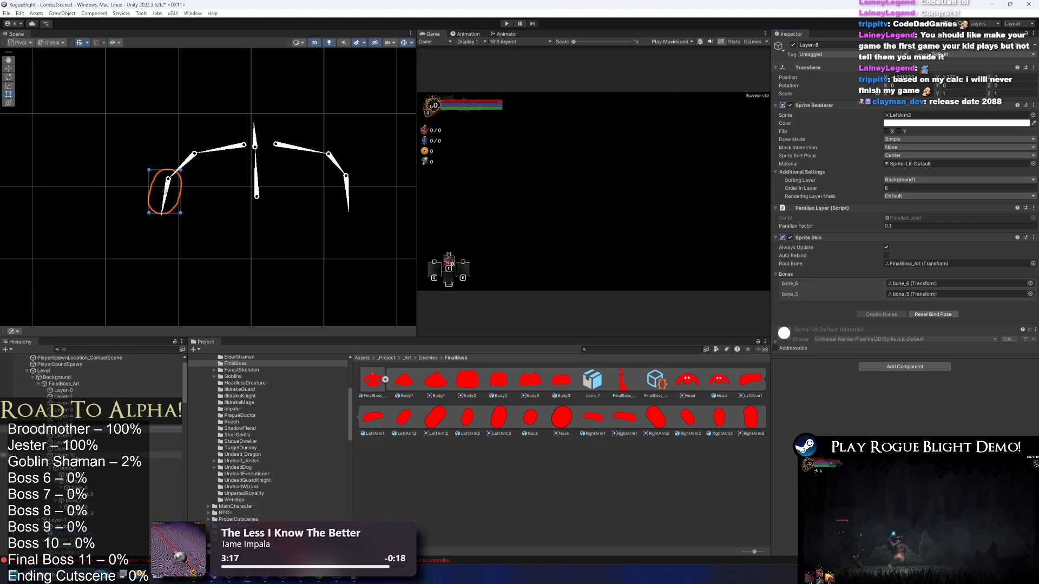
Bind bone_6, bone_5 and bone_4 to the LeftArm2 sprite.
click(82, 436)
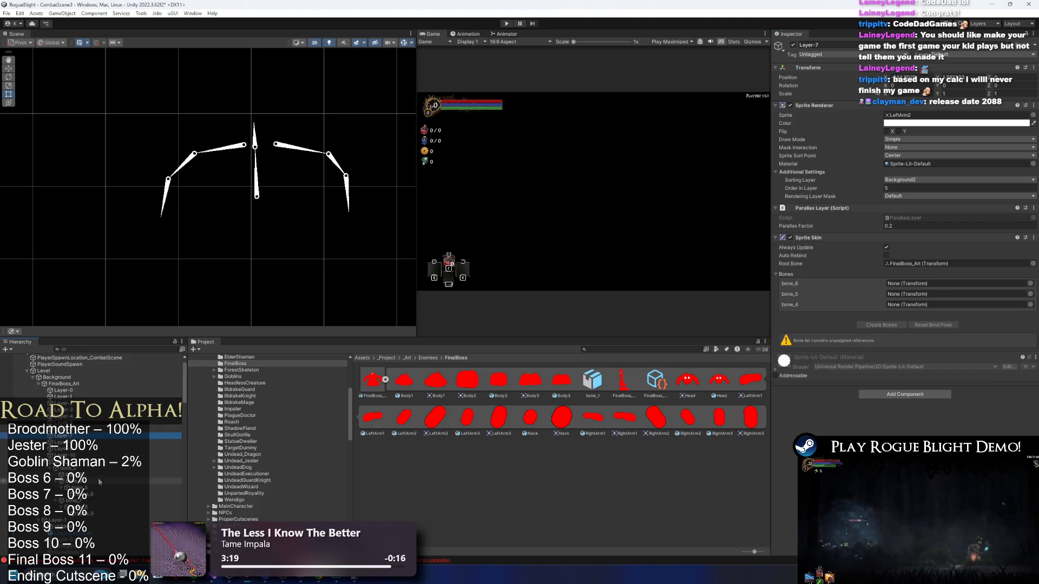
mouse_move(91, 495)
mouse_down()
mouse_move(541, 352)
mouse_move(931, 285)
mouse_up()
mouse_move(89, 489)
mouse_down()
mouse_move(487, 378)
mouse_move(931, 295)
mouse_up()
mouse_move(89, 476)
mouse_down()
mouse_move(433, 433)
mouse_move(819, 405)
mouse_up()
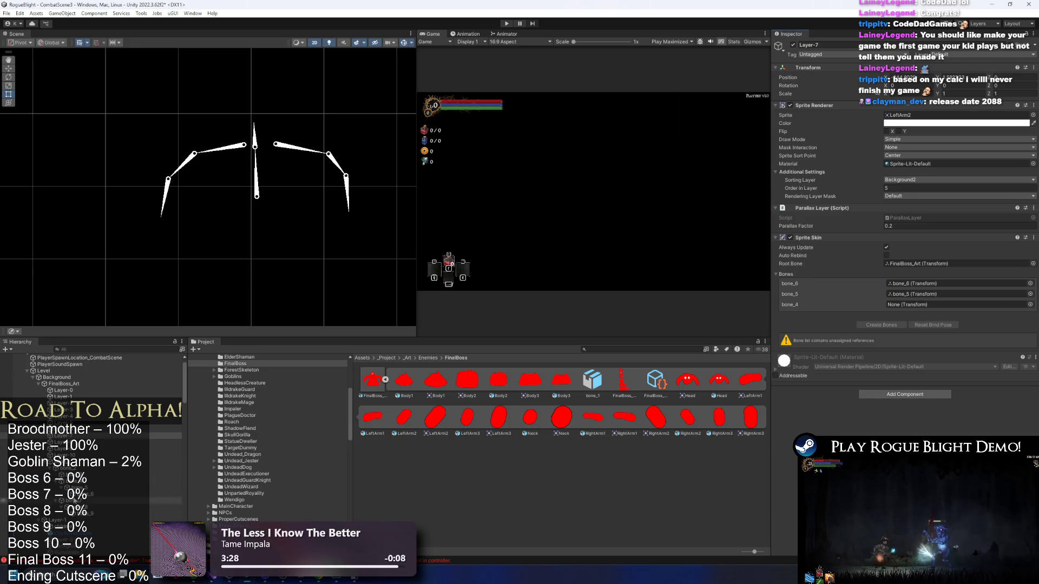
drag(89, 482, 930, 305)
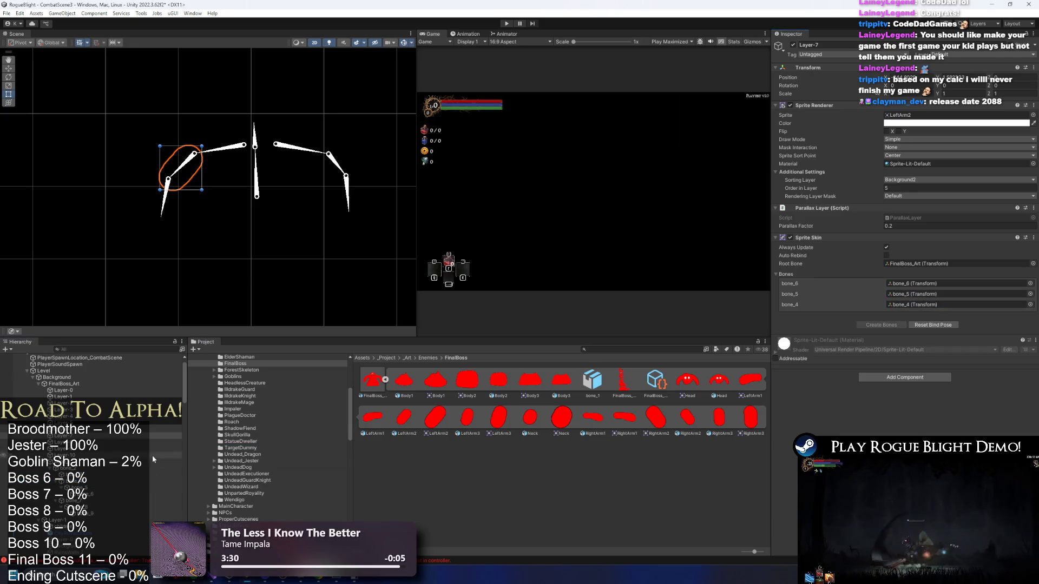
Bind bone_5 and bone_4 to the LeftArm1 sprite.
click(92, 442)
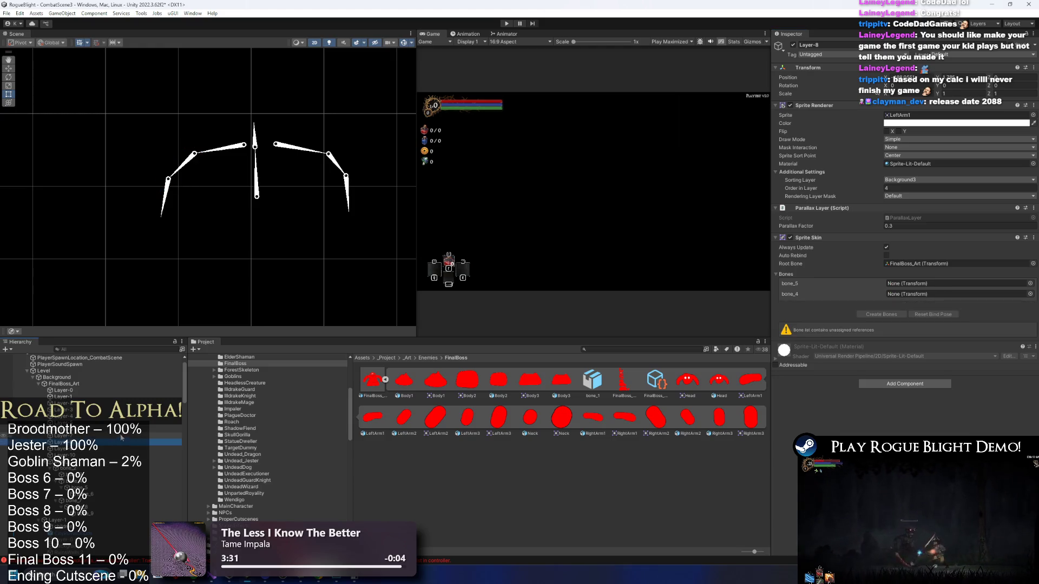
drag(89, 487, 947, 283)
mouse_move(107, 496)
mouse_down()
mouse_move(541, 352)
mouse_move(947, 294)
mouse_up()
Bind bone_1 and bone_2 to Body2, then bone_1 to Body3.
click(105, 449)
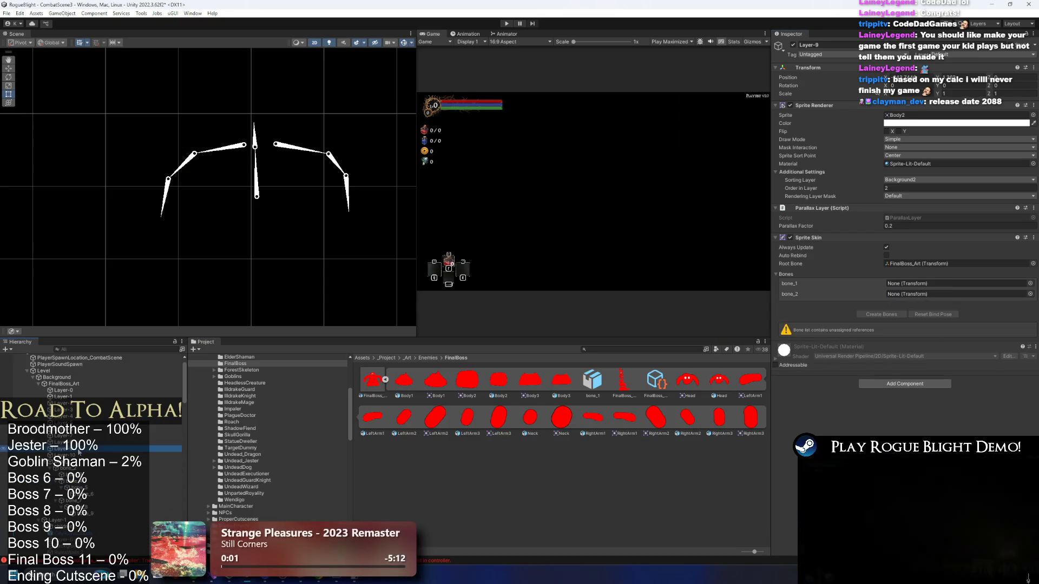
drag(100, 476, 929, 283)
mouse_move(103, 469)
mouse_down()
mouse_move(162, 467)
mouse_move(292, 422)
mouse_move(834, 348)
mouse_up()
drag(939, 297, 938, 297)
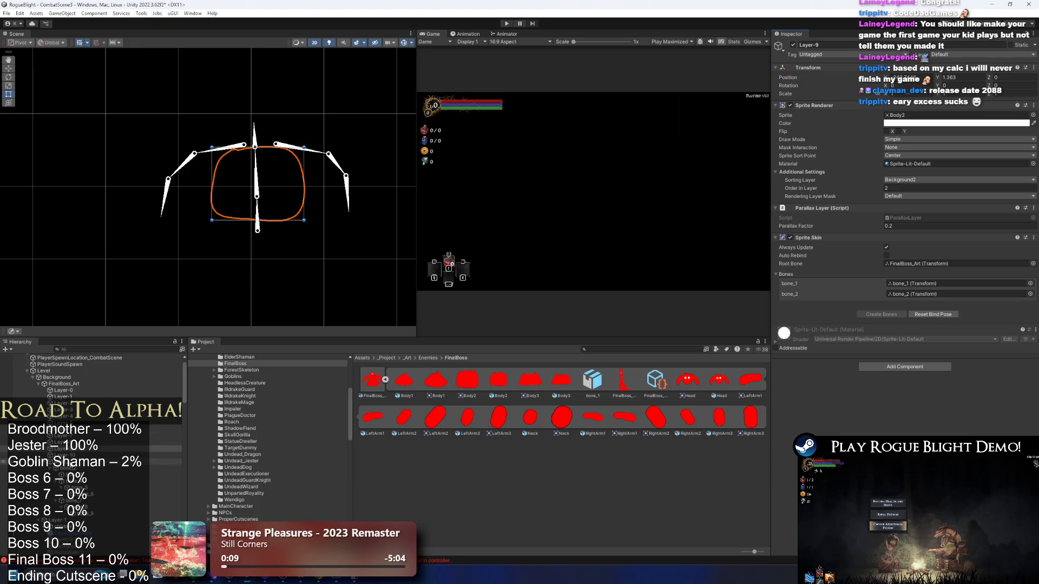
click(65, 455)
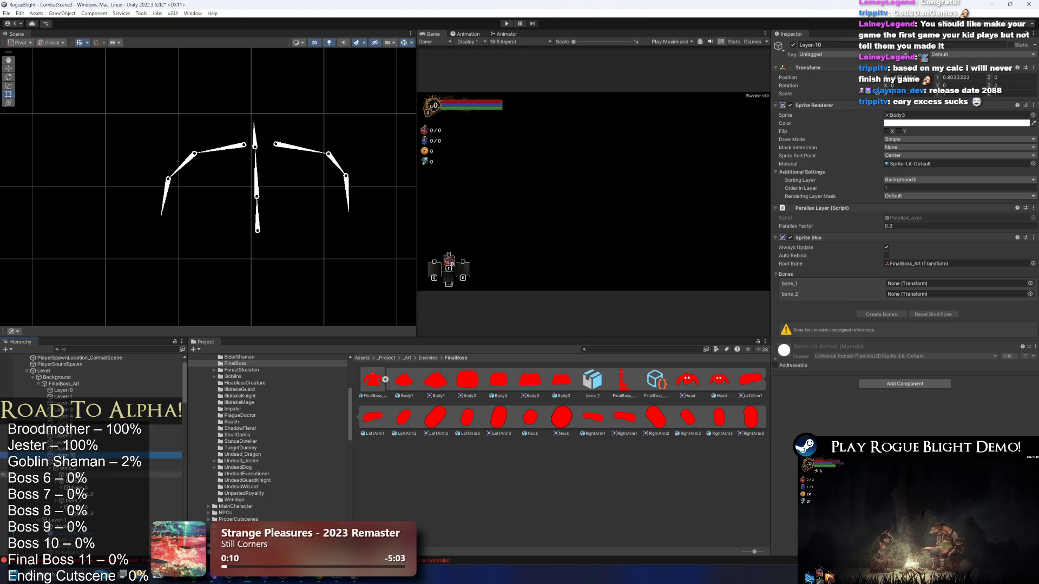
mouse_move(845, 320)
mouse_down()
mouse_move(929, 295)
mouse_move(929, 284)
mouse_move(963, 294)
mouse_up()
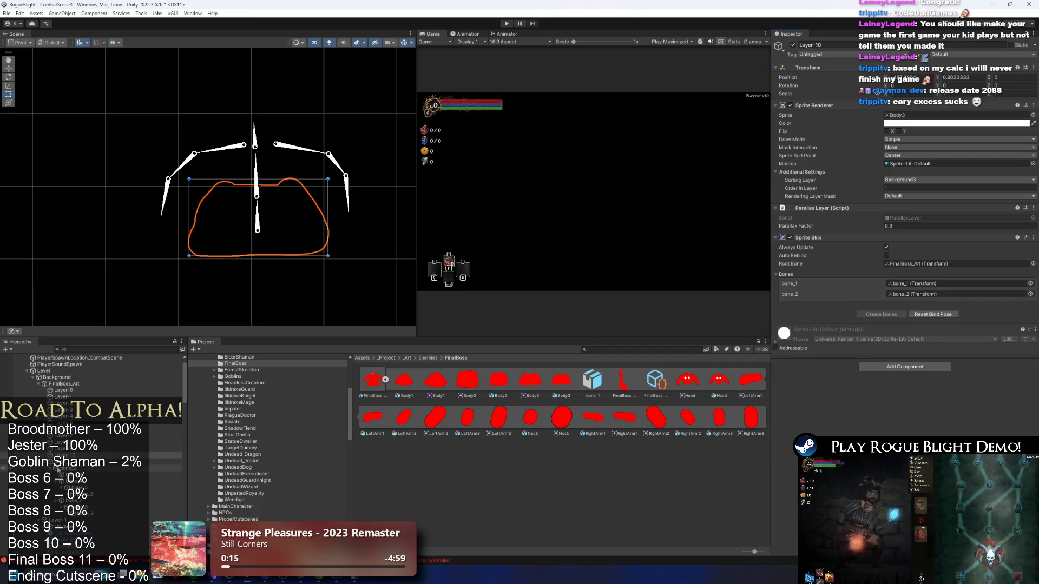
click(175, 462)
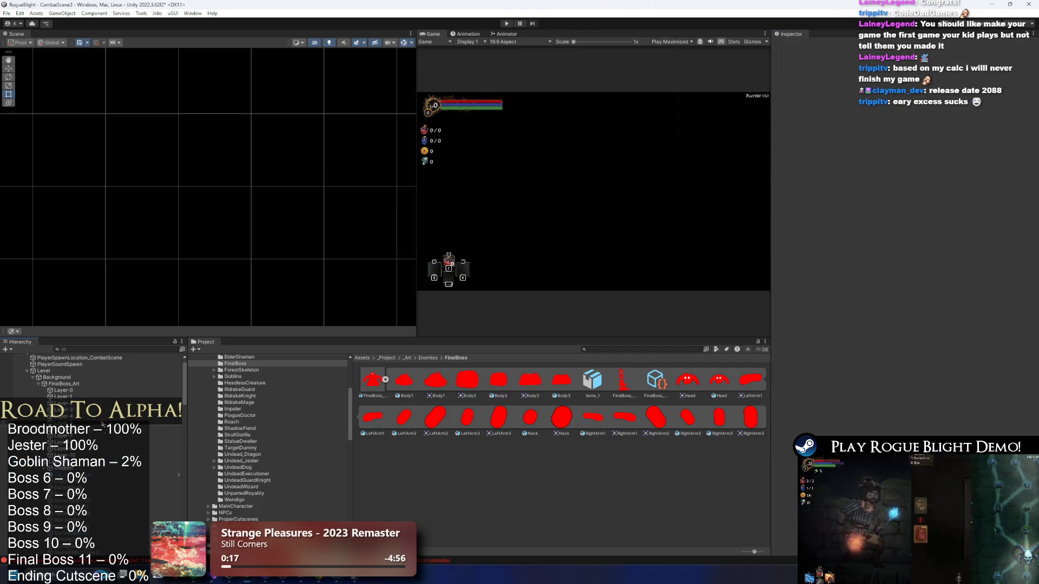
click(89, 389)
click(91, 383)
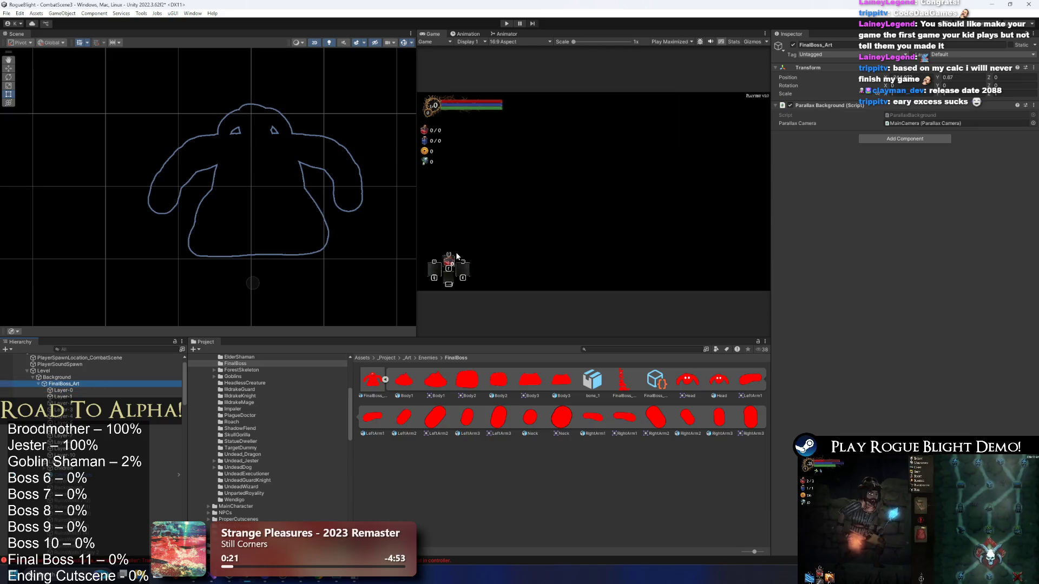
click(105, 390)
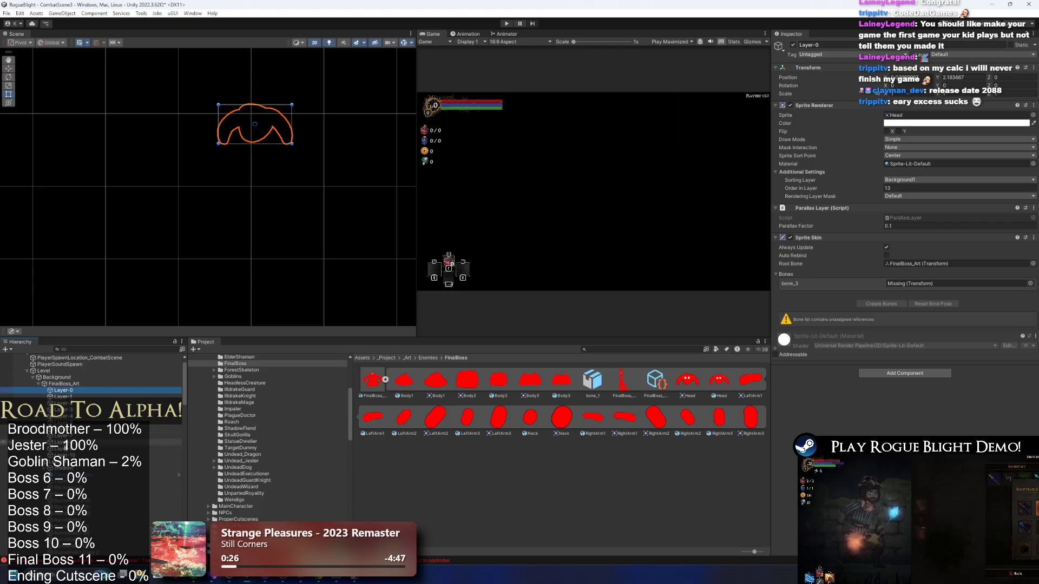
key(Down)
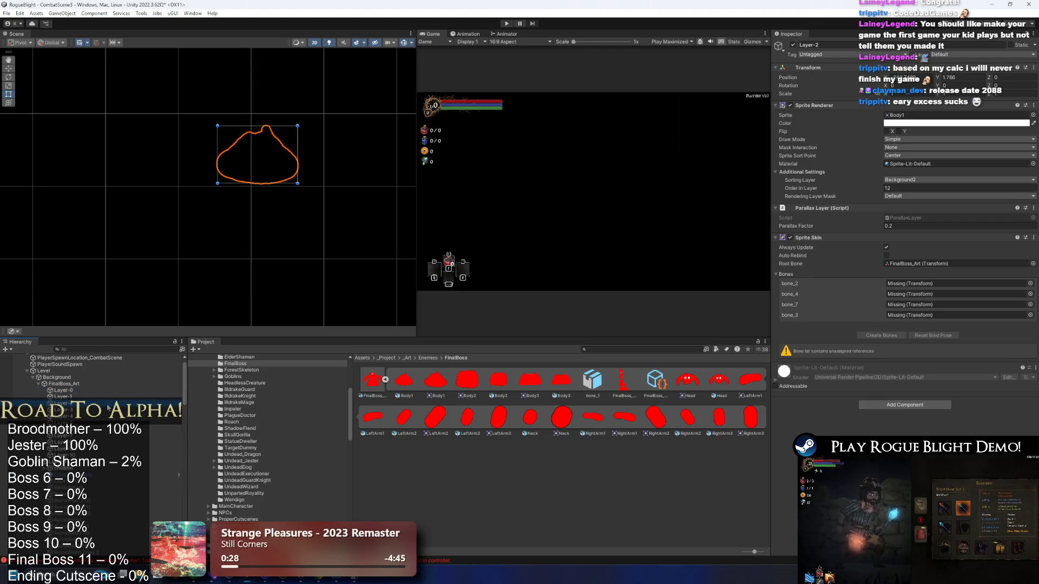
key(Down)
key(Up)
key(Up)
click(65, 462)
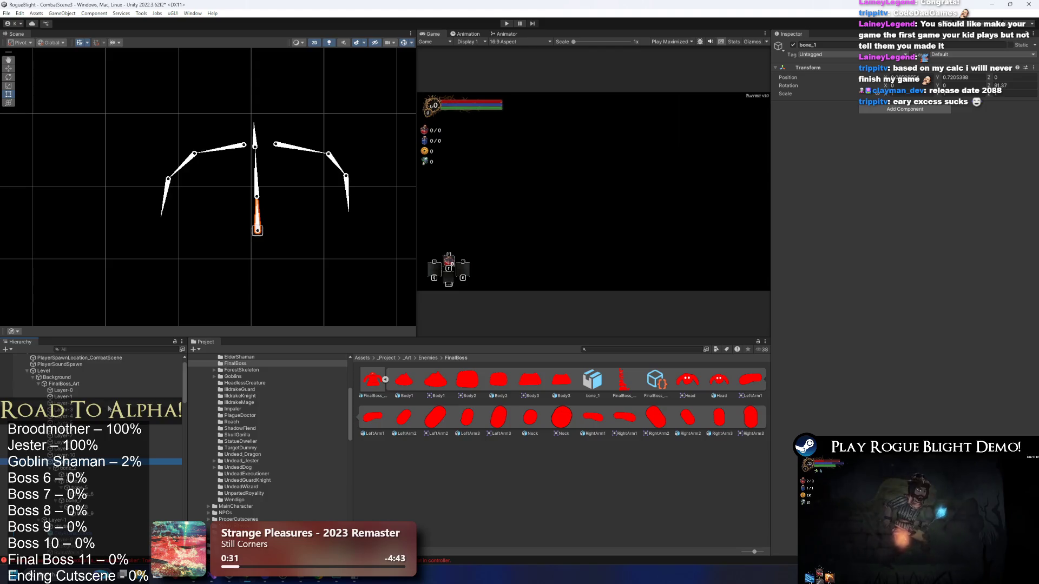
key(Up)
key(Up)
key(Up)
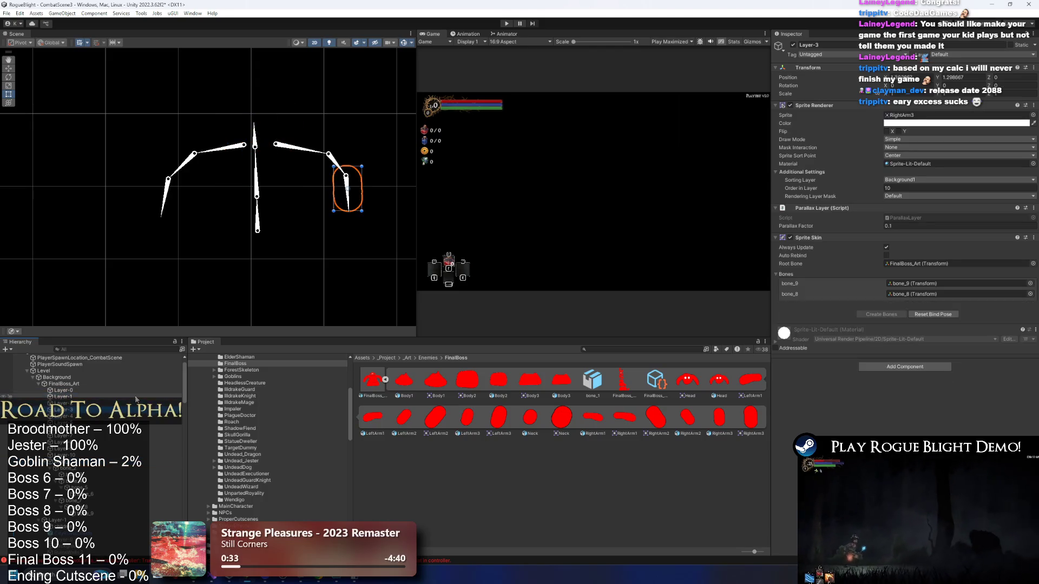
key(Down)
key(Down)
key(Down)
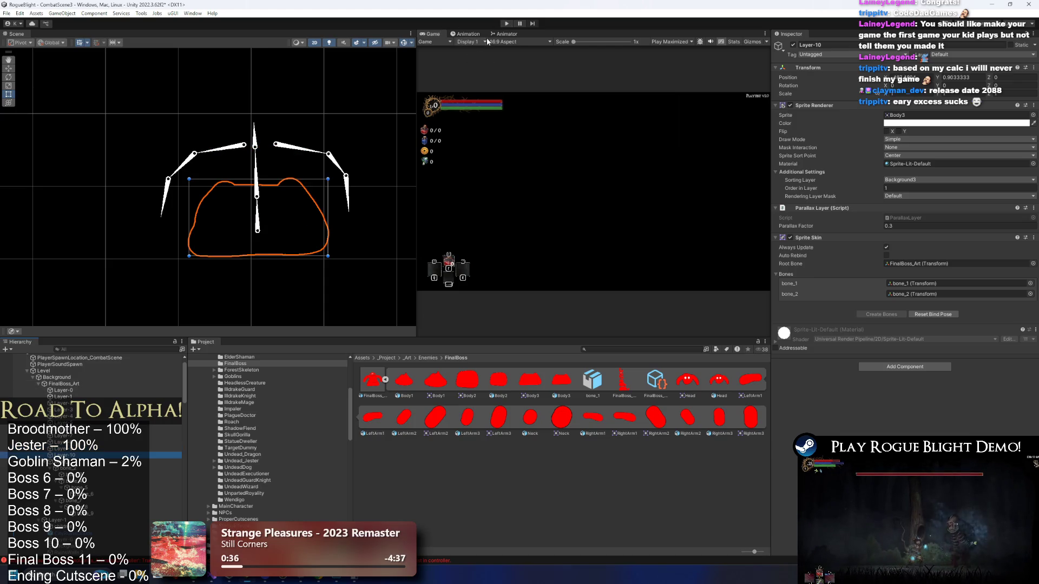
click(504, 23)
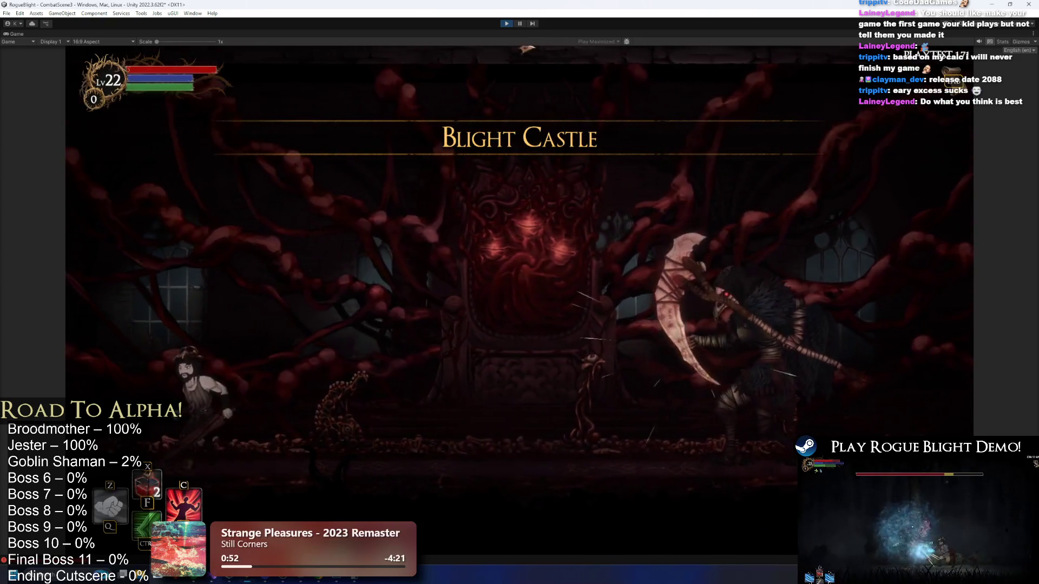
Pause Play mode, then select and frame the final boss, scrolling down to its settings.
click(520, 23)
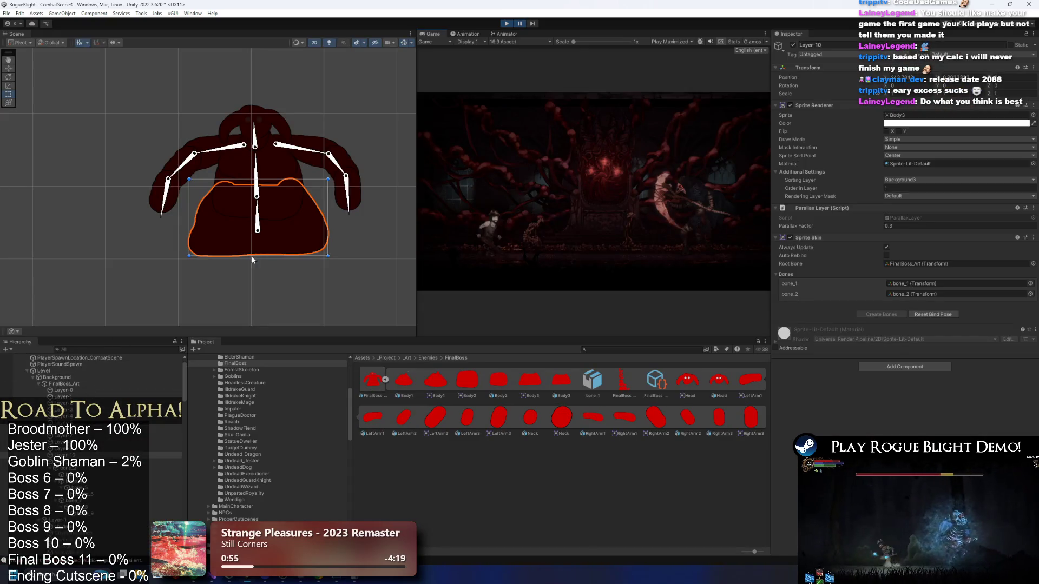
double_click(81, 382)
scroll(275, 225, down, 8)
scroll(288, 258, down, 8)
scroll(274, 281, down, 6)
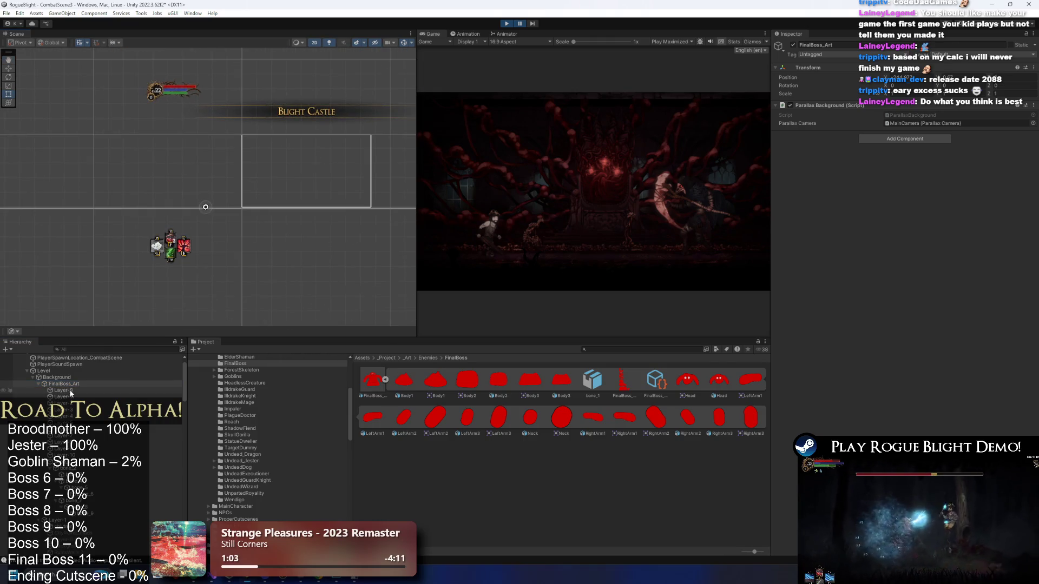
Inspect FinalBoss_Art and the parallax settings of its Layer-1 background layer.
click(41, 383)
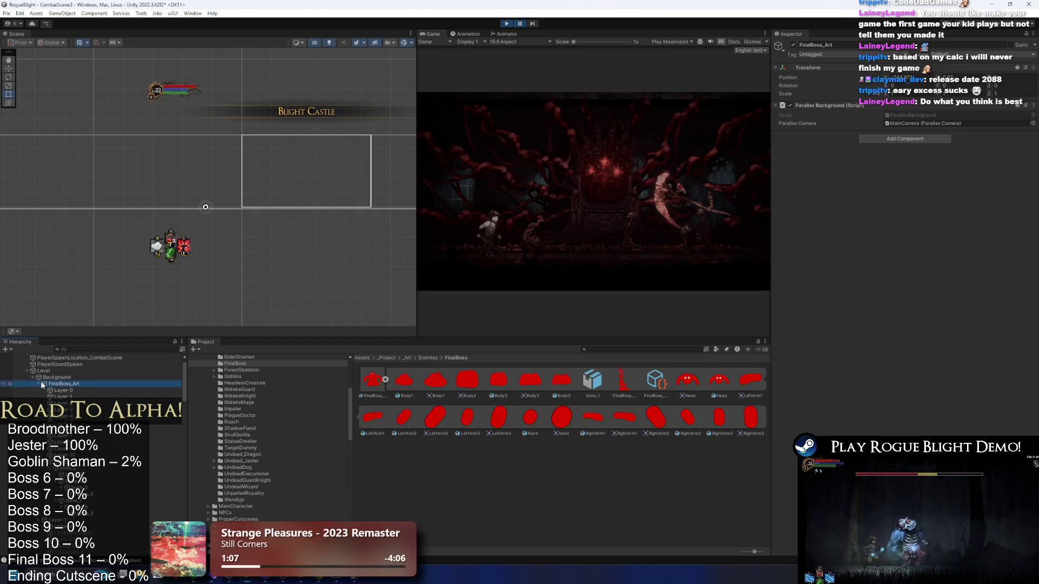
click(39, 384)
click(59, 391)
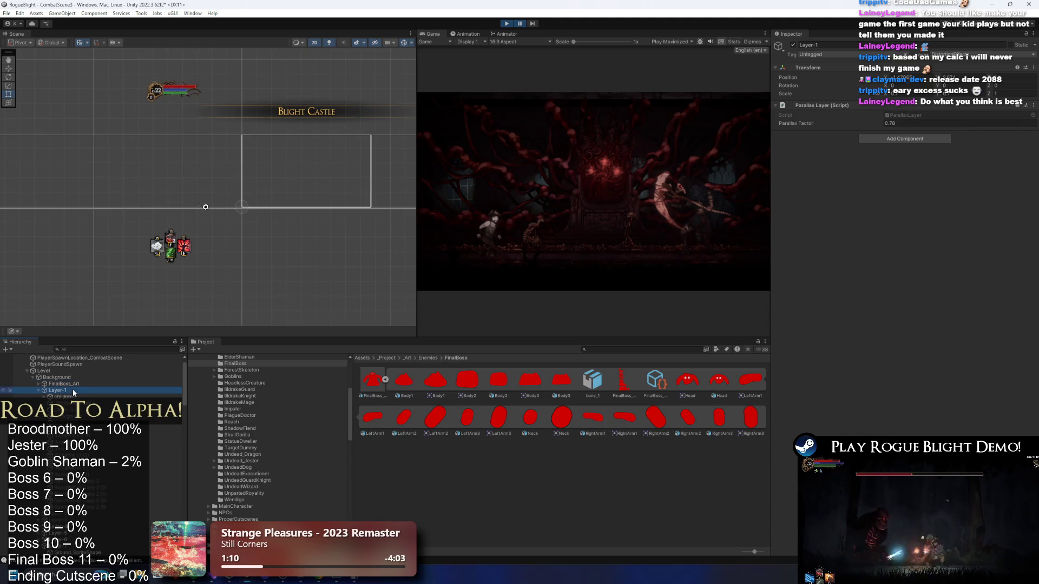
scroll(111, 474, down, 5)
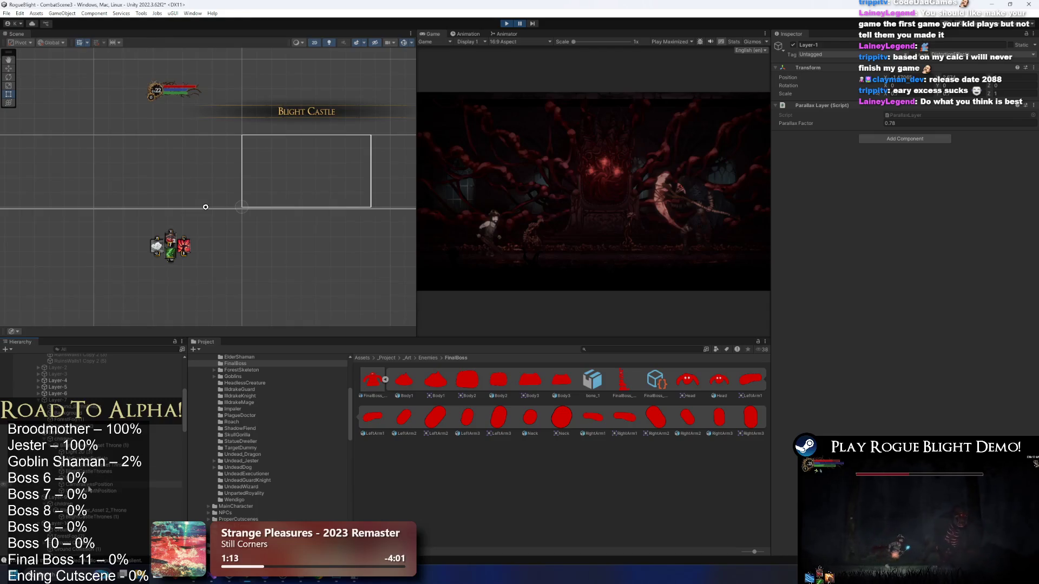
scroll(118, 475, down, 5)
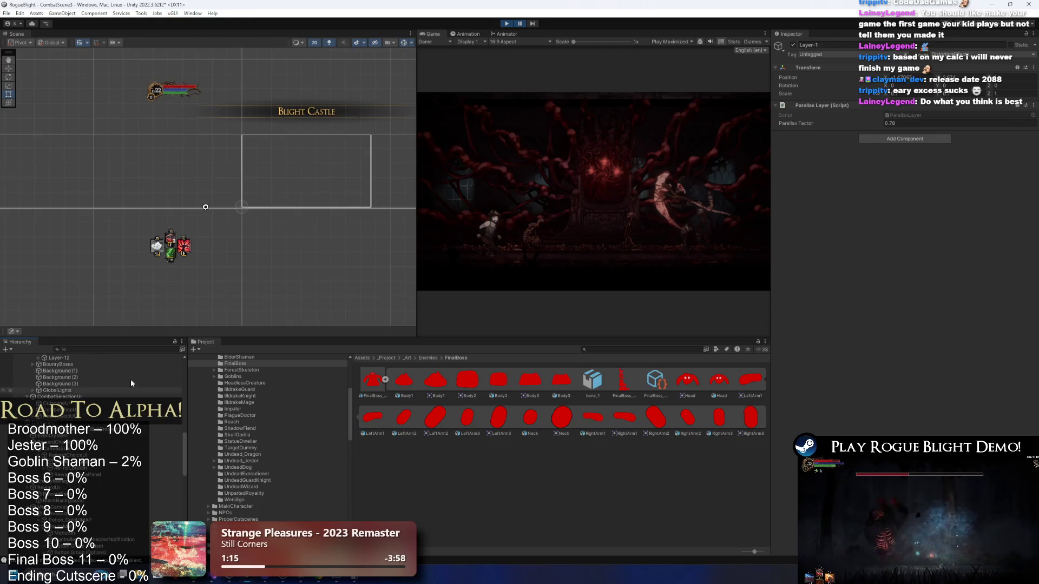
scroll(254, 187, up, 5)
scroll(89, 379, up, 10)
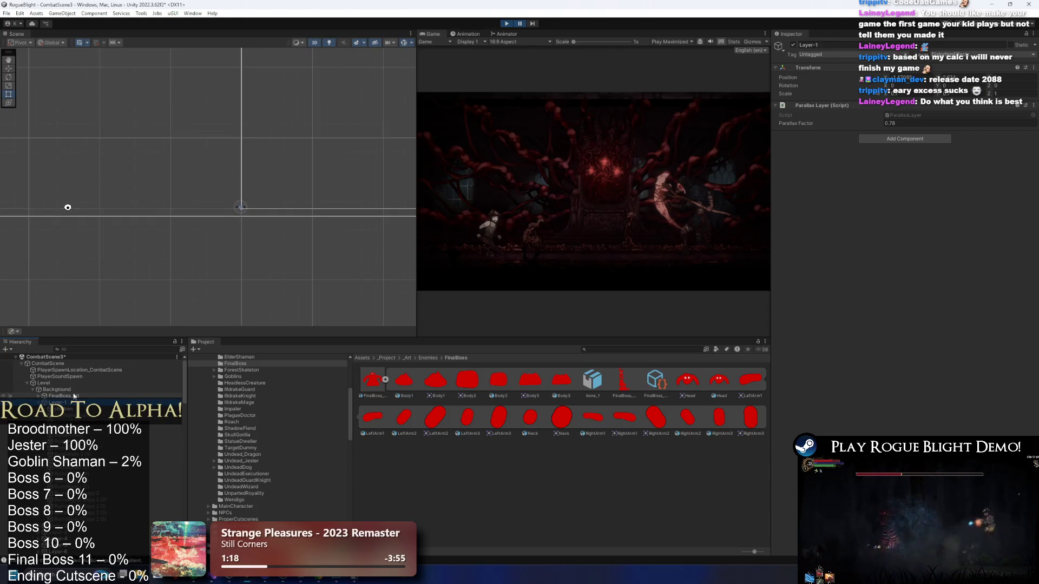
Reselect FinalBoss_Art, frame it and nudge it slightly to the left.
click(76, 396)
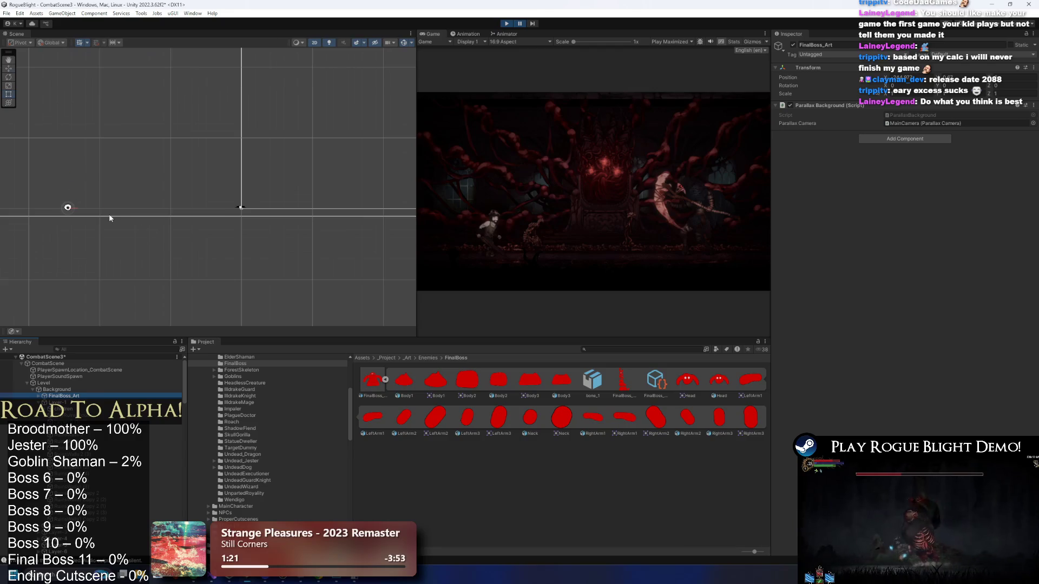
scroll(233, 215, up, 2)
key(f)
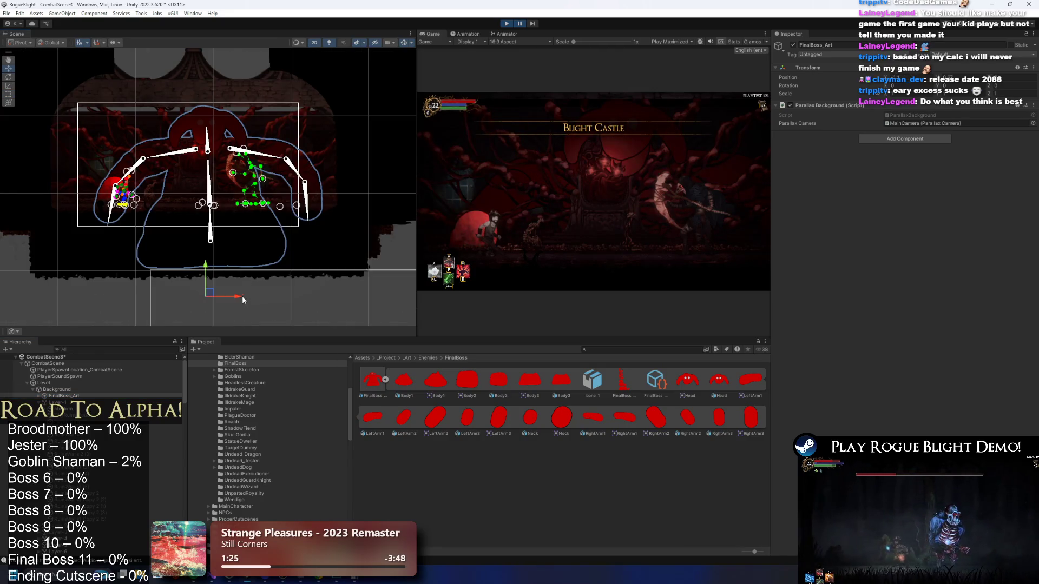
drag(242, 297, 223, 298)
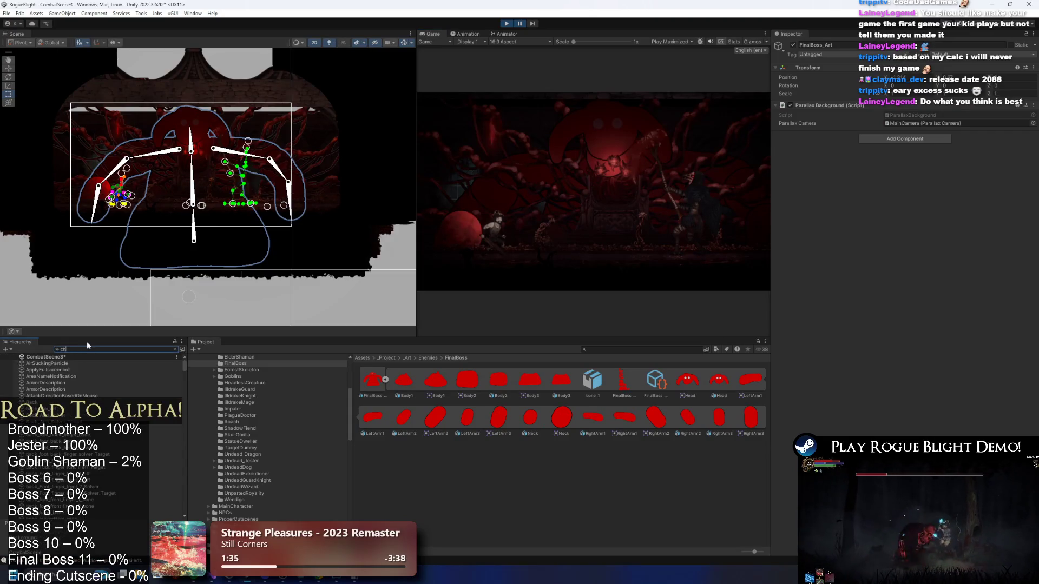
Filter the Hierarchy by 'children' and select two of the children objects.
text(ildren)
click(62, 375)
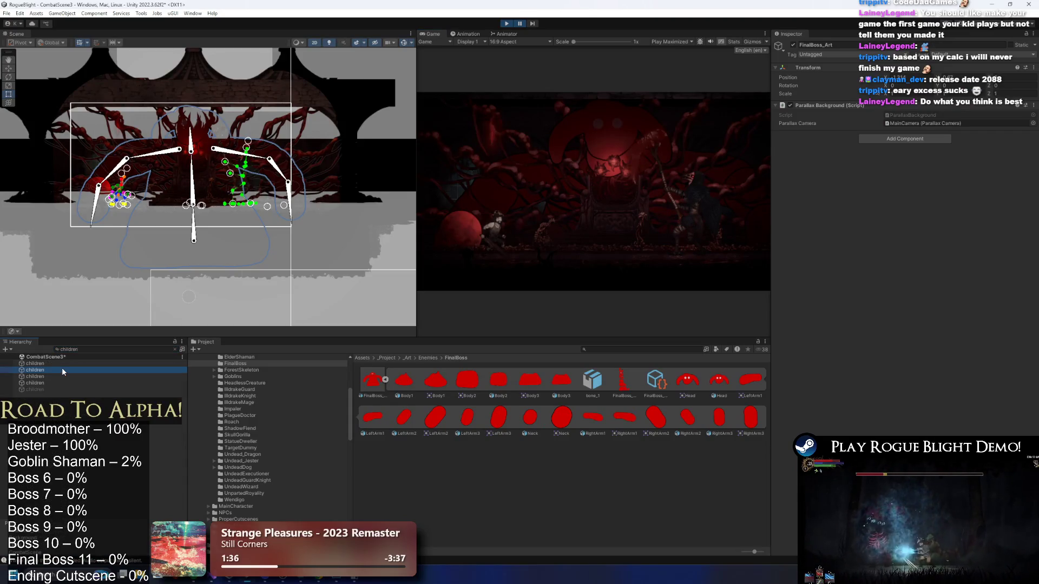
ctrl+click(61, 371)
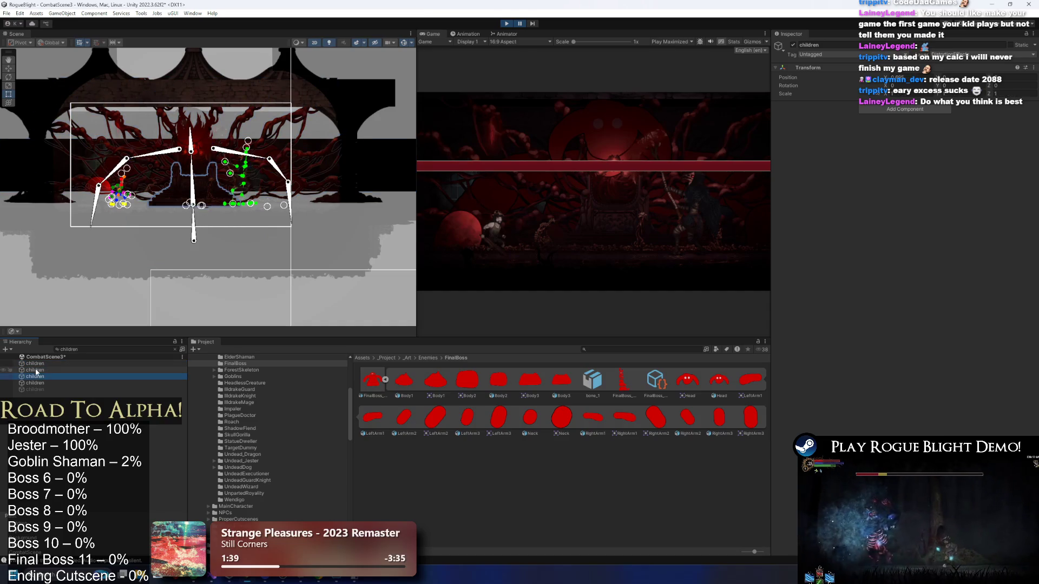
Deactivate the two children objects, resume play and fight the boss running left and right.
click(793, 46)
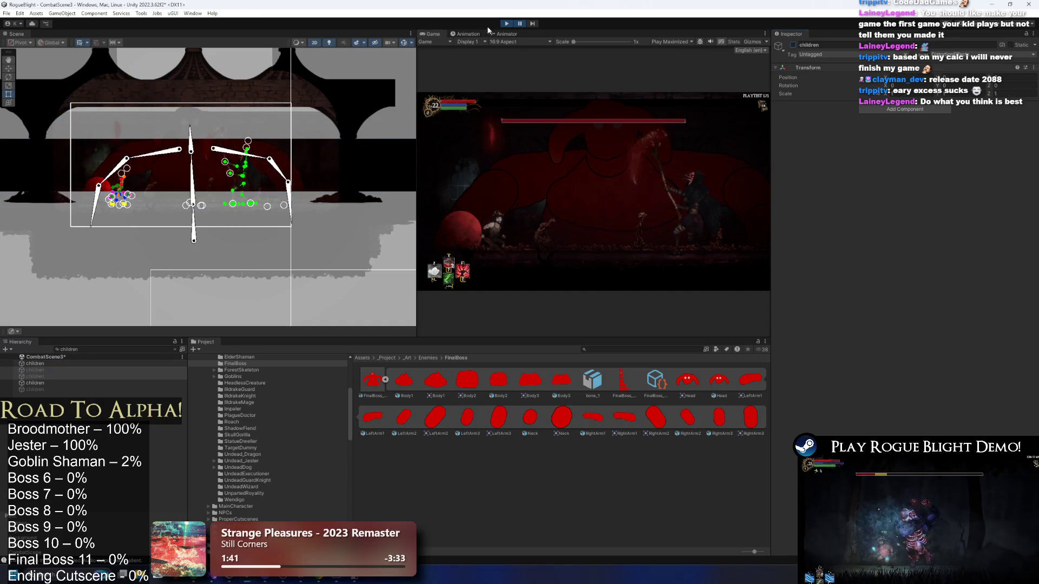
click(519, 24)
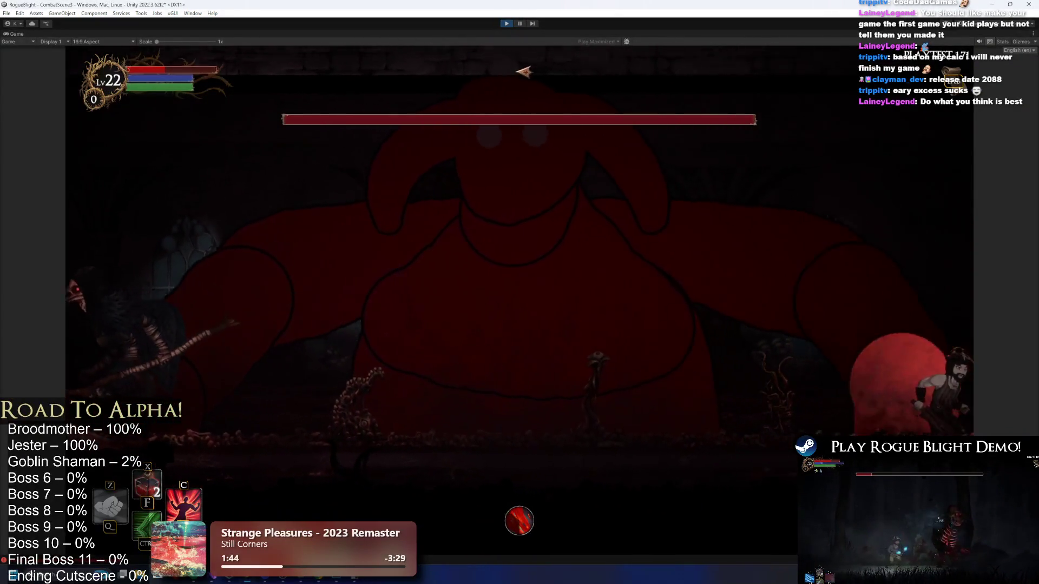
key(a)
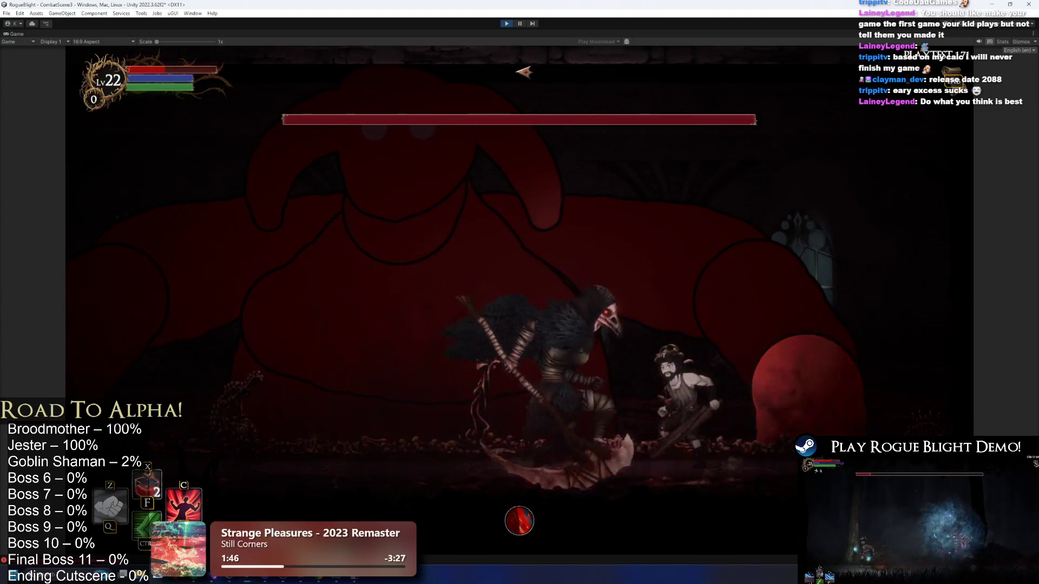
key(a)
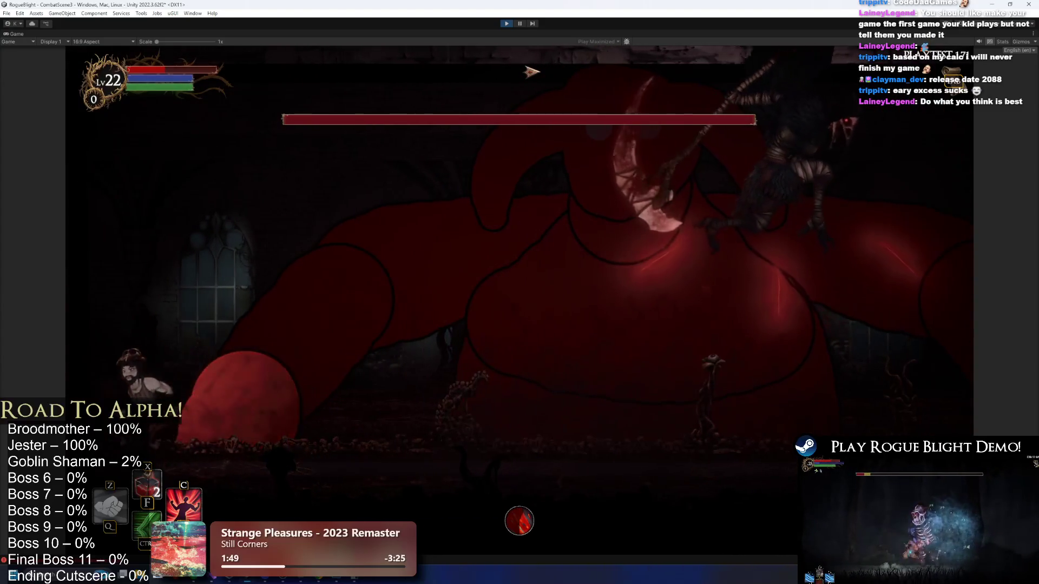
key(d)
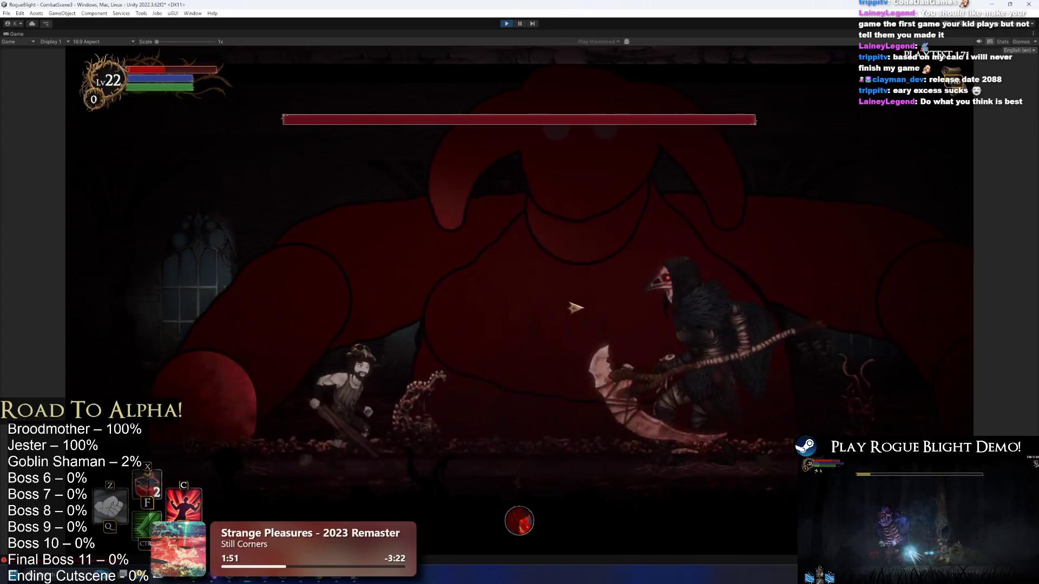
key(d)
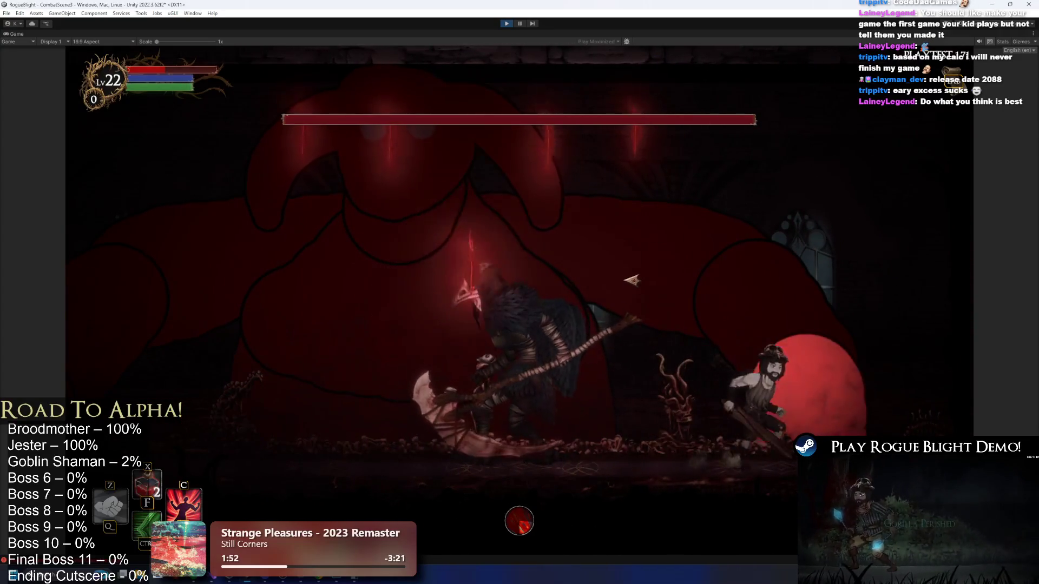
key(a)
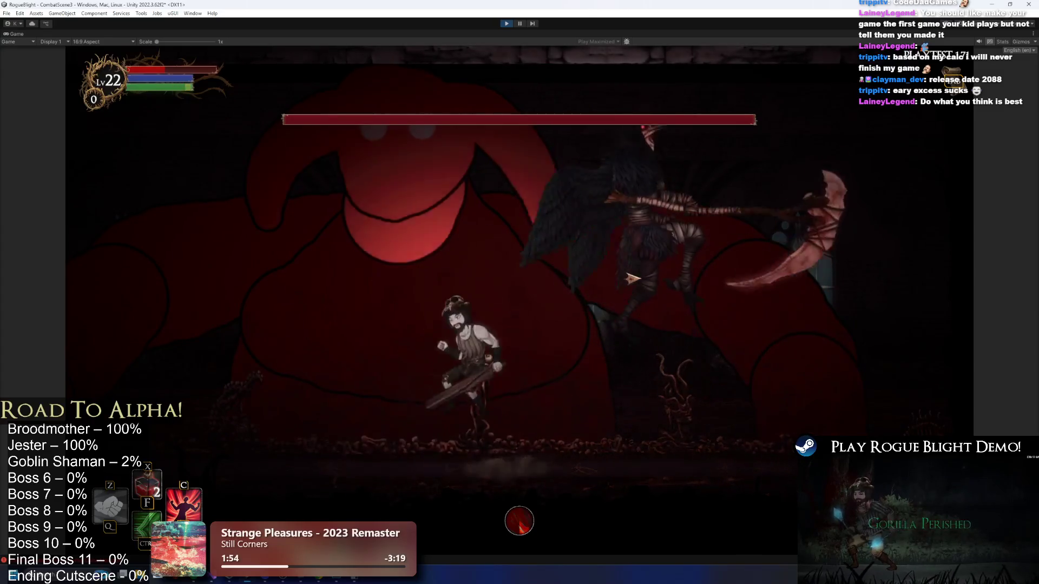
key(a)
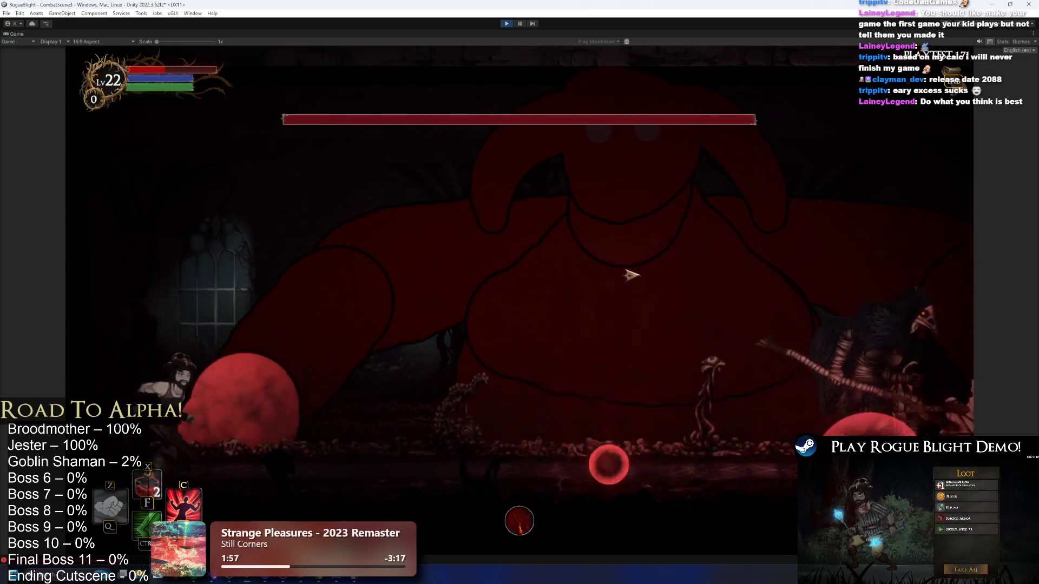
key(d)
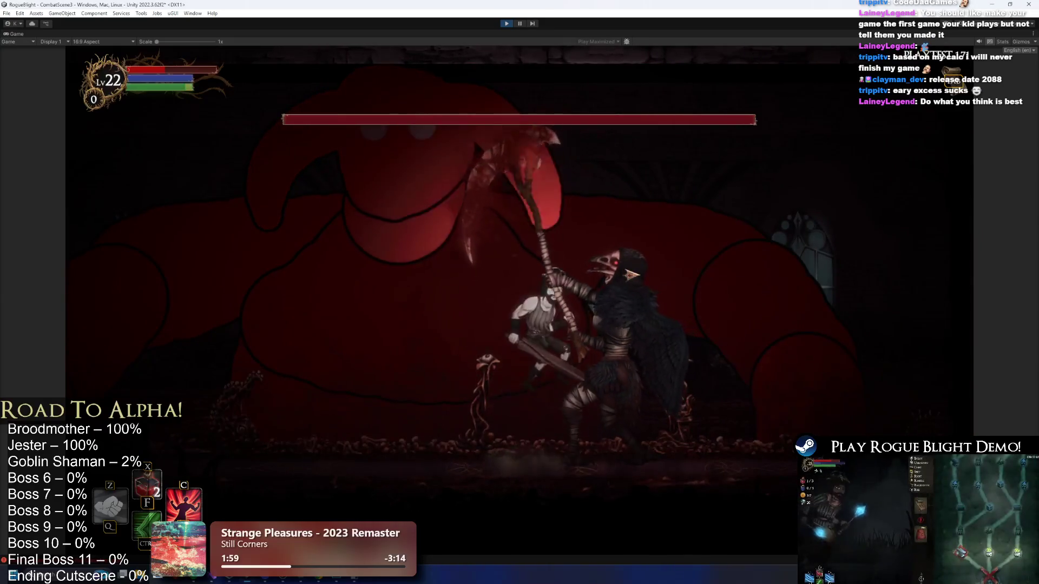
key(d)
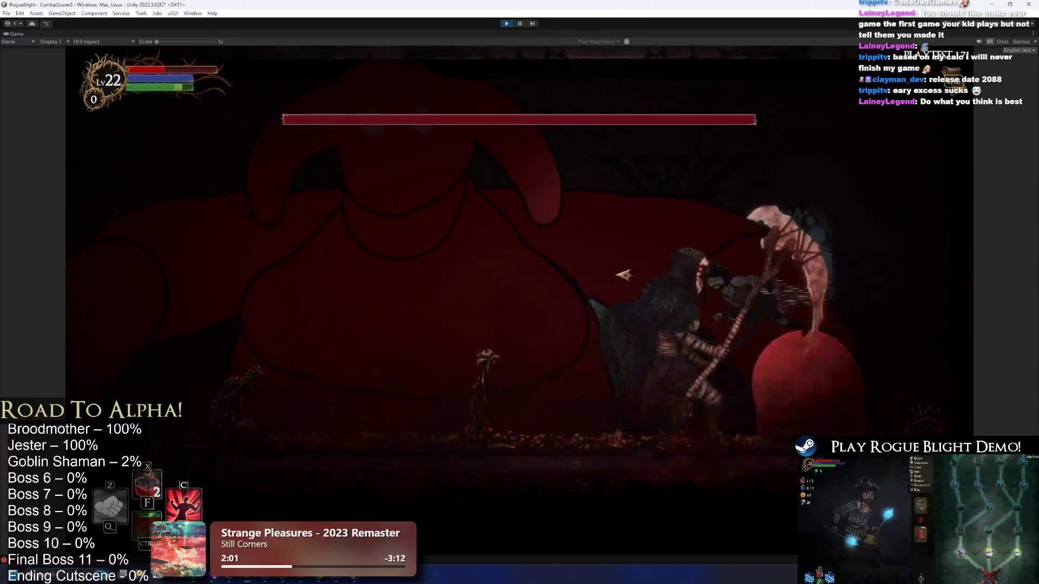
key(a)
key(d)
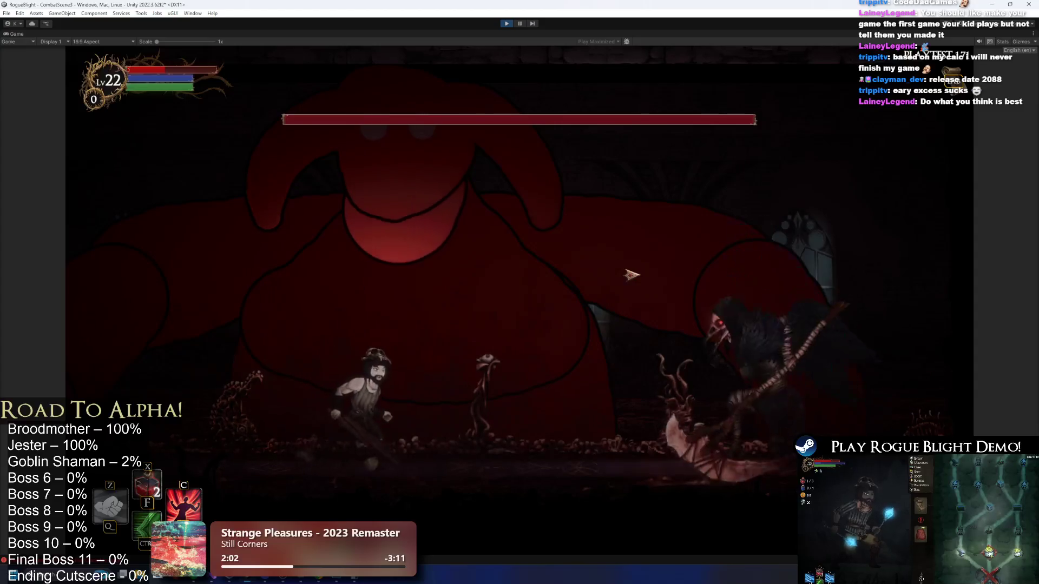
key(d)
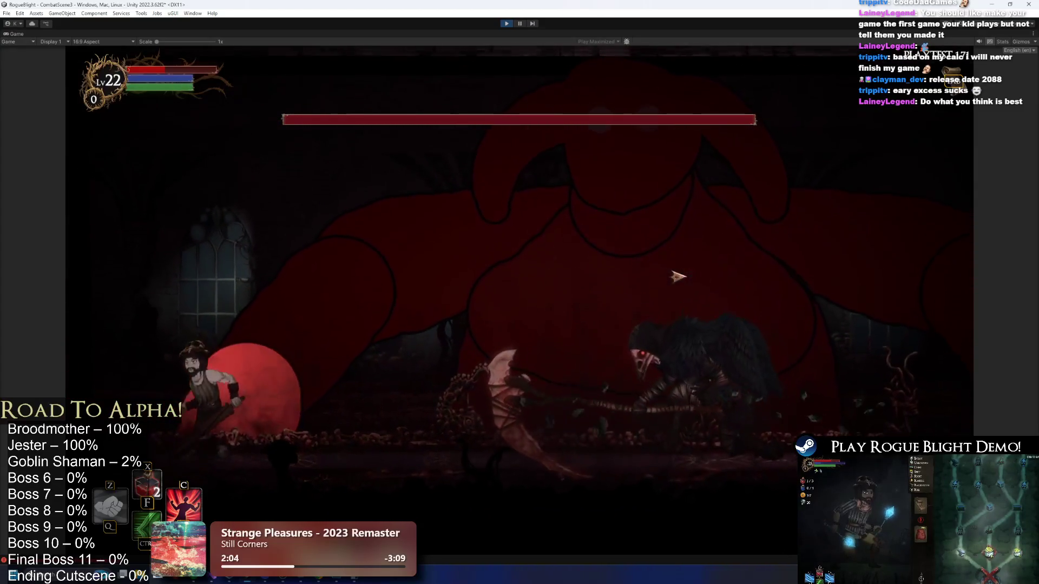
key(d)
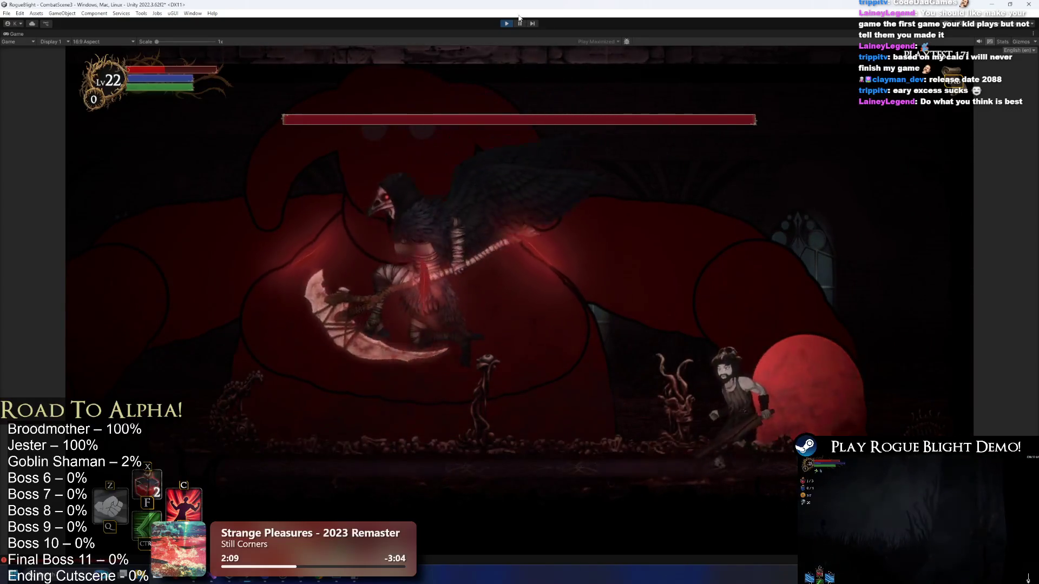
Pause to rotate the boss's upper-left arm upward, then fight on until the hero perishes.
click(521, 23)
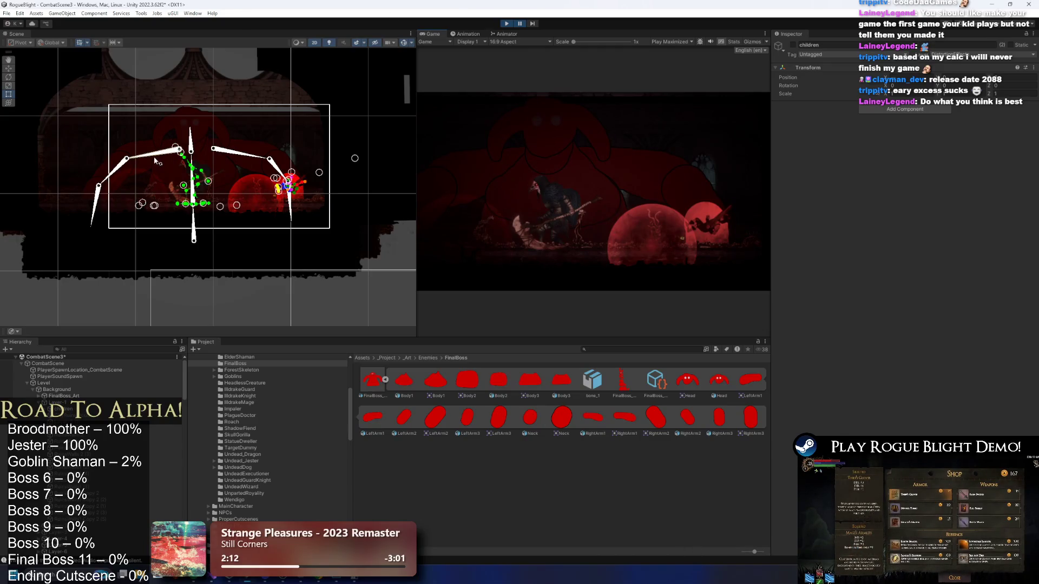
drag(155, 161, 144, 147)
click(523, 24)
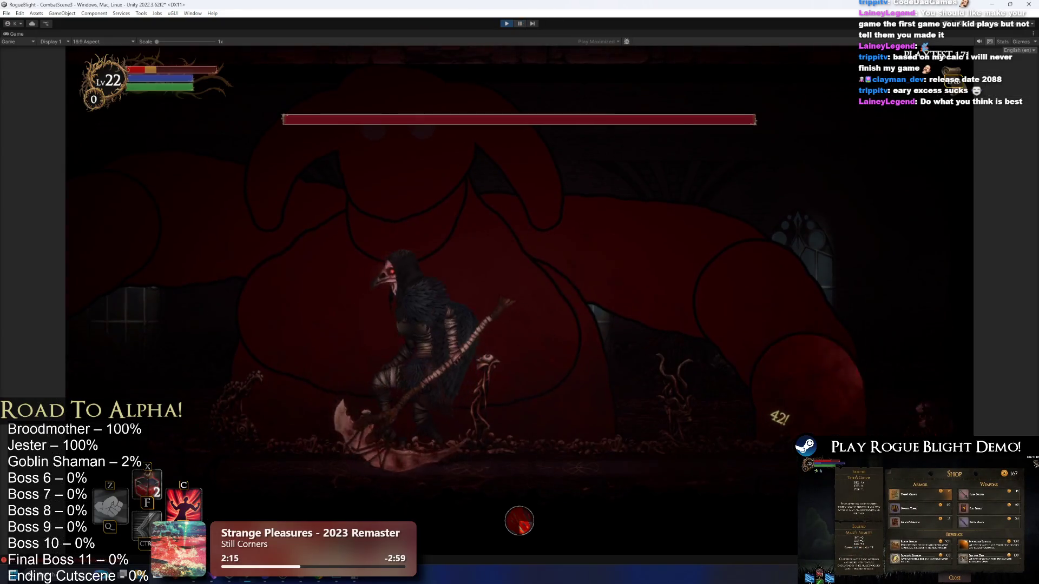
key(a)
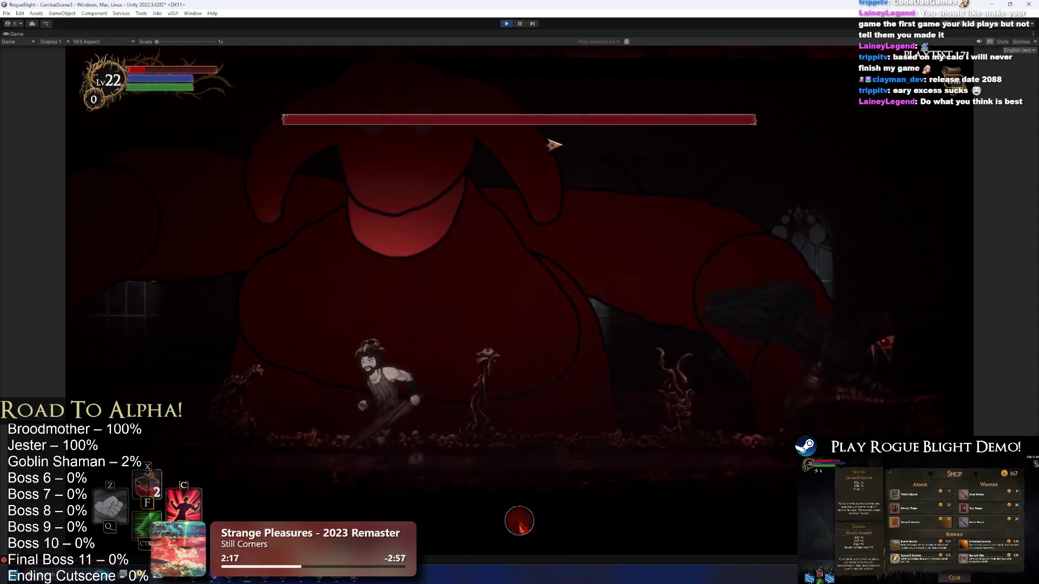
key(d)
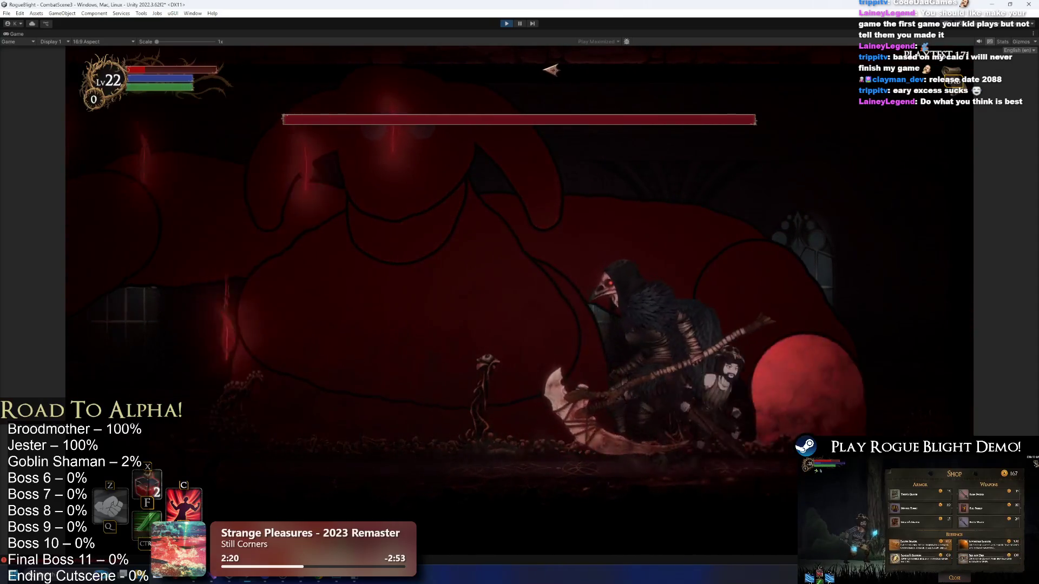
key(ctrl)
key(a)
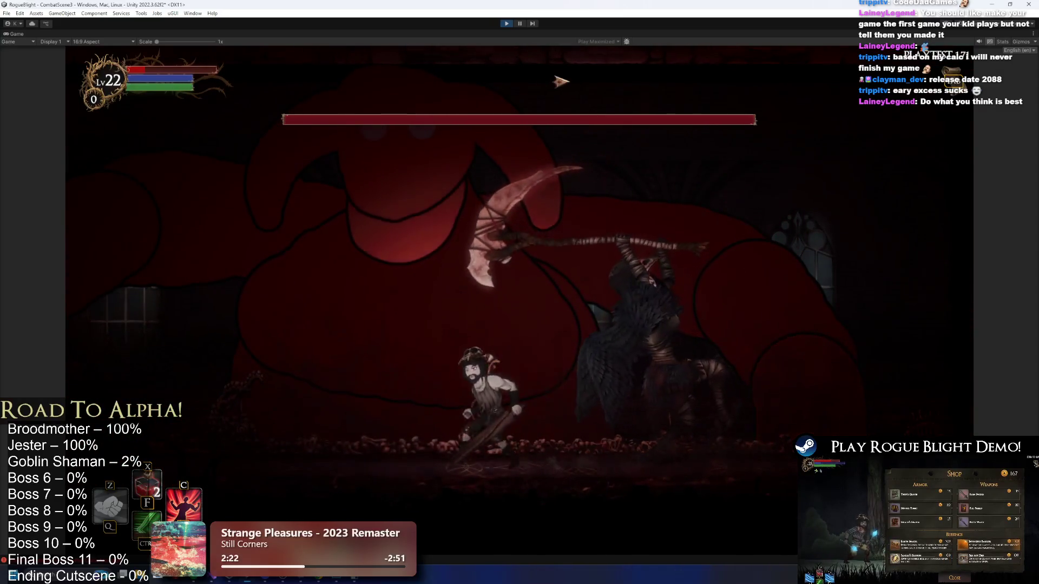
key(d)
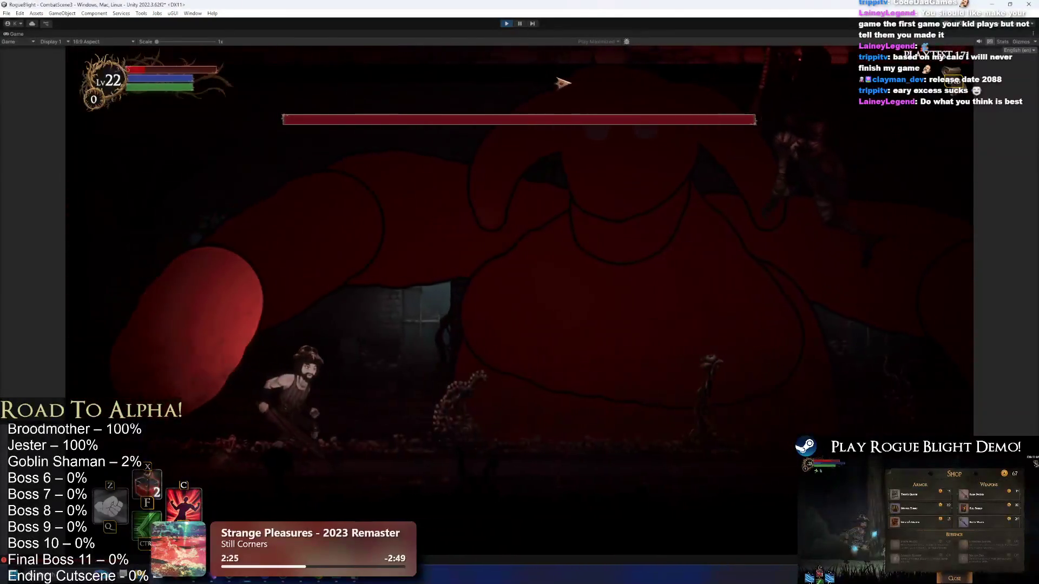
key(d)
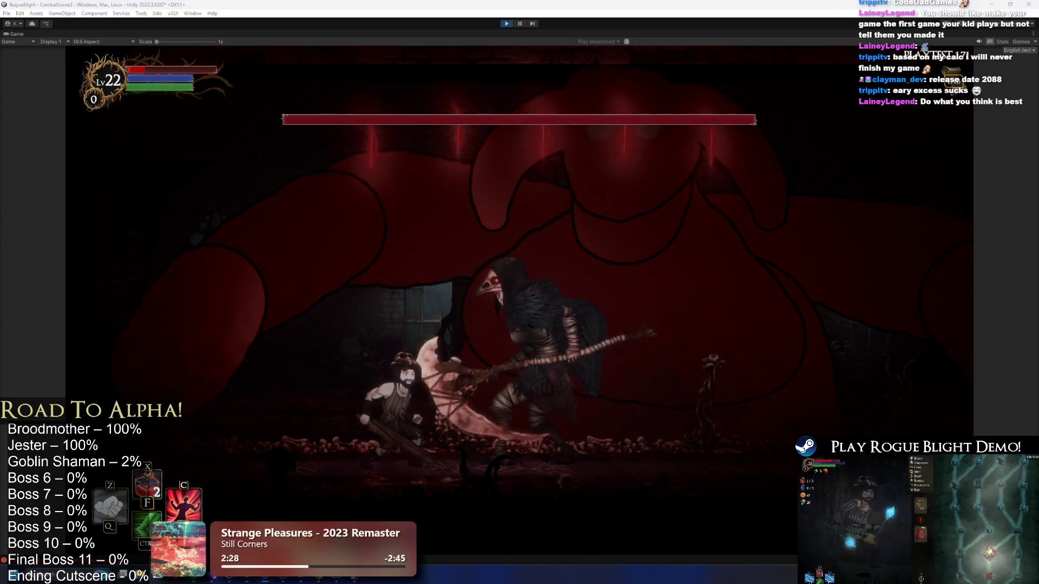
key(a)
key(ctrl)
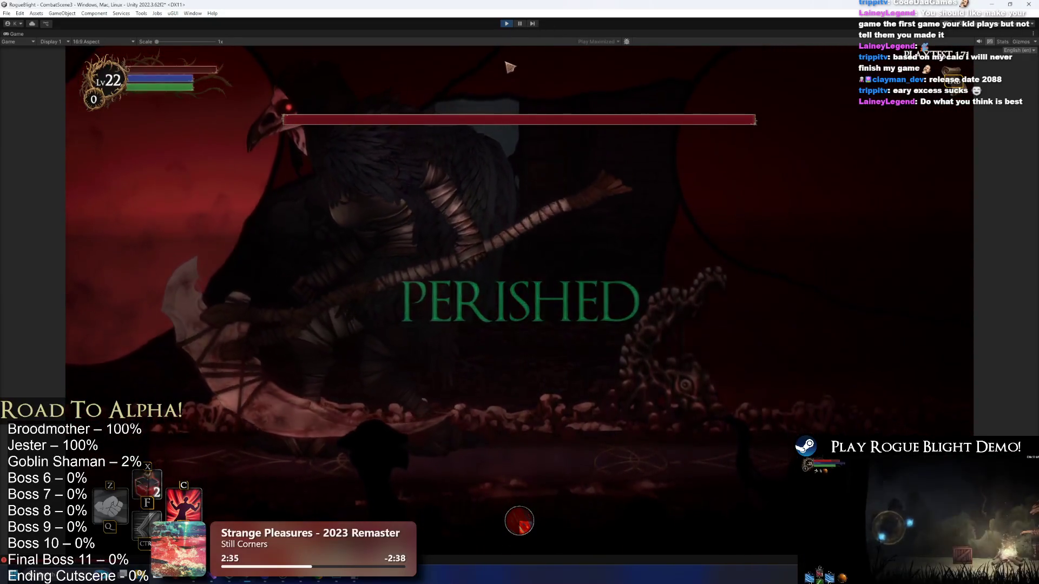
click(525, 394)
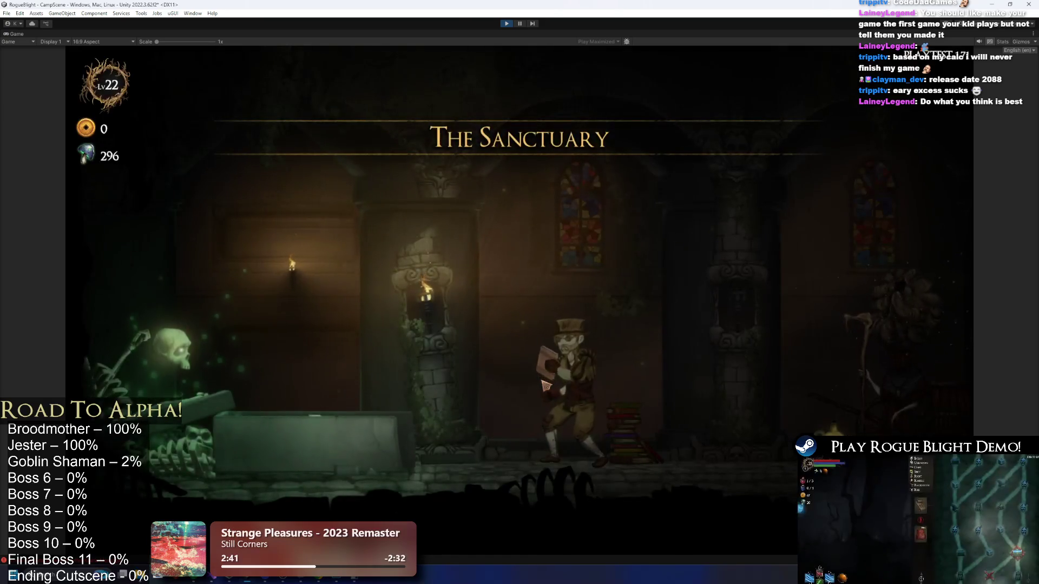
Start a Story Mode map at difficulty 0 from the map NPC, then stop Play mode.
key(d)
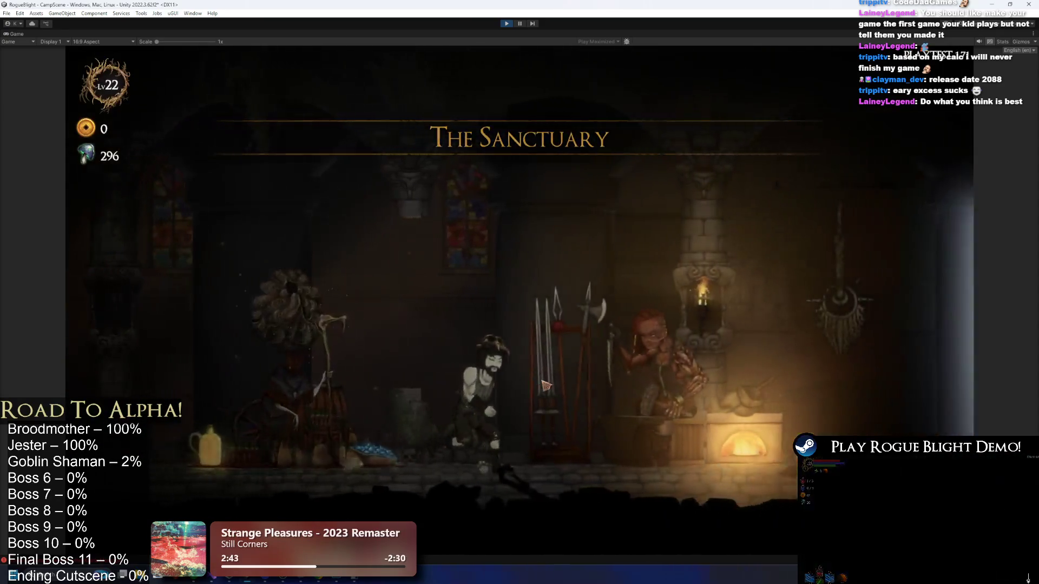
key(e)
key(Return)
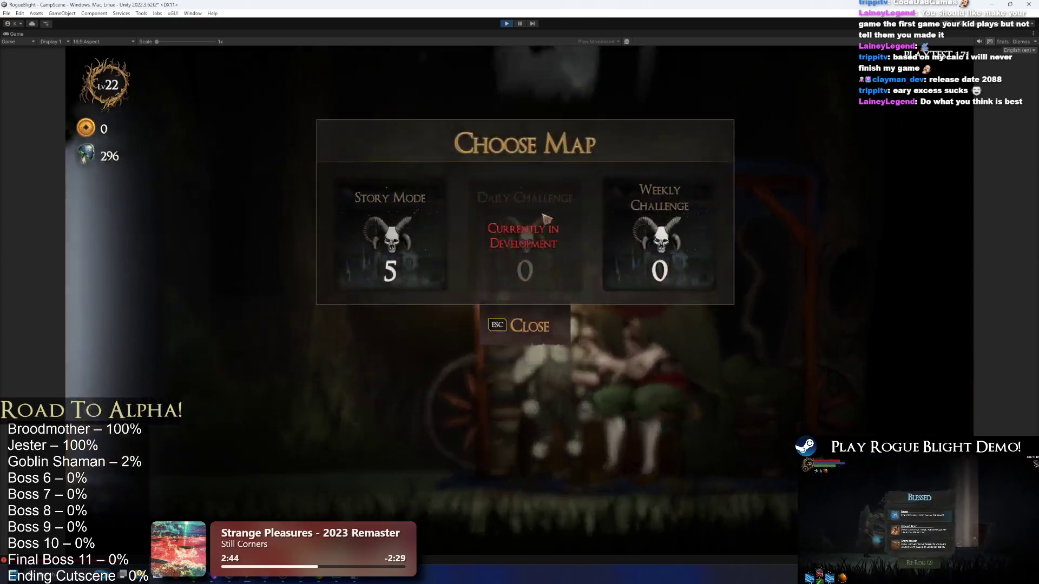
key(Return)
click(557, 217)
click(557, 217)
click(558, 217)
click(558, 218)
click(558, 217)
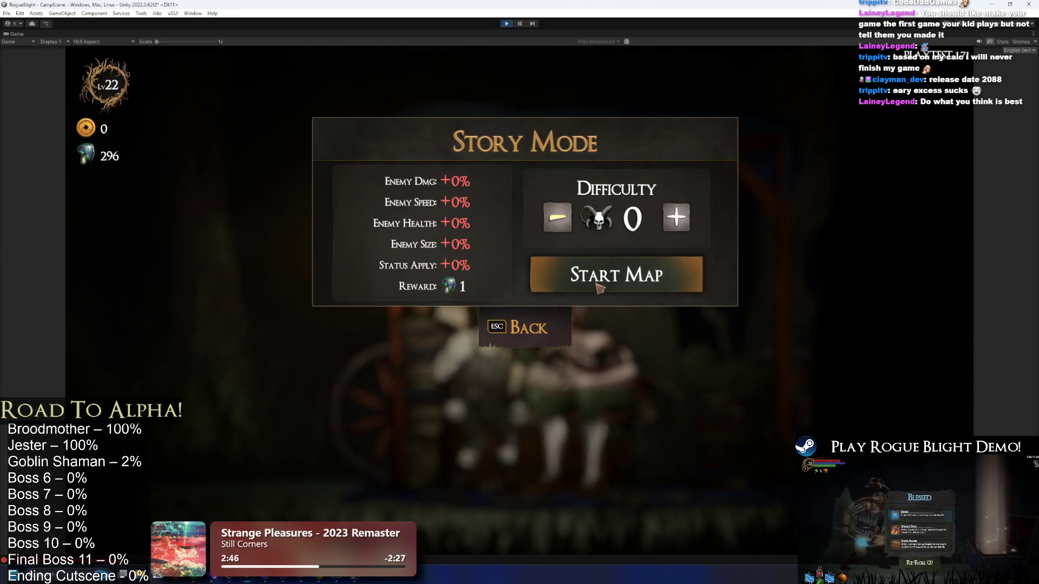
click(598, 285)
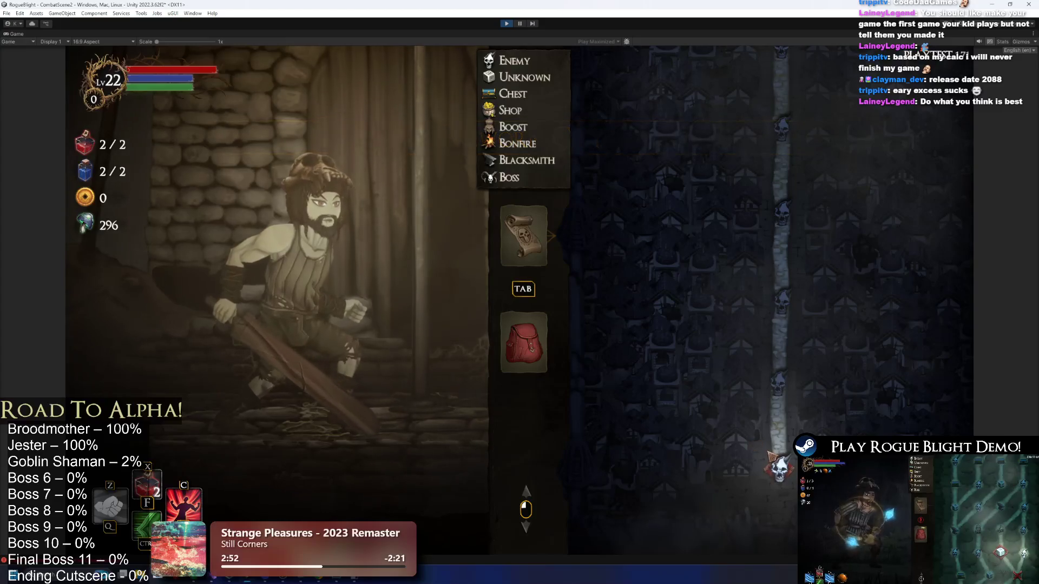
click(502, 23)
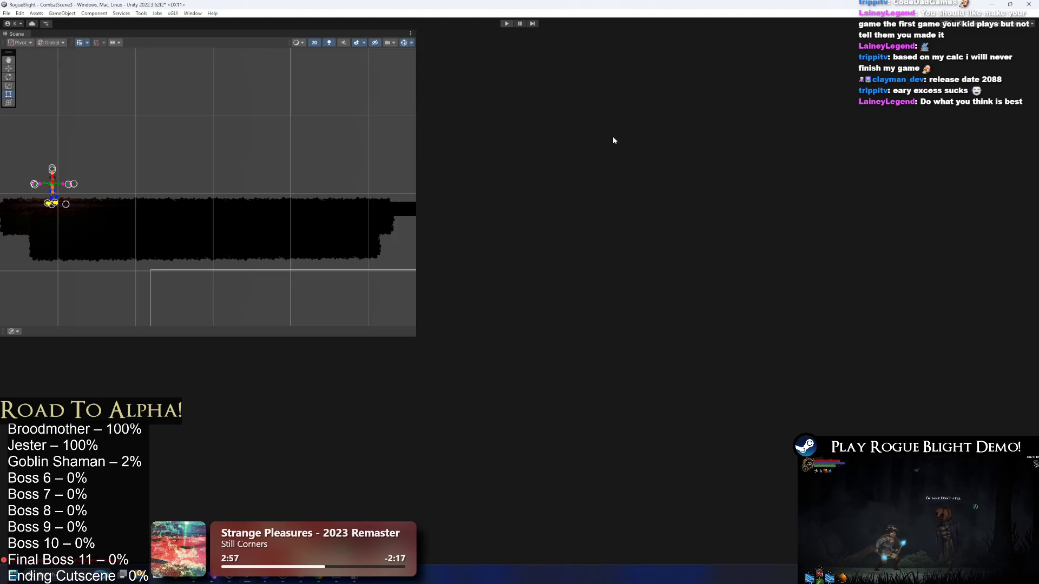
Find and open CombatScene3 in the Project window, saving the modified scene first.
text(ombat 3)
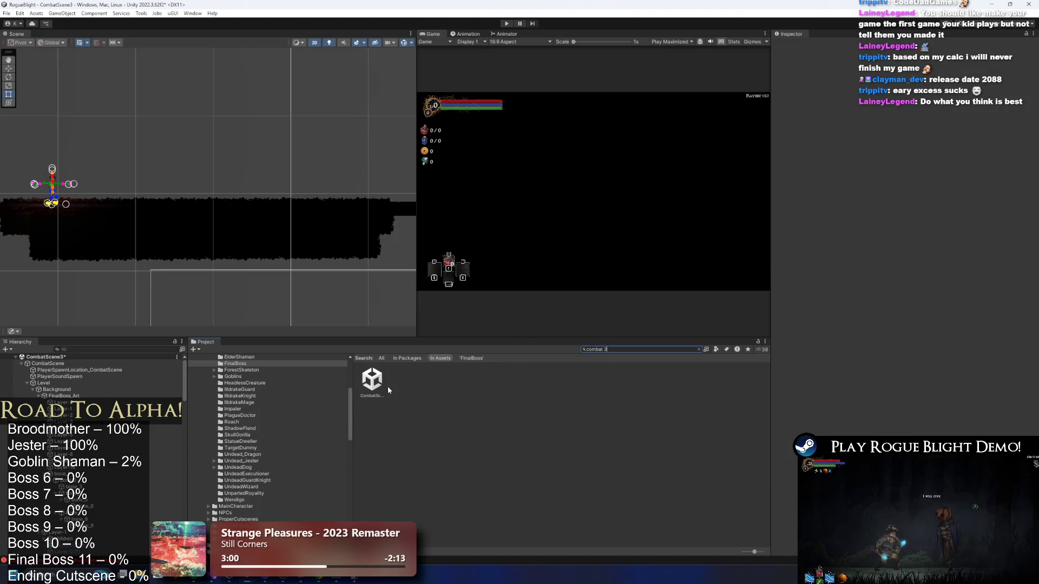
double_click(382, 384)
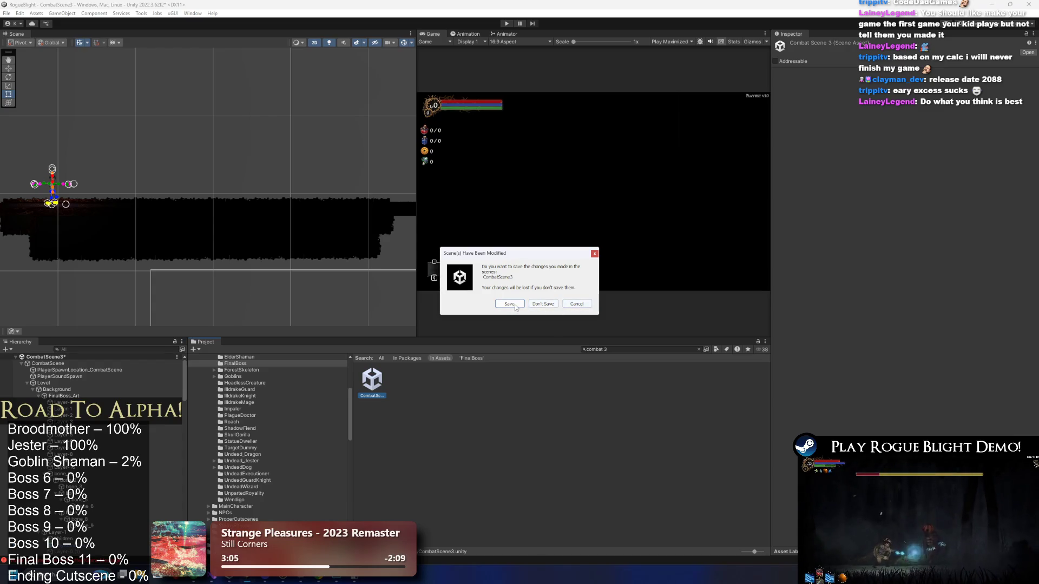
click(515, 304)
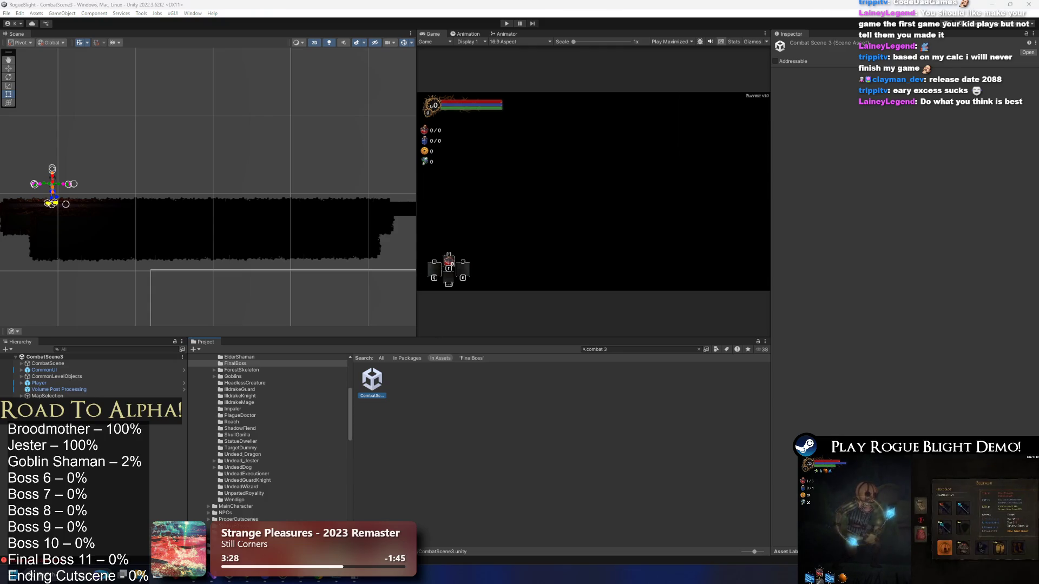
key(alt+Tab)
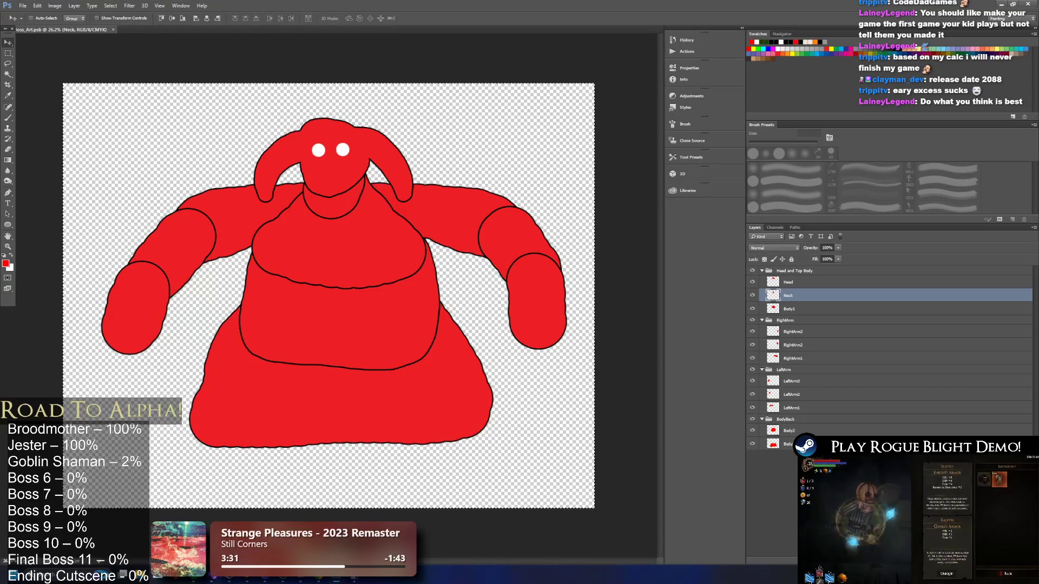
Delete the lower body shape and draw a freehand selection over the drawing.
key(Delete)
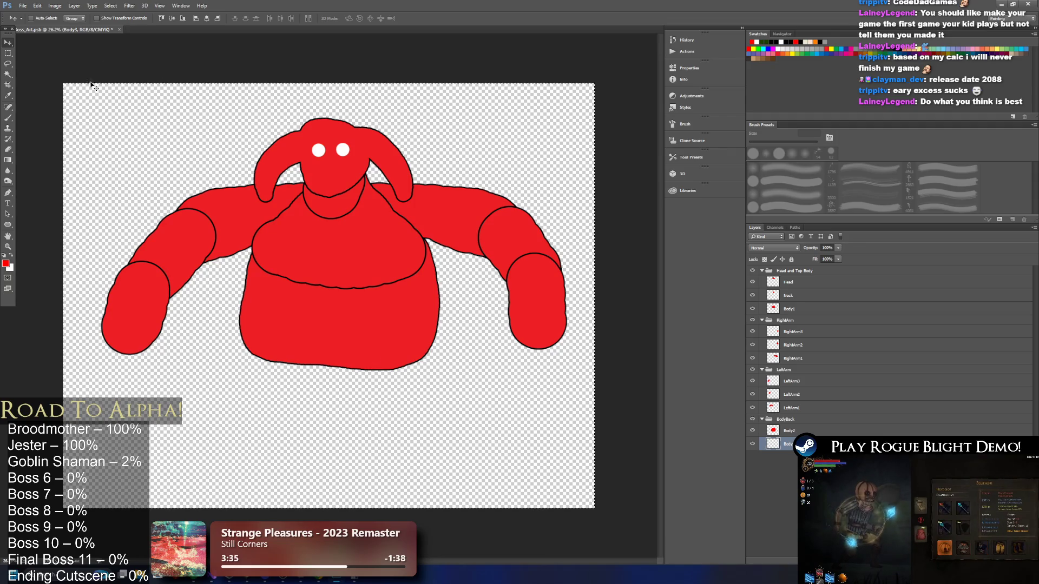
click(7, 65)
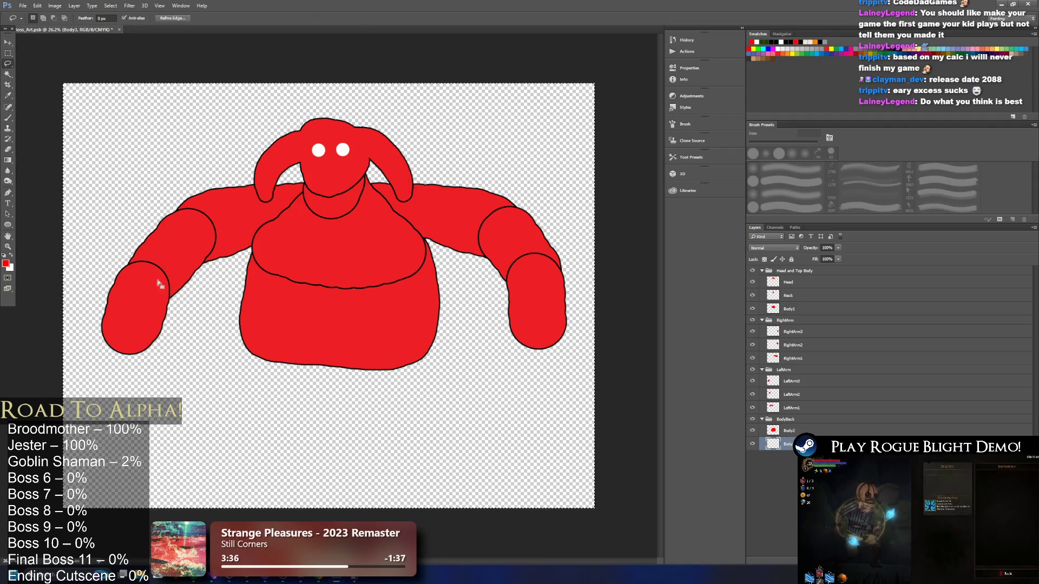
mouse_move(79, 332)
mouse_down()
mouse_move(243, 309)
mouse_move(556, 317)
mouse_up()
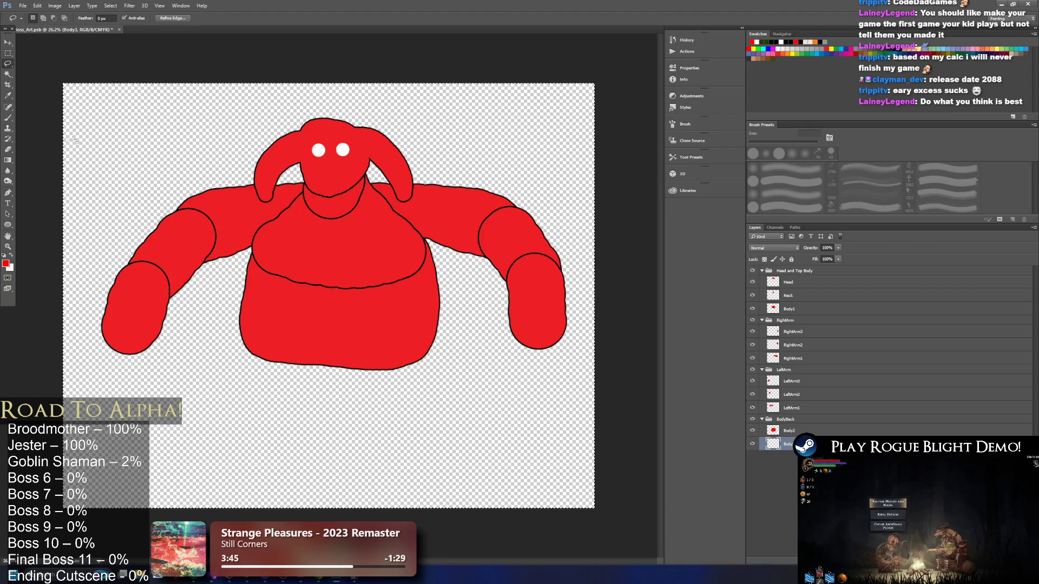
Brush red over the neck outlines on the Head layer, undoing the stray eye strokes.
click(6, 119)
click(797, 284)
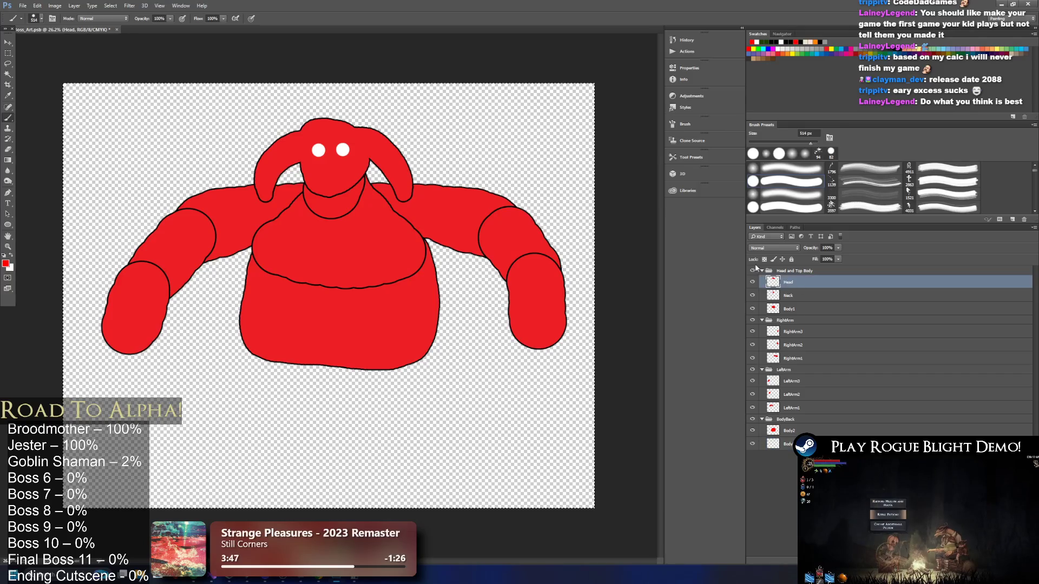
scroll(323, 157, up, 1)
scroll(322, 156, up, 5)
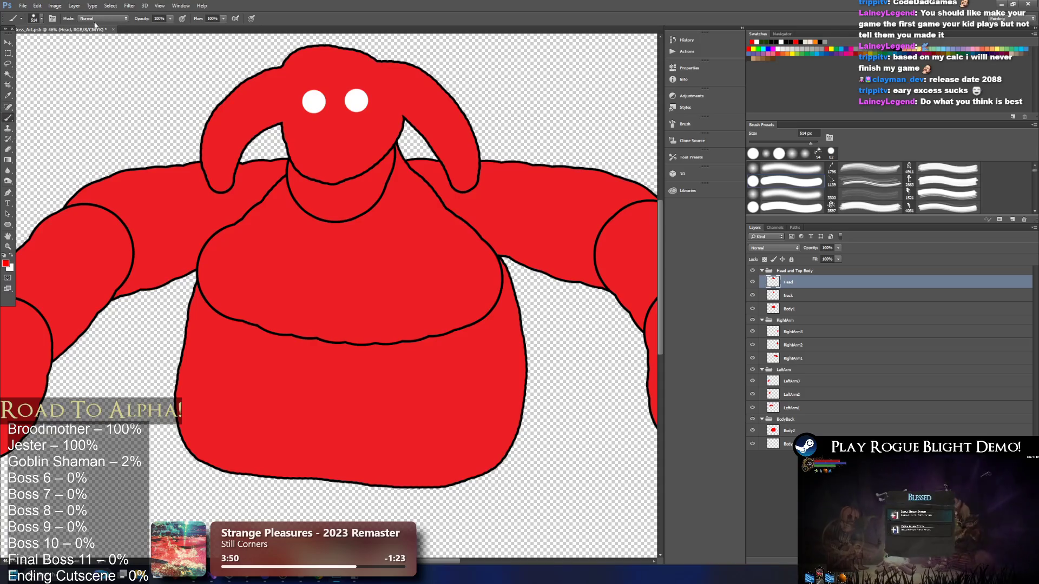
click(36, 19)
drag(325, 128, 376, 162)
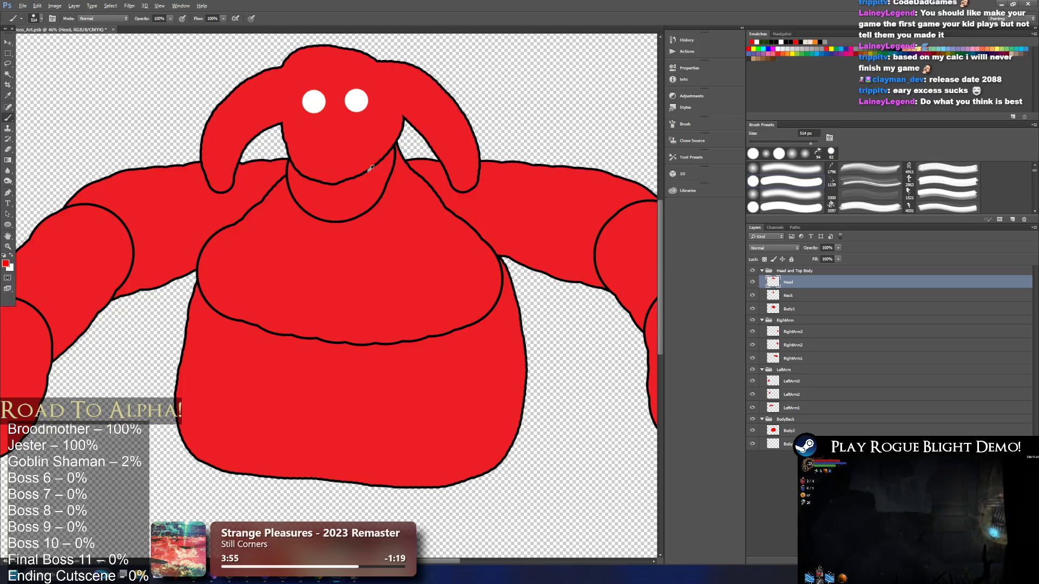
scroll(372, 167, down, 5)
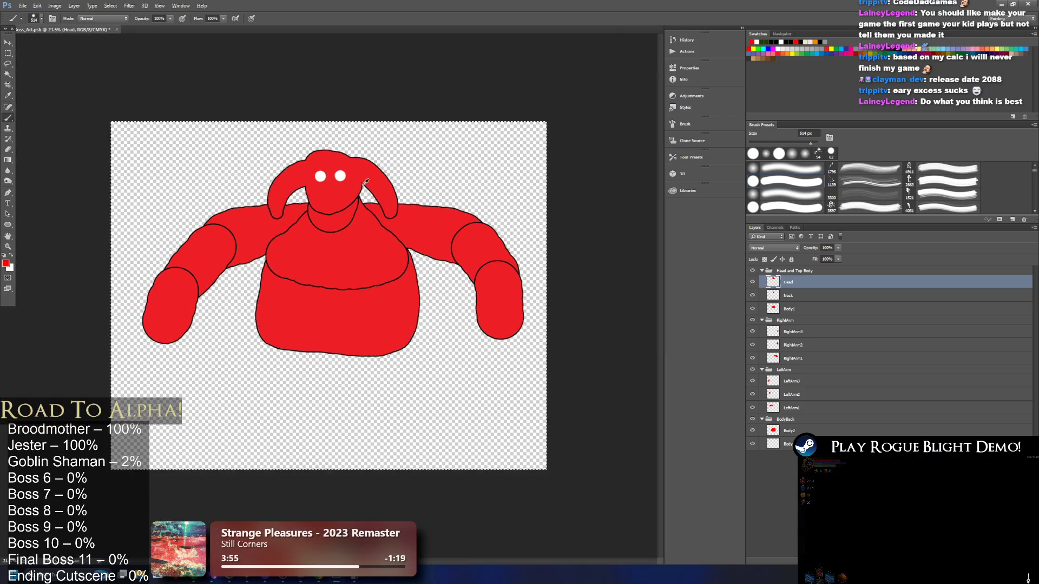
click(330, 201)
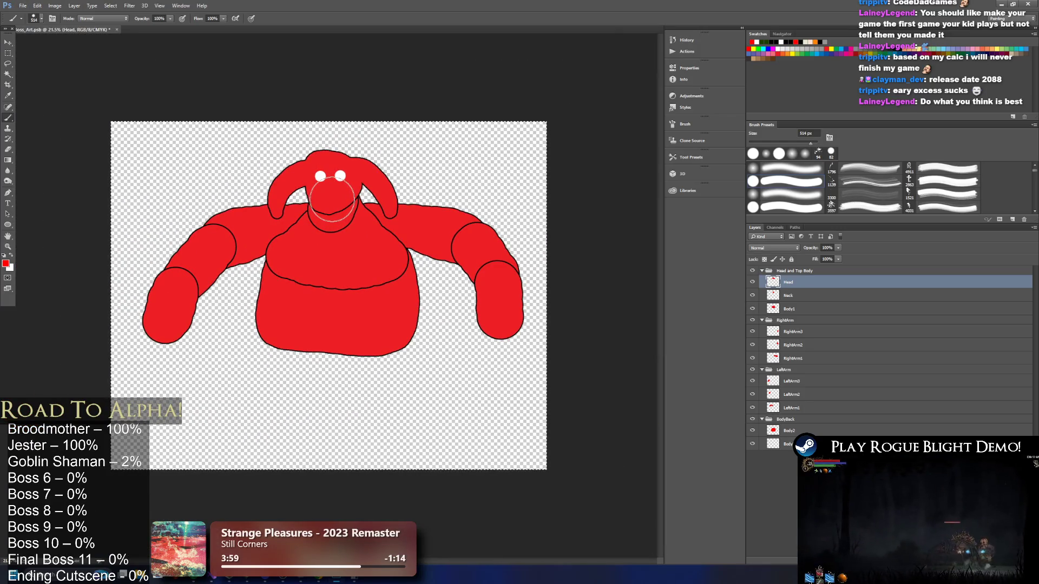
key(ctrl+z)
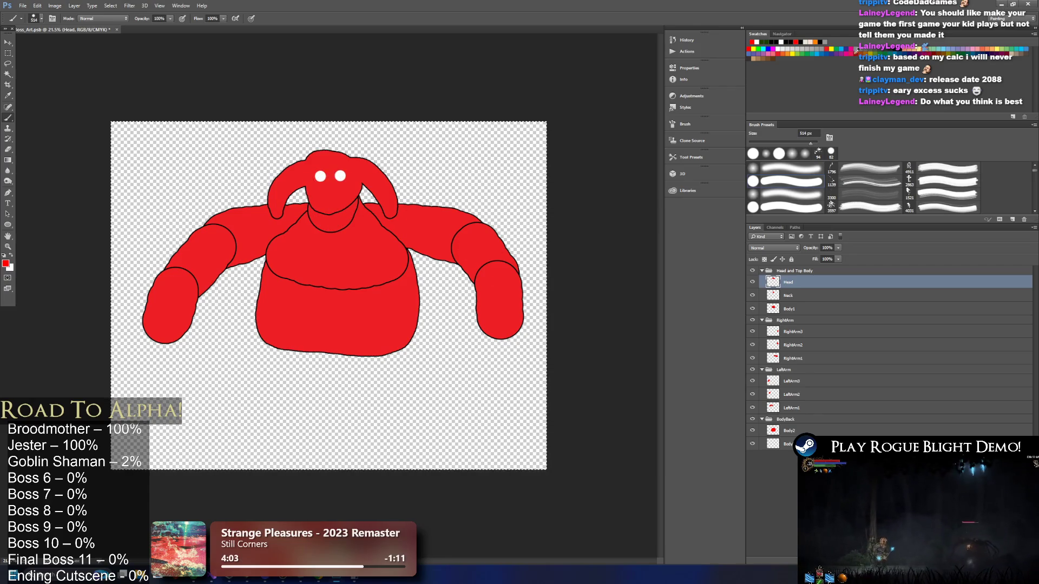
click(1001, 4)
Search the Project for 'final bo' and open FinalBossNodeImage in Photoshop.
text(final bo)
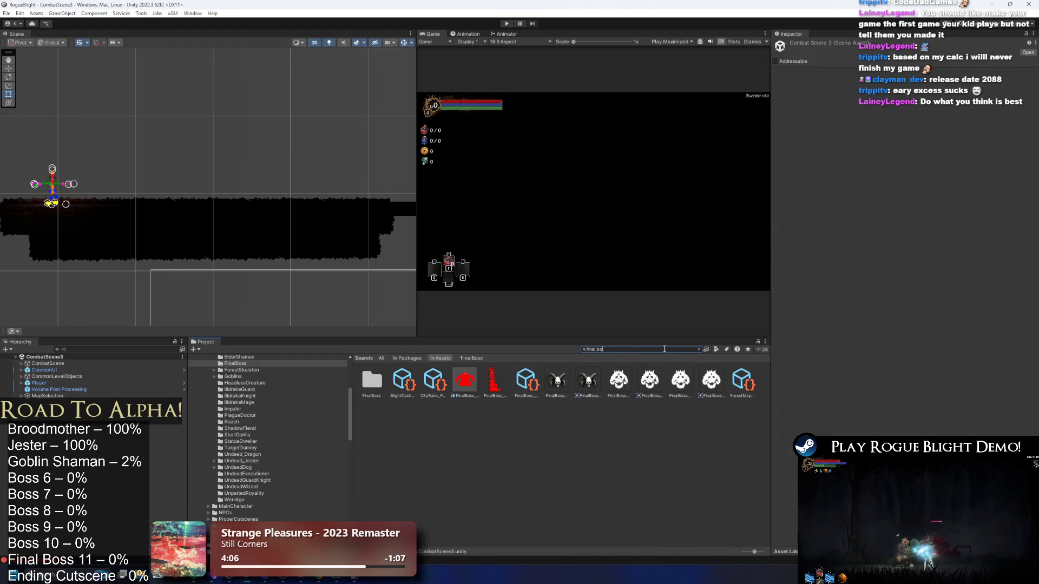
click(563, 388)
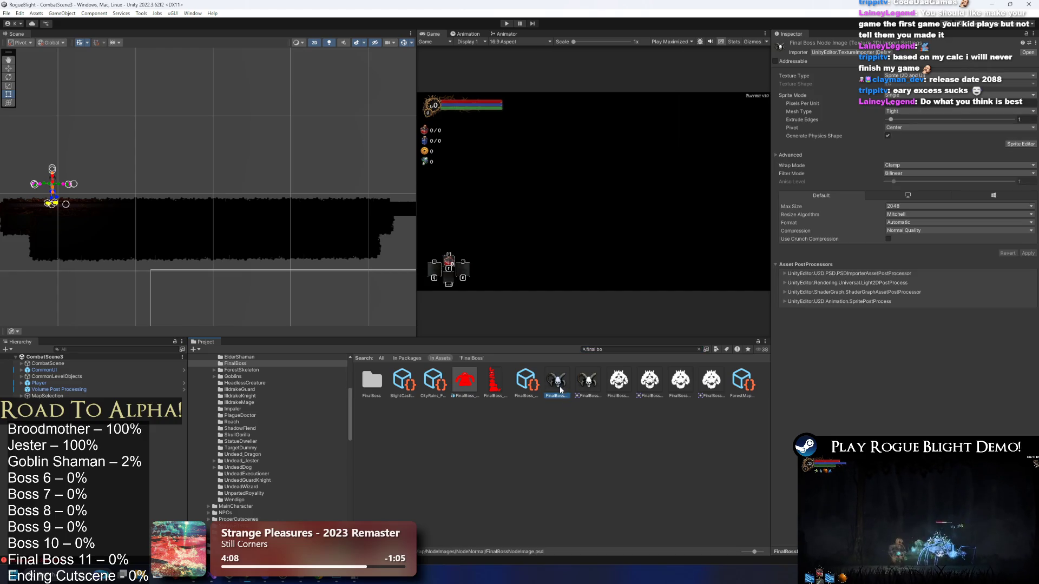
double_click(561, 389)
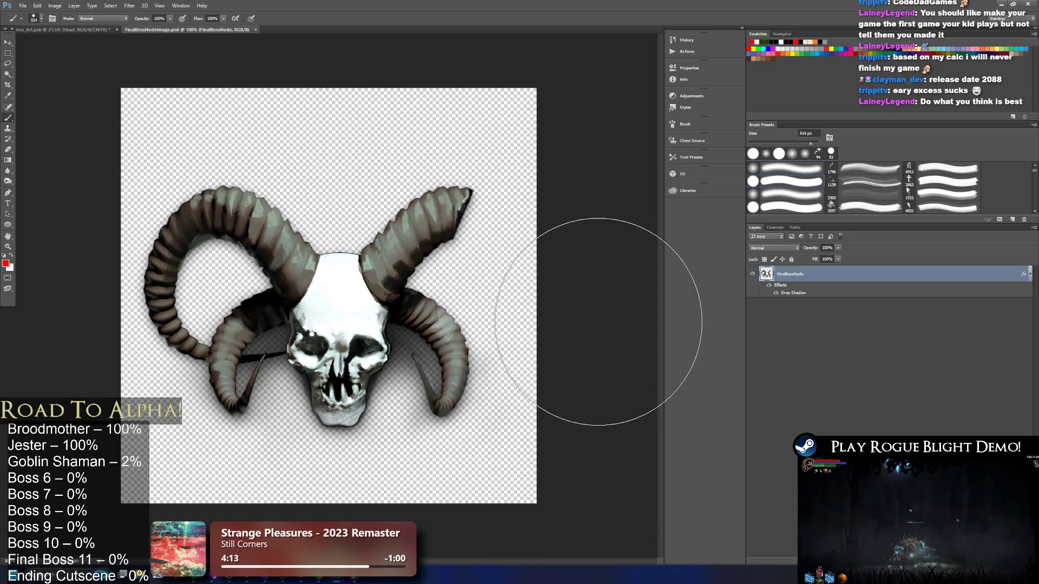
key(alt+Tab)
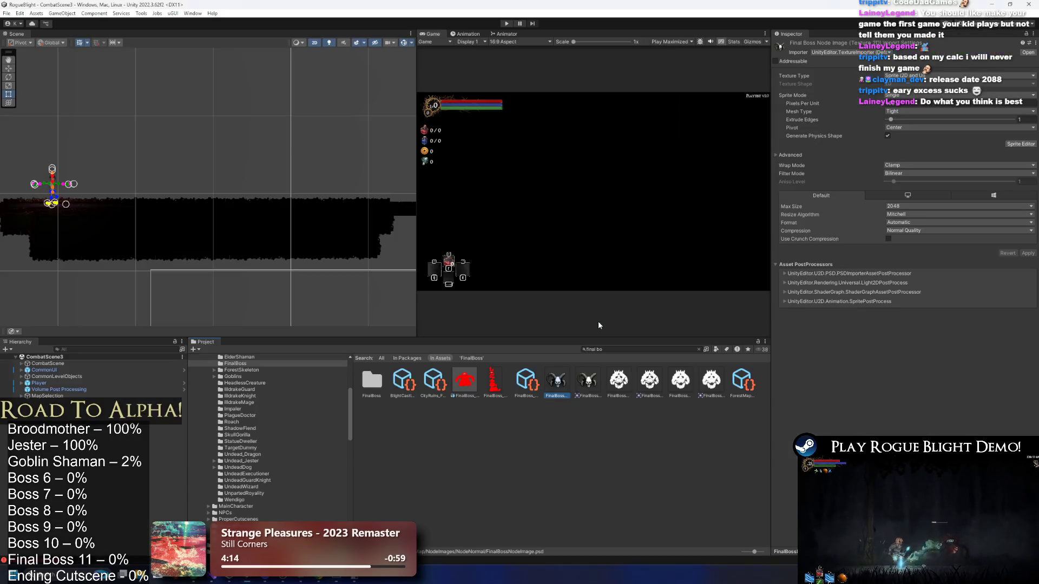
key(alt+Tab)
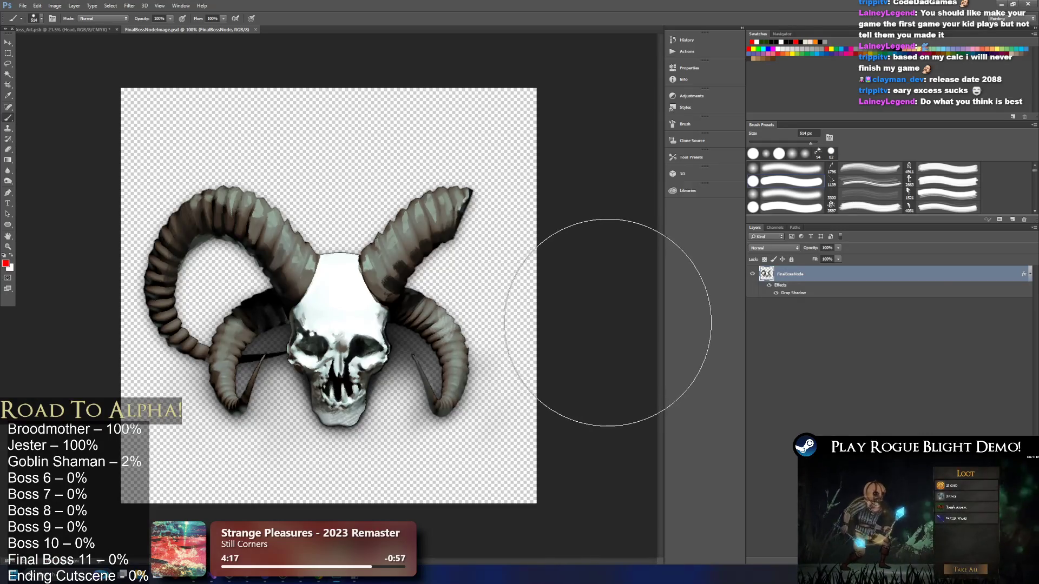
key(alt+Tab)
key(alt+Tab)
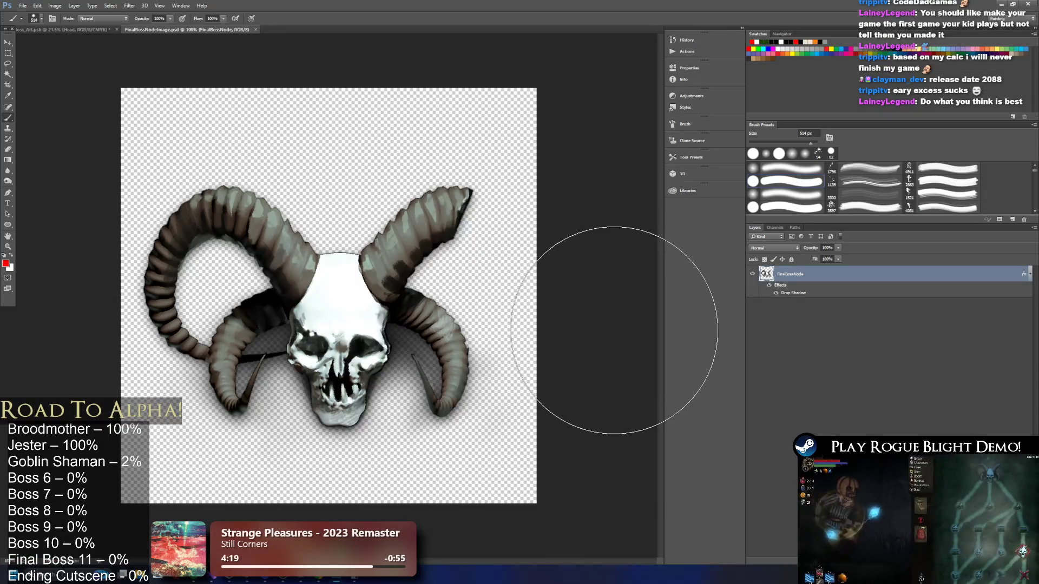
key(alt+Tab)
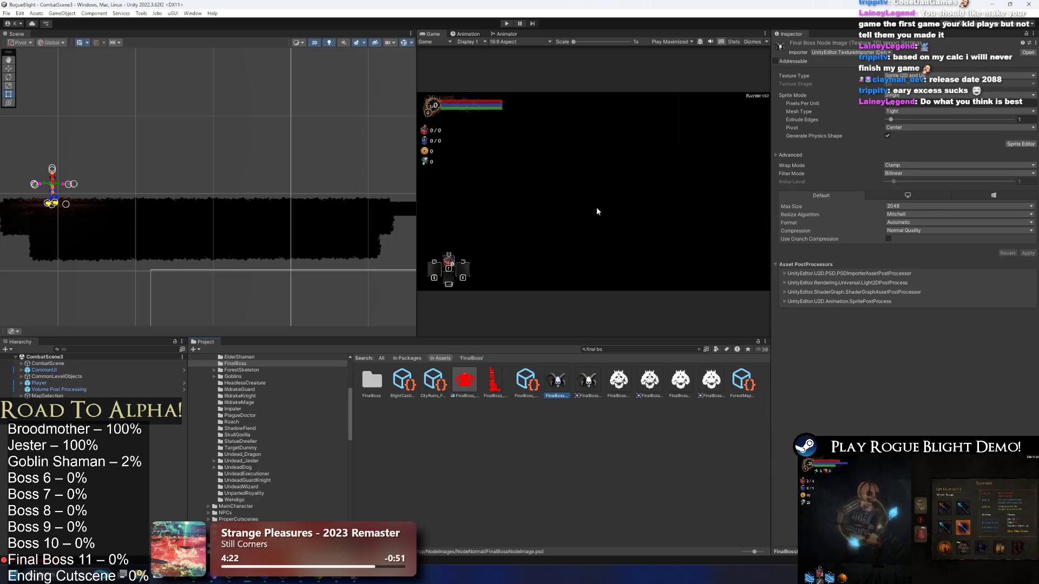
Play into the boss arena, pause, then bring up the FinalBoss_Art asset's context menu.
click(507, 24)
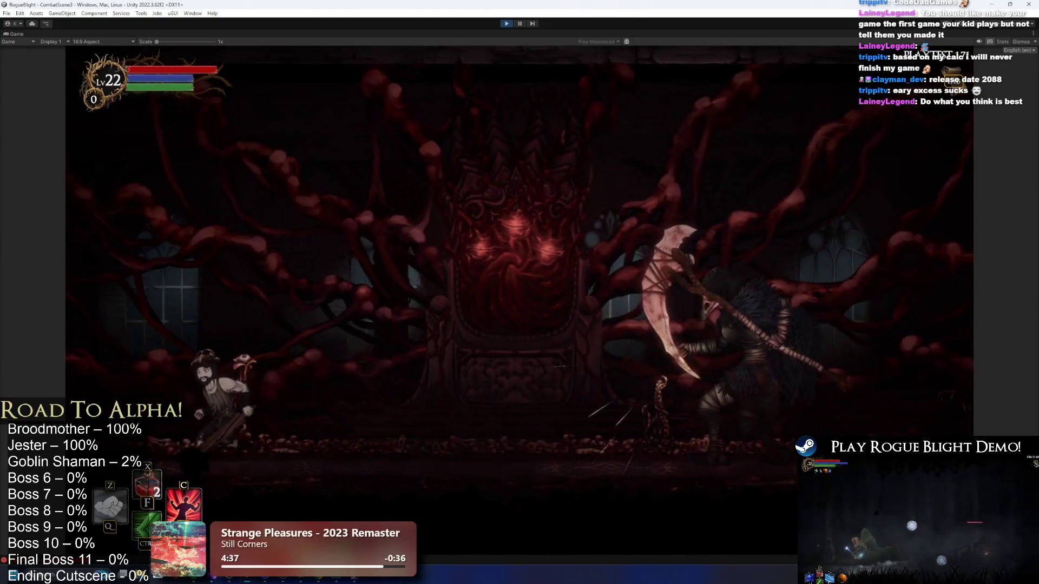
click(519, 24)
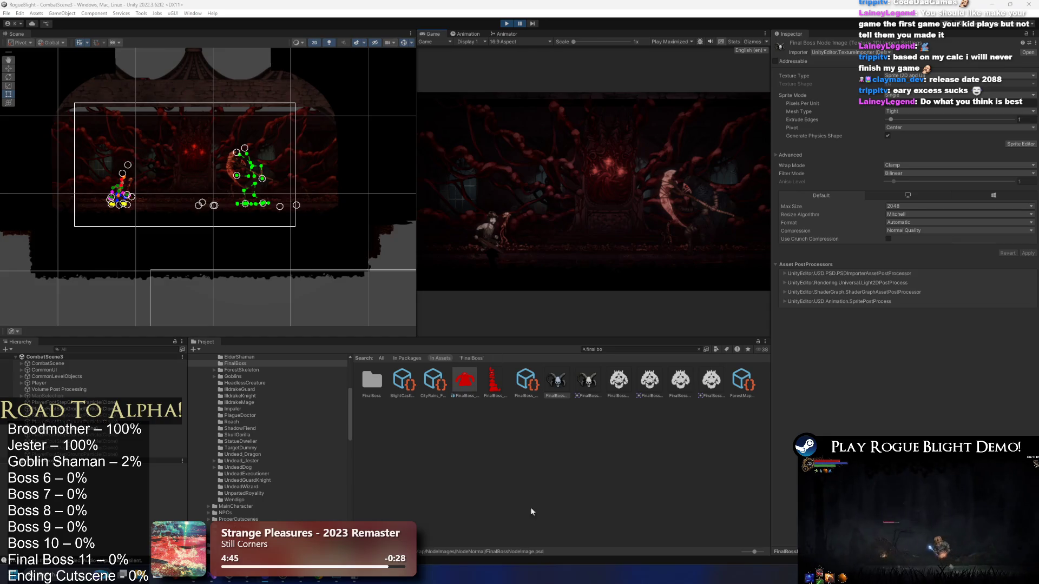
click(593, 517)
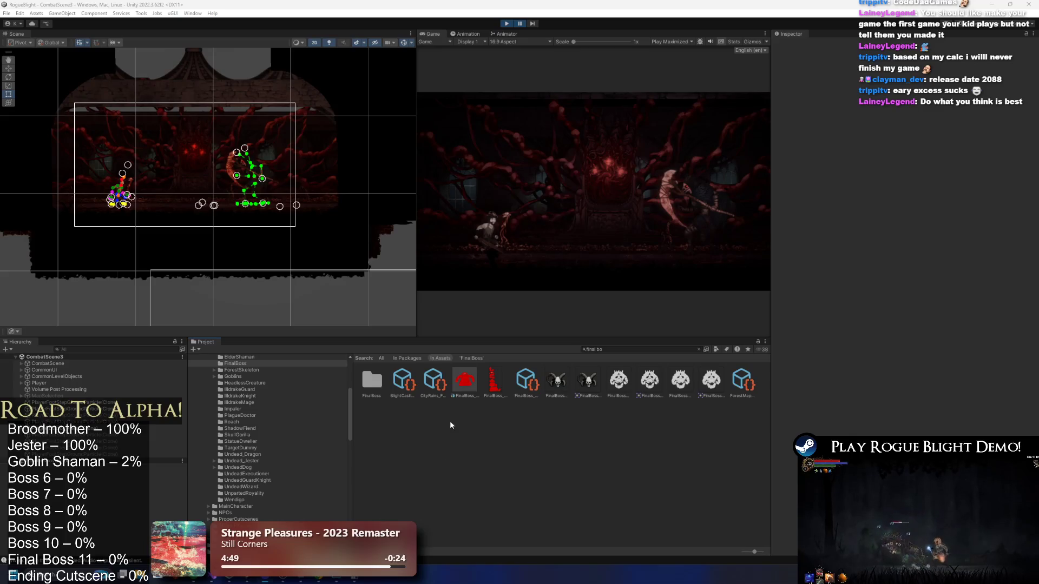
click(466, 379)
right_click(469, 373)
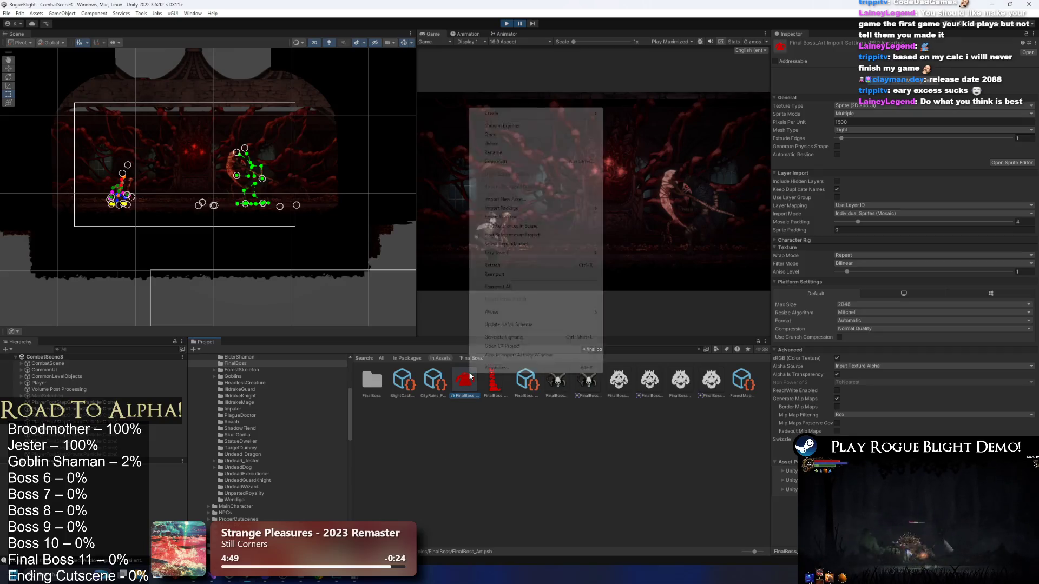
Save the FinalBoss_Art boss document and return to it in Photoshop.
click(535, 126)
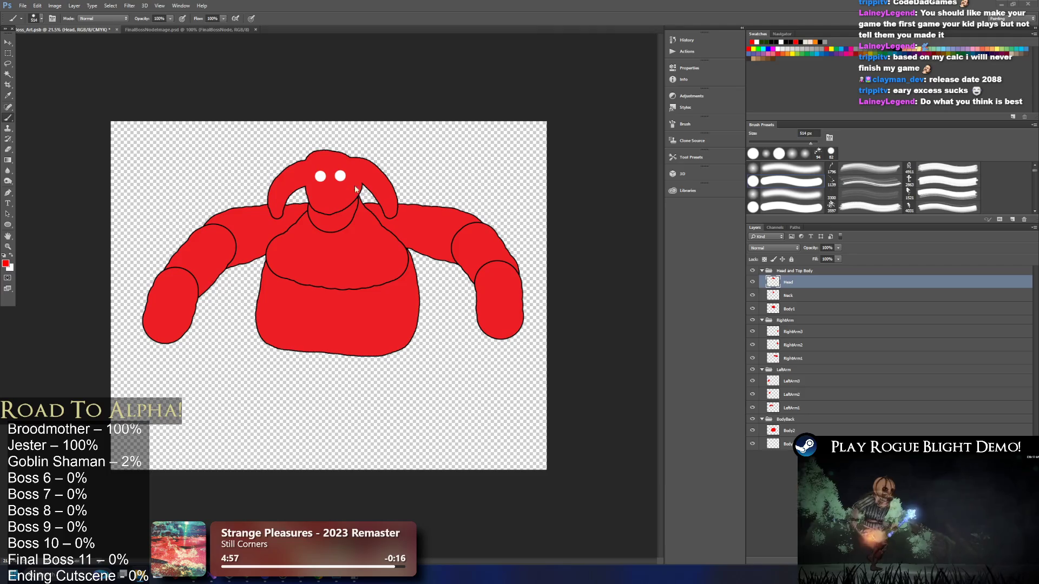
key(ctrl+s)
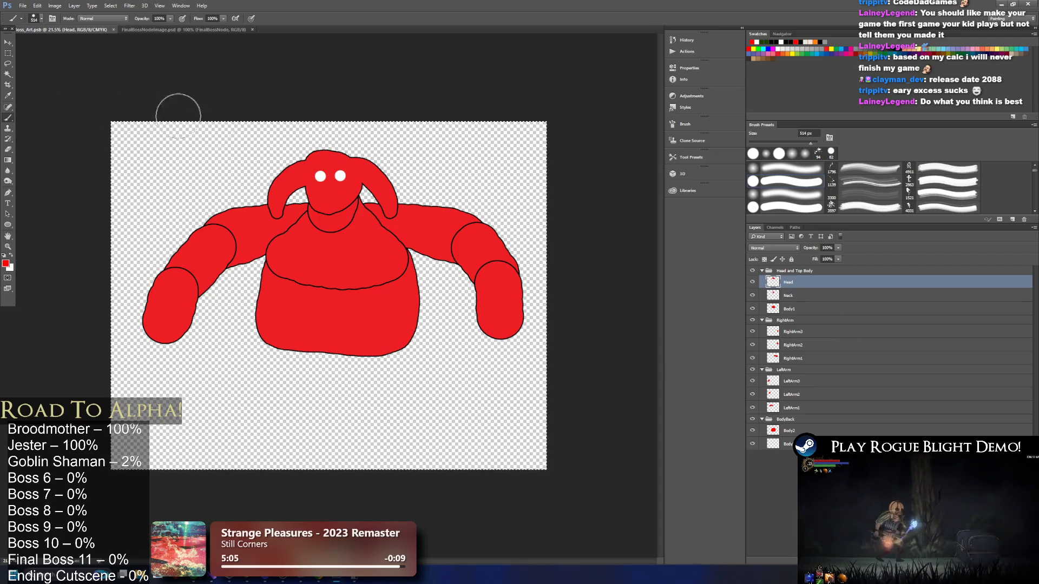
key(alt+Tab)
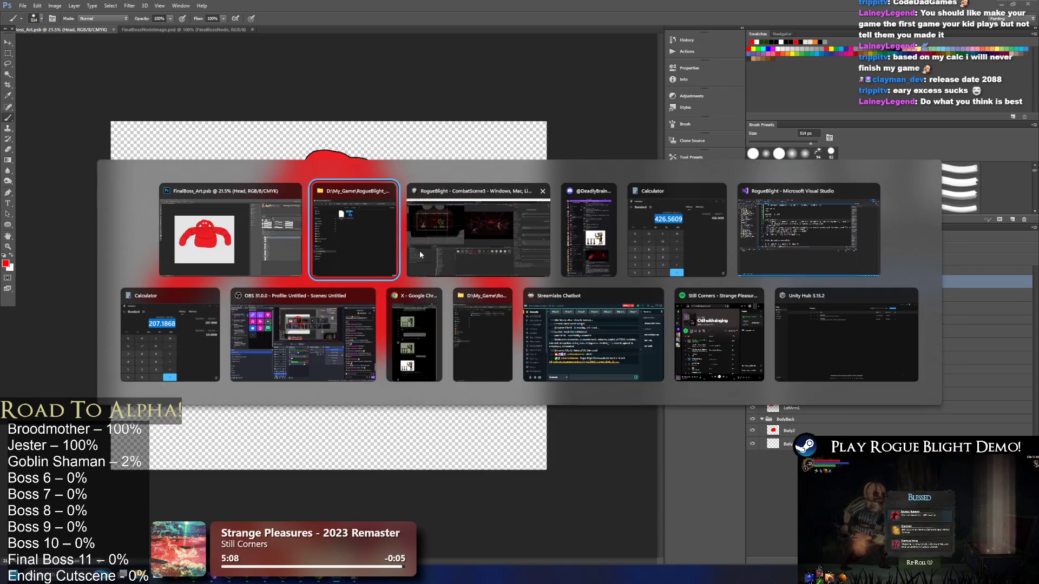
click(227, 237)
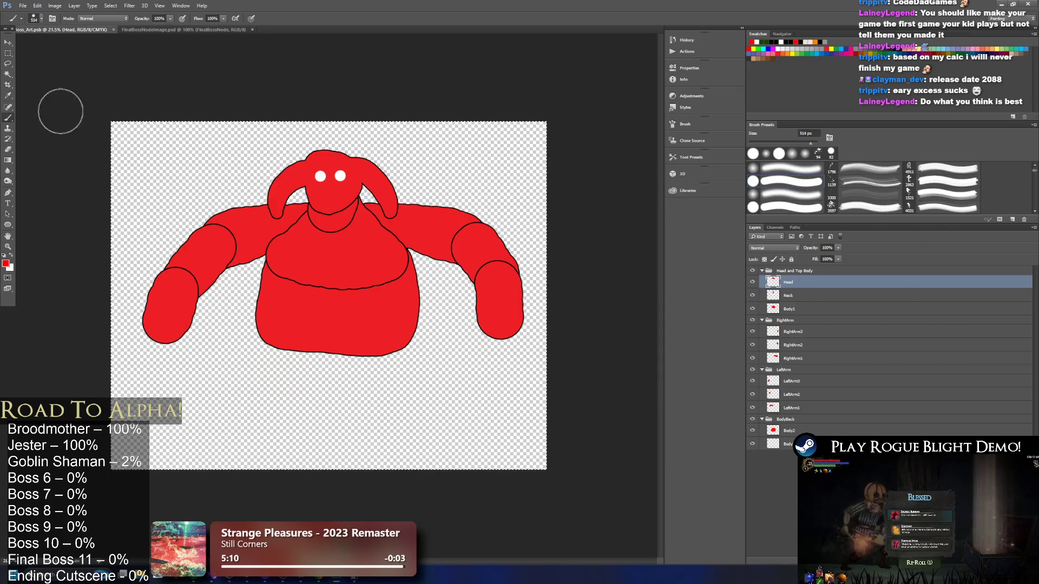
Paint a thin red test curve off the head's top-left, then open FinalBossNodeImage.psd from Unity.
click(9, 108)
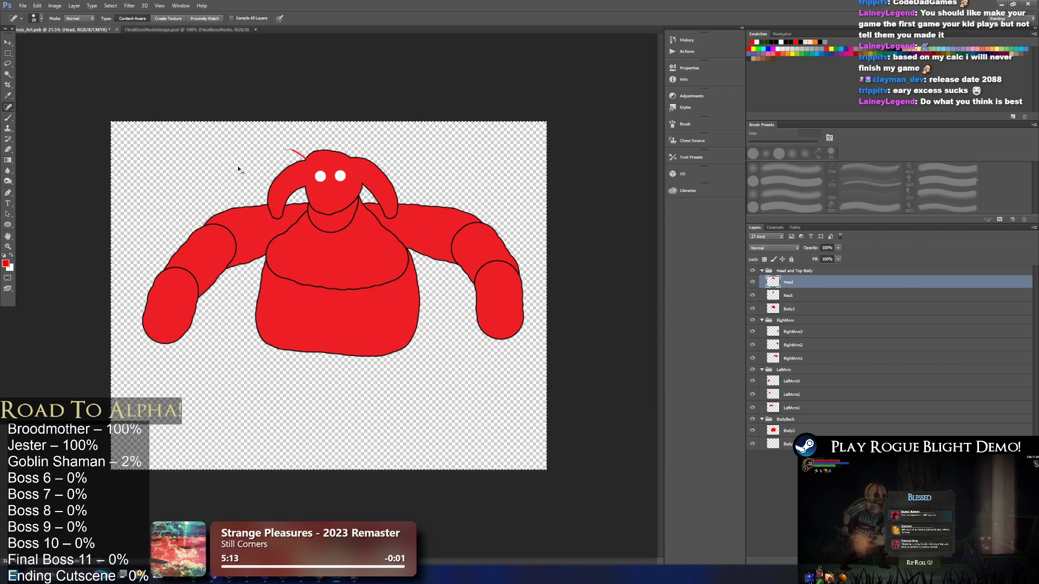
click(8, 118)
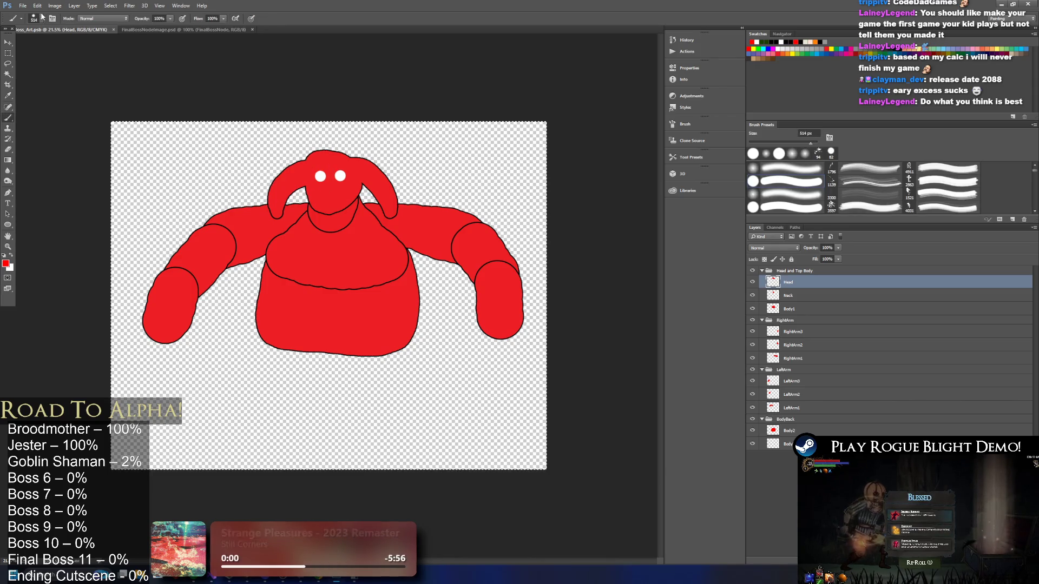
click(35, 18)
click(305, 166)
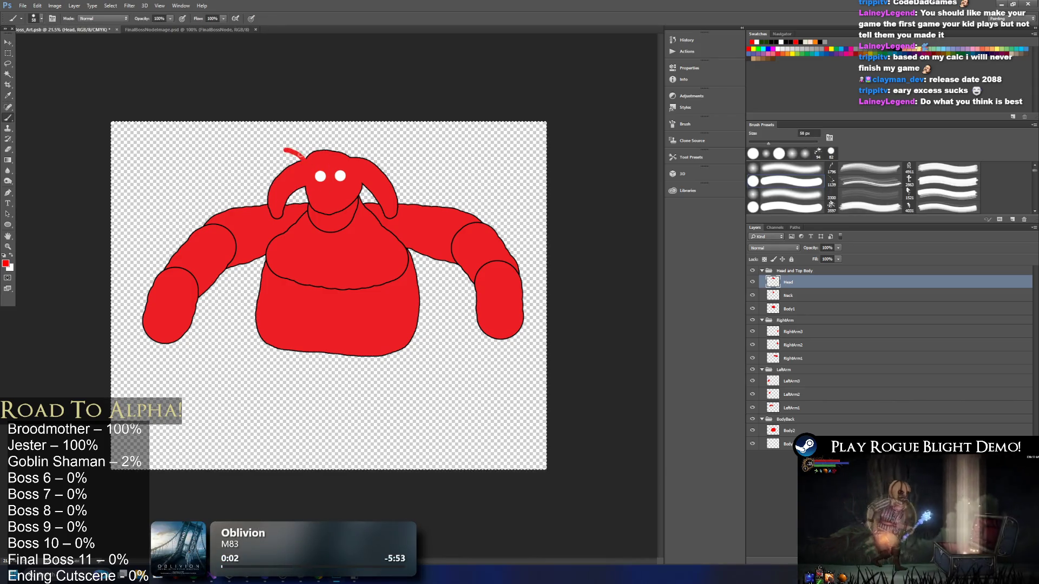
drag(303, 159, 259, 153)
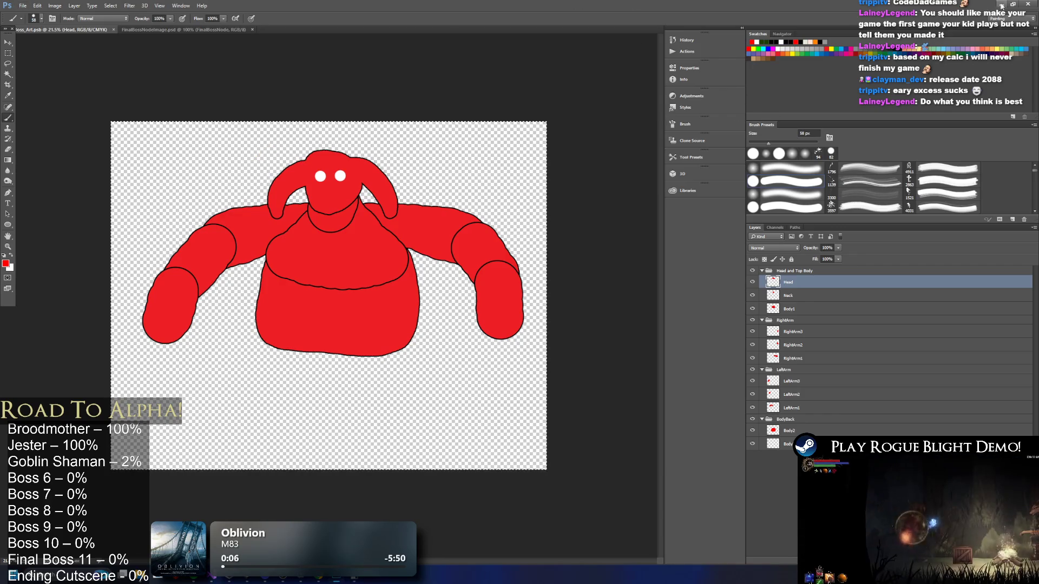
key(alt+Tab)
double_click(561, 384)
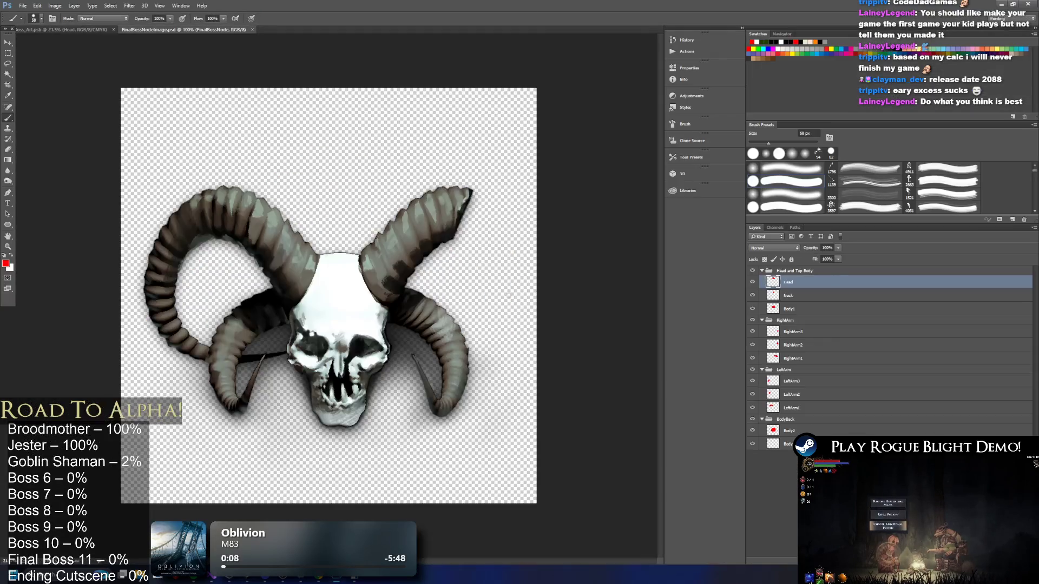
Paste the ram skull into the boss art and scale it onto the figure's head, about 241%.
click(76, 30)
key(ctrl+v)
key(ctrl+t)
mouse_move(340, 333)
mouse_down()
mouse_move(339, 179)
mouse_move(341, 190)
mouse_up()
mouse_move(376, 147)
mouse_down()
mouse_move(464, 110)
mouse_move(417, 111)
mouse_move(427, 112)
mouse_up()
drag(358, 200, 355, 210)
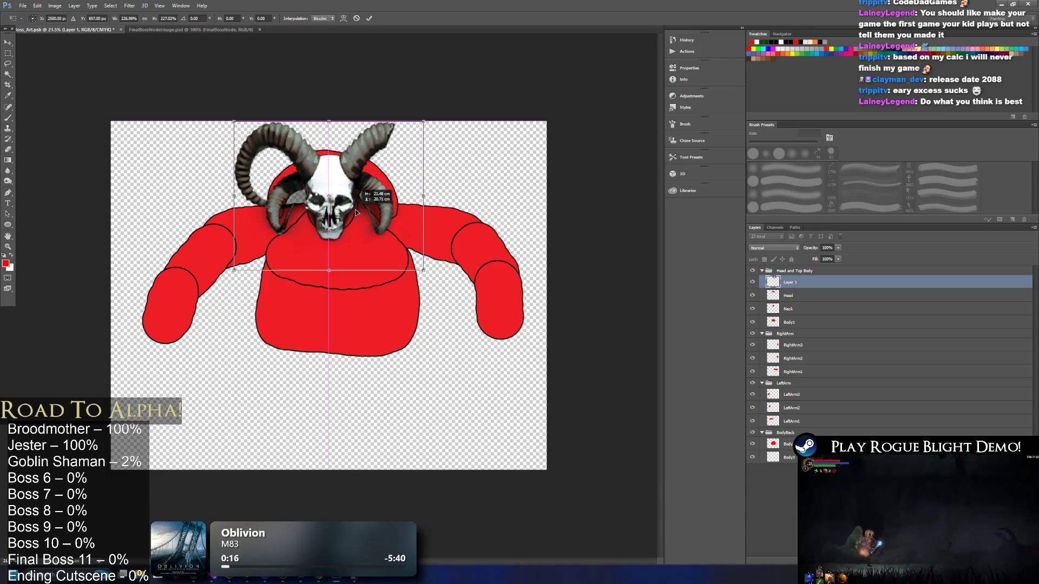
mouse_move(425, 123)
mouse_down()
mouse_move(432, 112)
mouse_move(406, 155)
mouse_move(408, 137)
mouse_up()
Refine the skull to about 249% wide, centred over the head, and commit the transform.
drag(437, 103, 388, 141)
drag(328, 180, 348, 166)
drag(404, 127, 420, 116)
drag(337, 116, 337, 131)
drag(420, 184, 438, 187)
drag(357, 173, 365, 171)
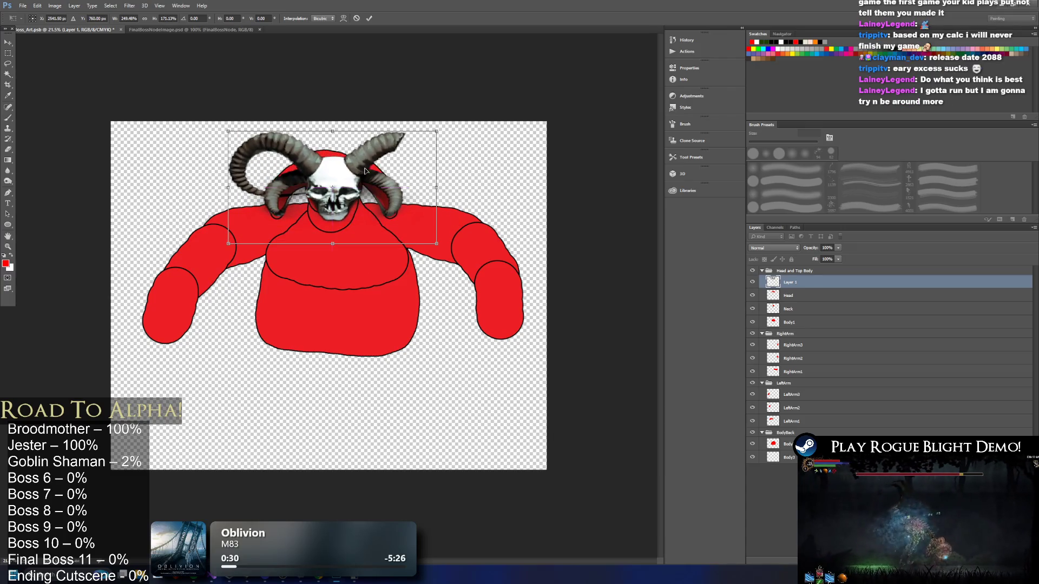
drag(434, 139, 441, 134)
drag(376, 158, 372, 160)
key(Return)
key(b)
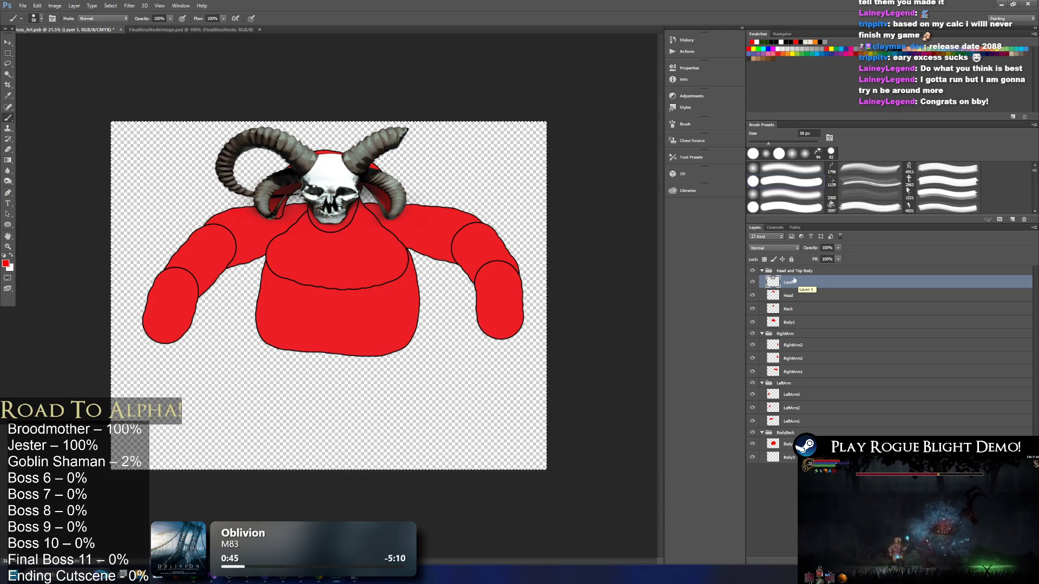
right_click(793, 281)
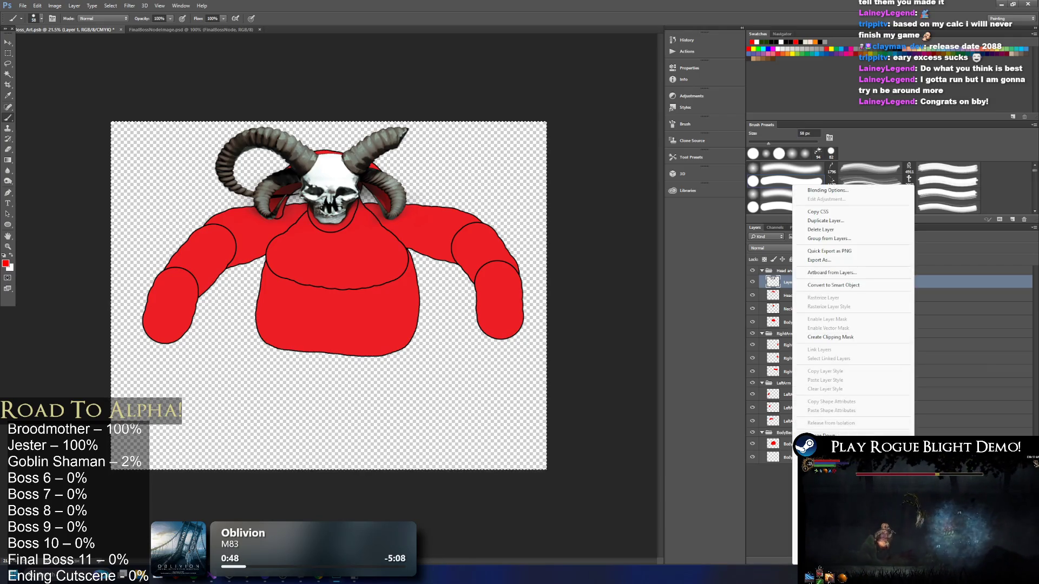
Try merging and stamping the layers, then undo back to the separate skull layer.
click(828, 436)
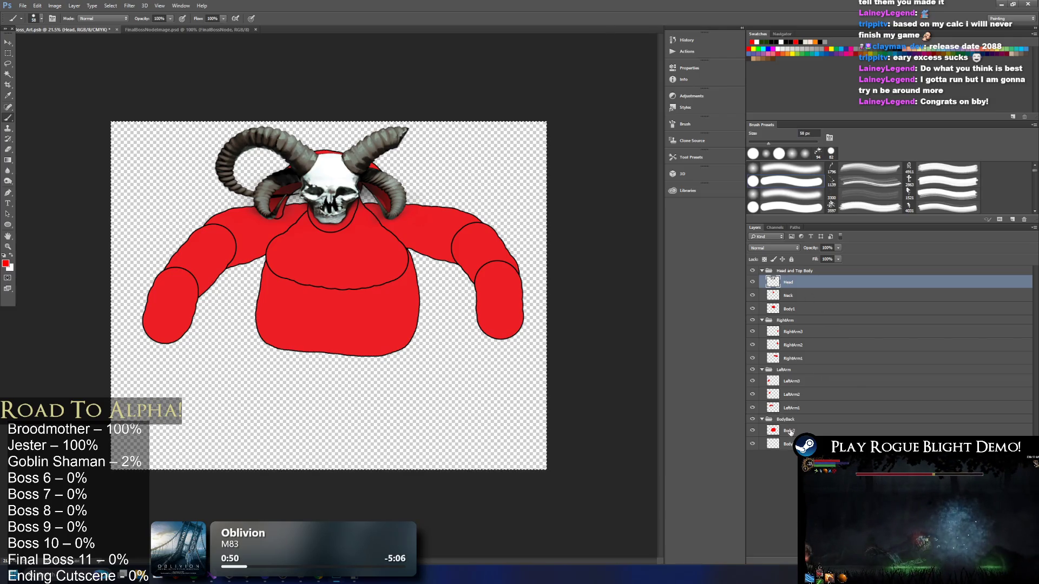
shift+click(775, 433)
key(ctrl+shift+alt+e)
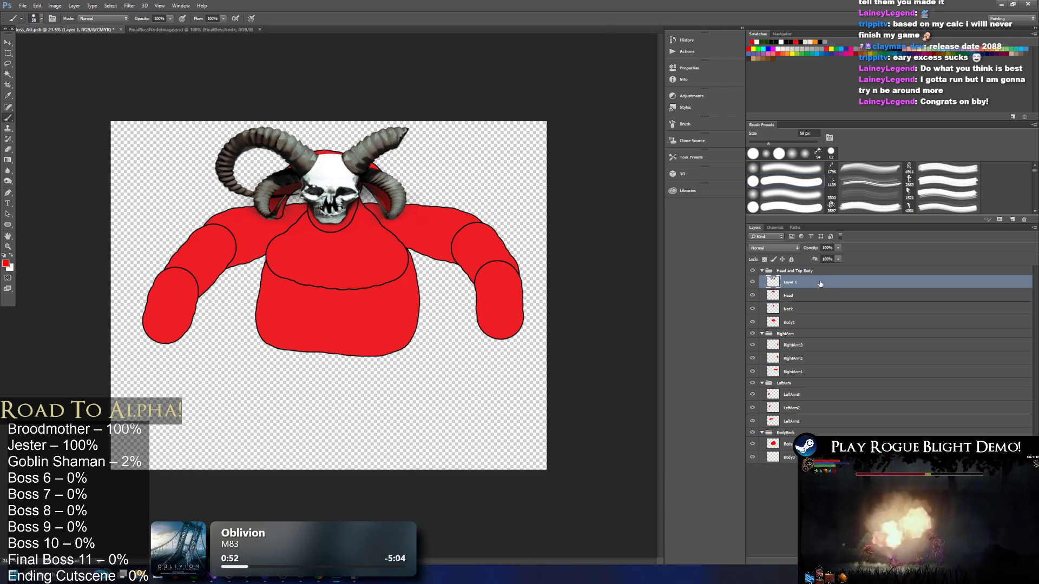
key(ctrl+z)
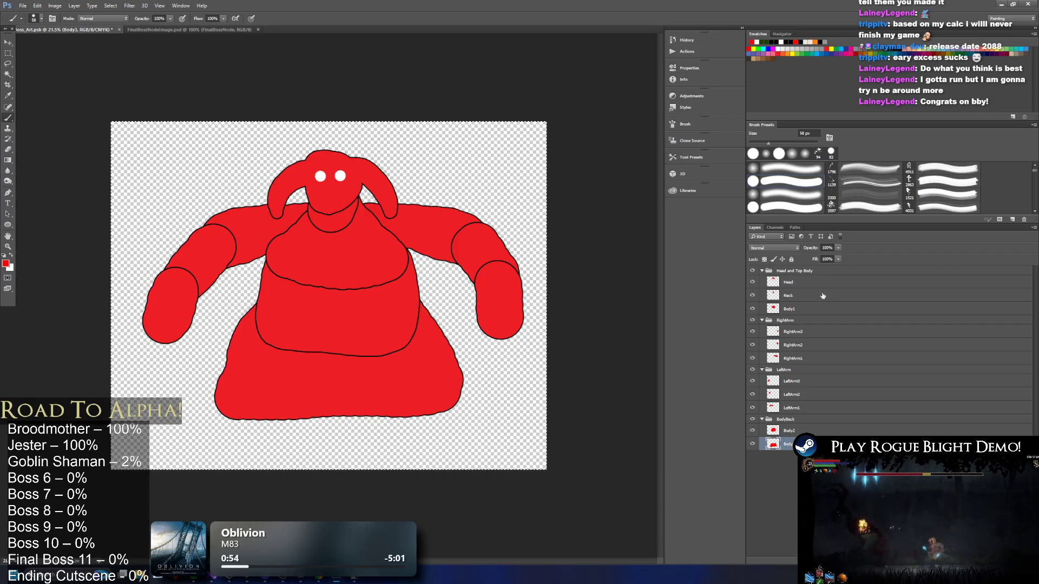
key(ctrl+alt+z)
key(ctrl+alt+z)
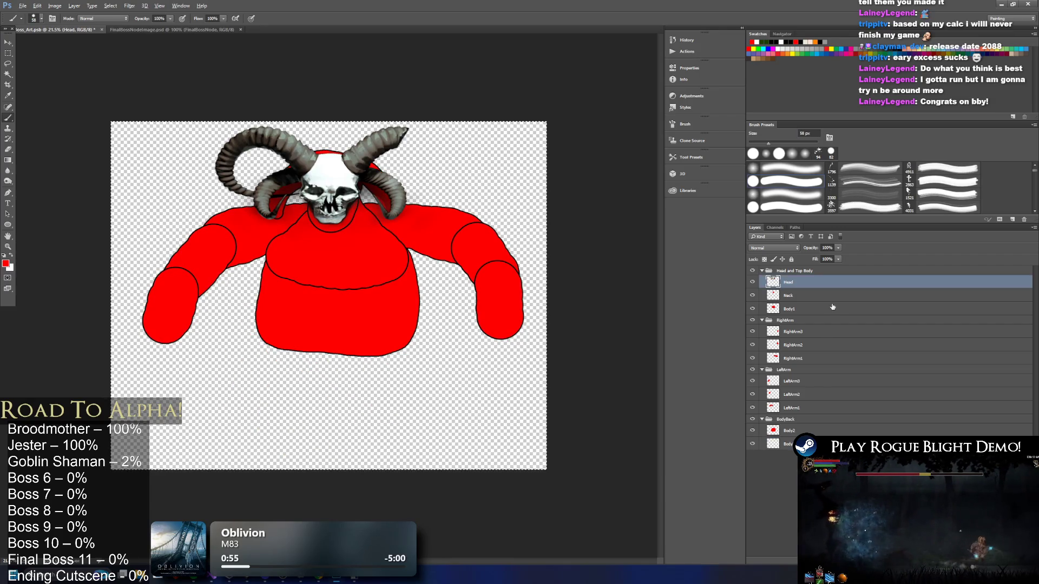
key(ctrl+shift+alt+e)
key(ctrl+y)
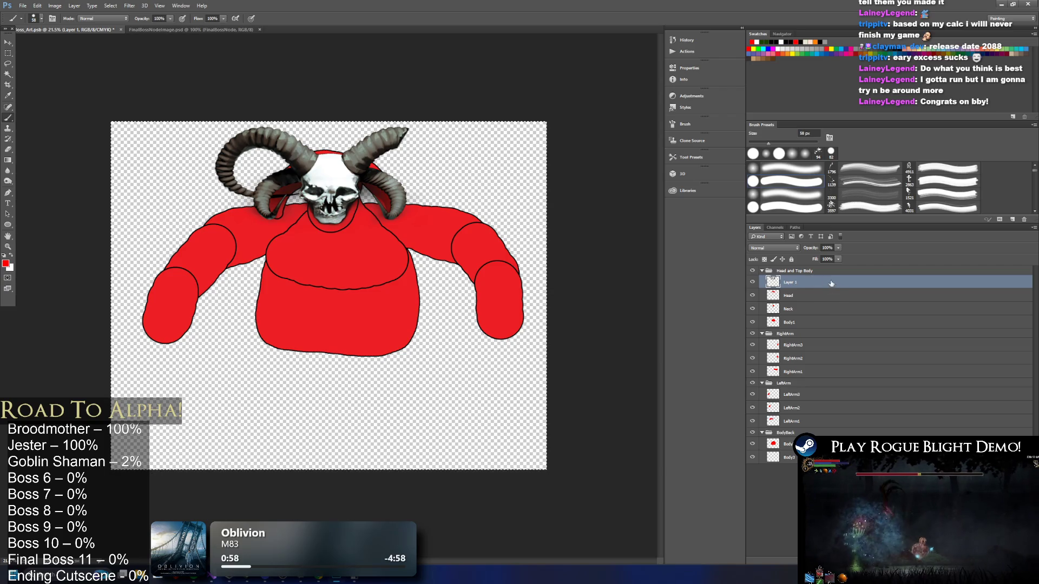
key(ctrl+z)
key(ctrl+alt+a)
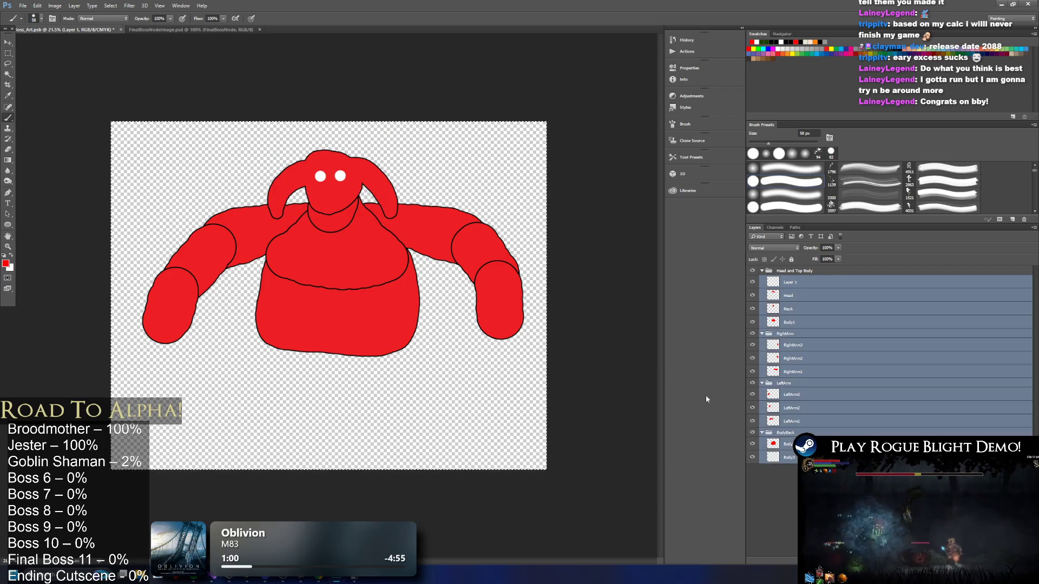
key(v)
drag(418, 206, 413, 238)
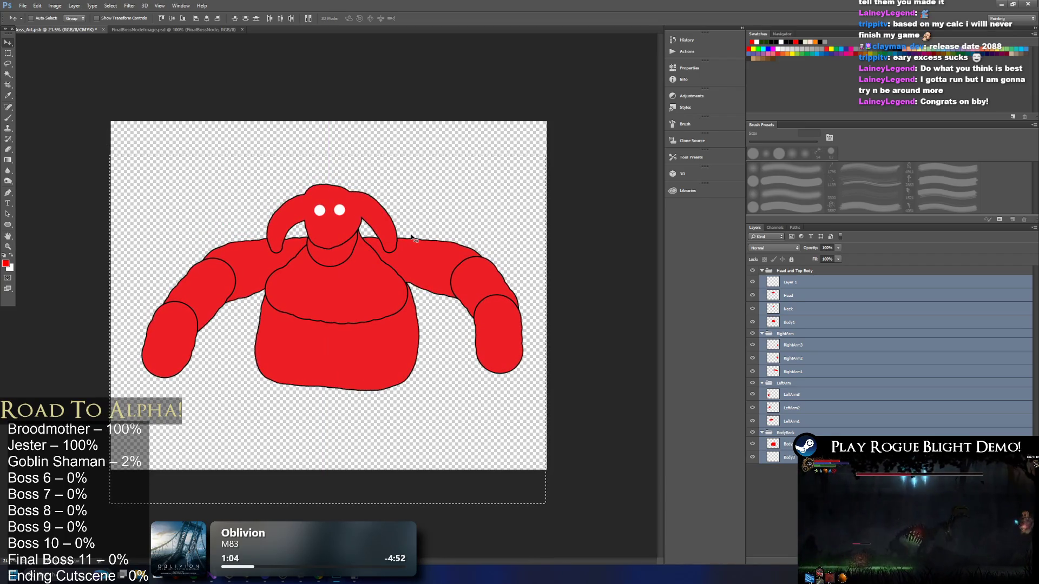
key(l)
key(ctrl+alt+z)
key(ctrl+alt+z)
key(ctrl+alt+z)
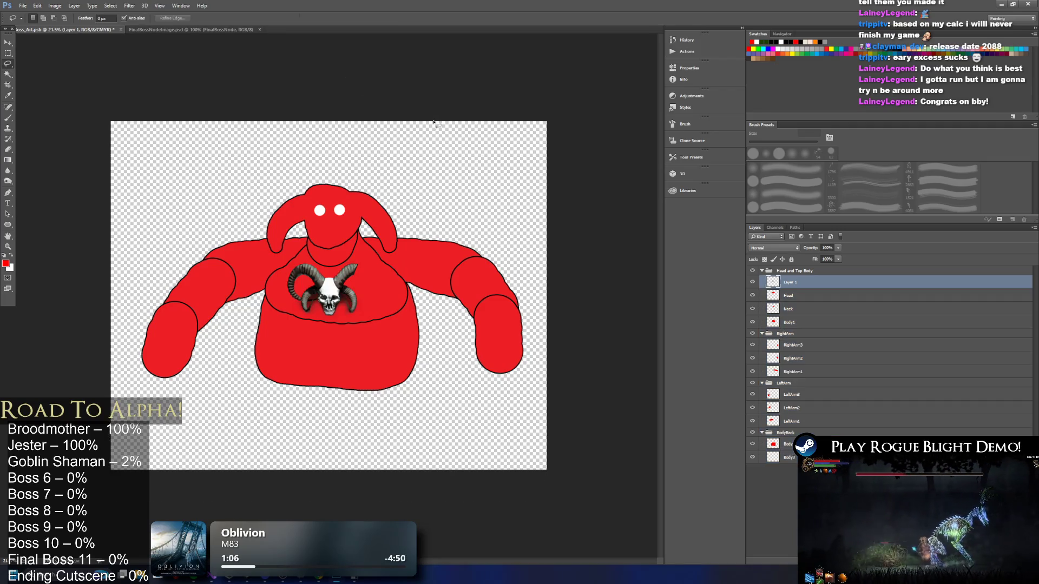
Resize the horned skull on the head, settling at about 81%.
key(ctrl+t)
mouse_move(371, 262)
alt+mouse_down()
mouse_move(411, 238)
mouse_move(321, 234)
mouse_move(346, 194)
alt+mouse_up()
mouse_move(401, 163)
mouse_down()
mouse_move(444, 125)
mouse_move(375, 202)
mouse_up()
key(Return)
key(l)
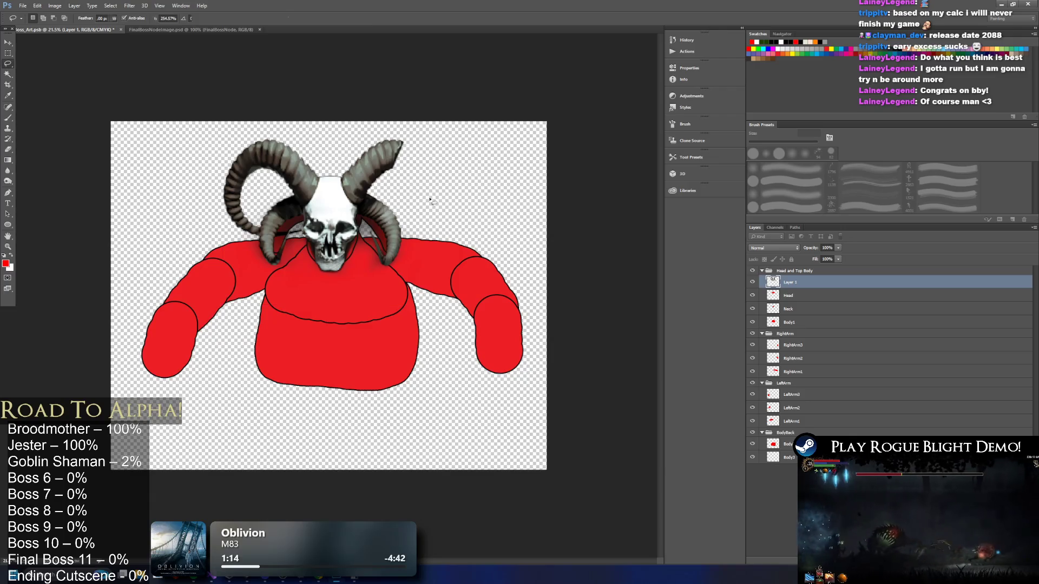
key(ctrl+t)
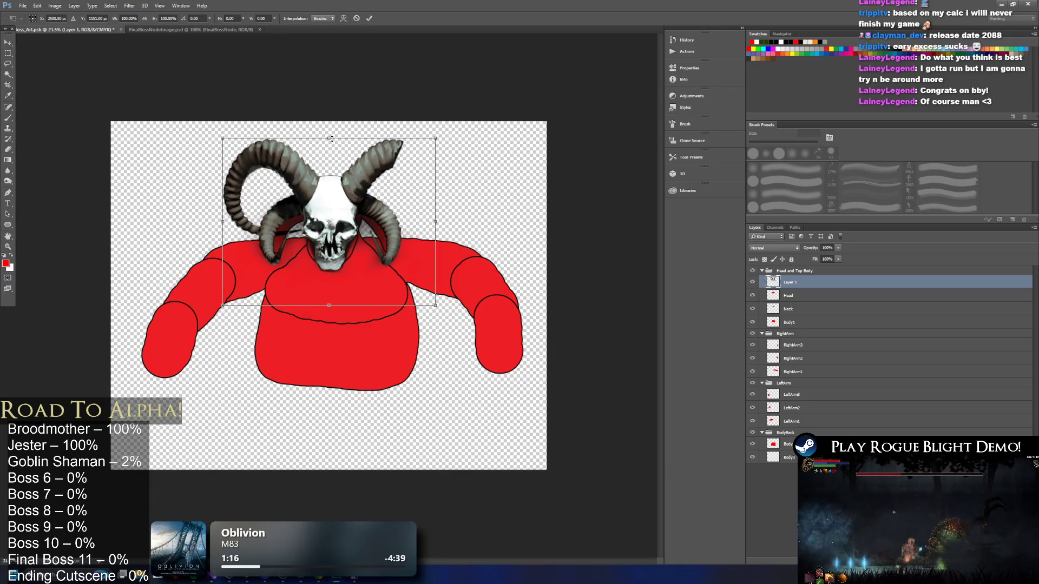
drag(221, 139, 242, 158)
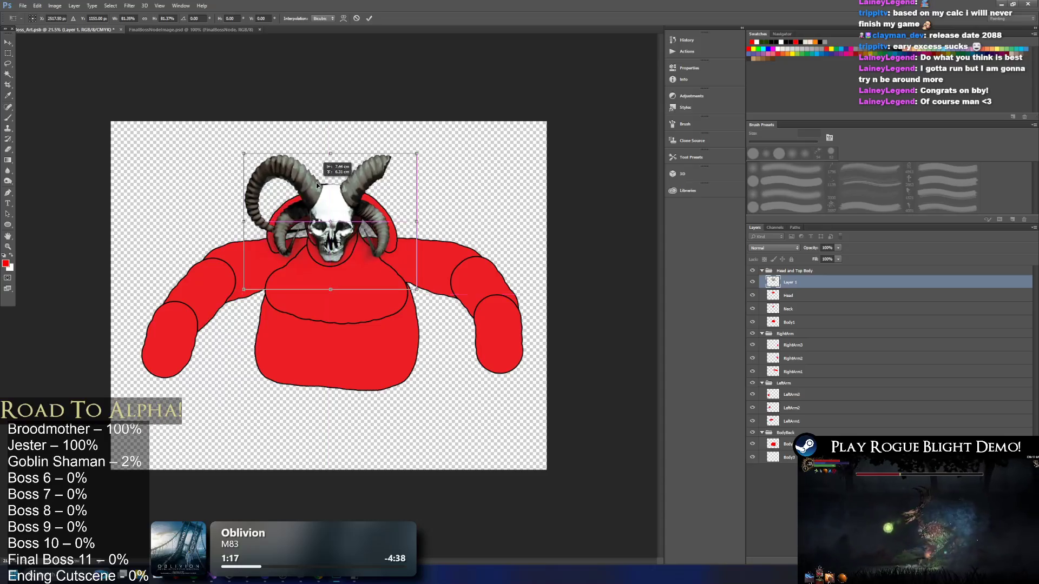
key(Return)
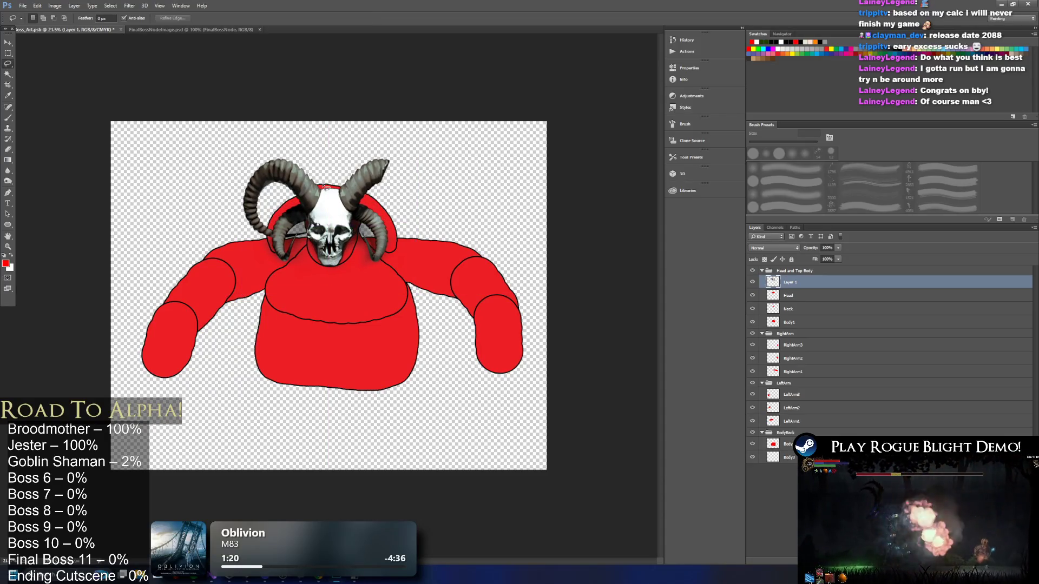
Merge Layer 1 down into the Head layer, save, and minimise Photoshop.
right_click(820, 282)
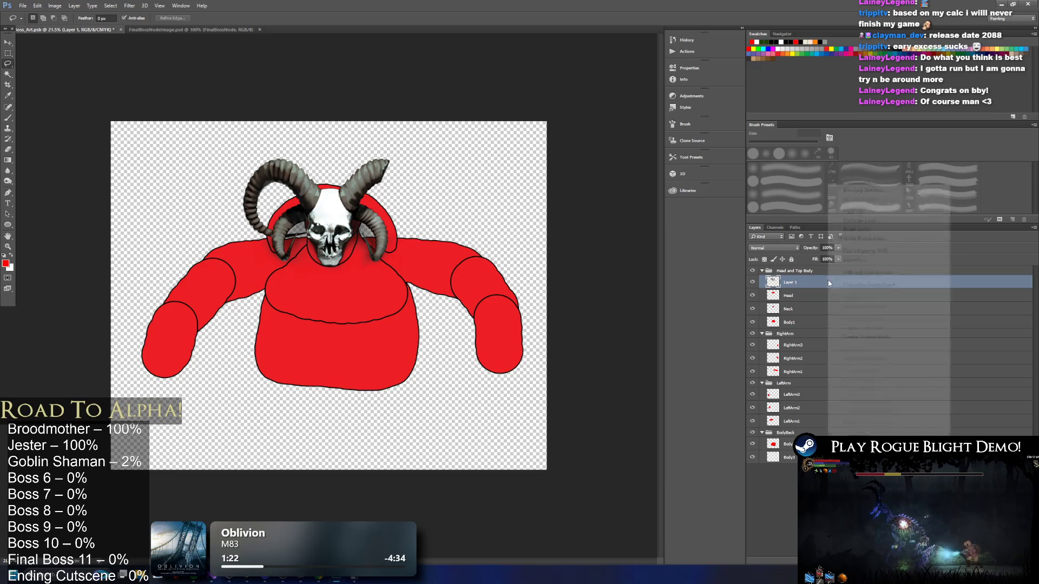
click(932, 373)
key(ctrl+s)
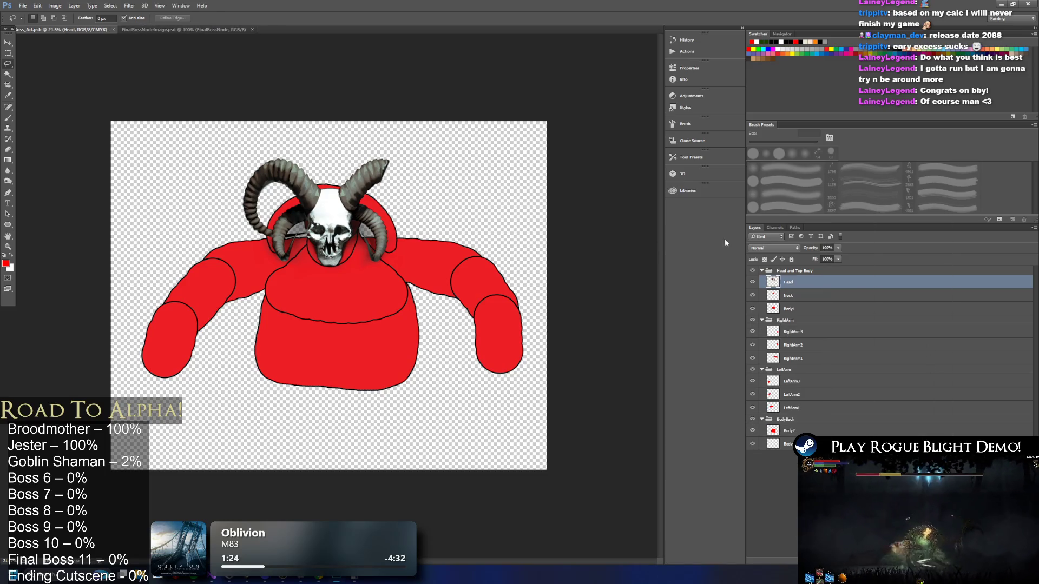
click(1001, 5)
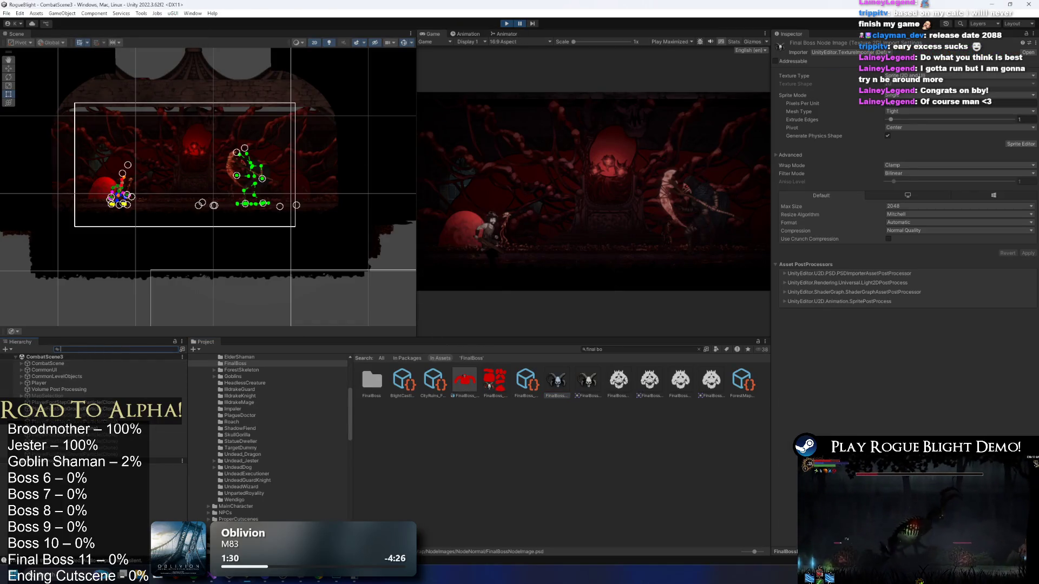
Stop play mode and open the FinalBoss_Art sprite sheet in the Sprite Editor.
click(1011, 144)
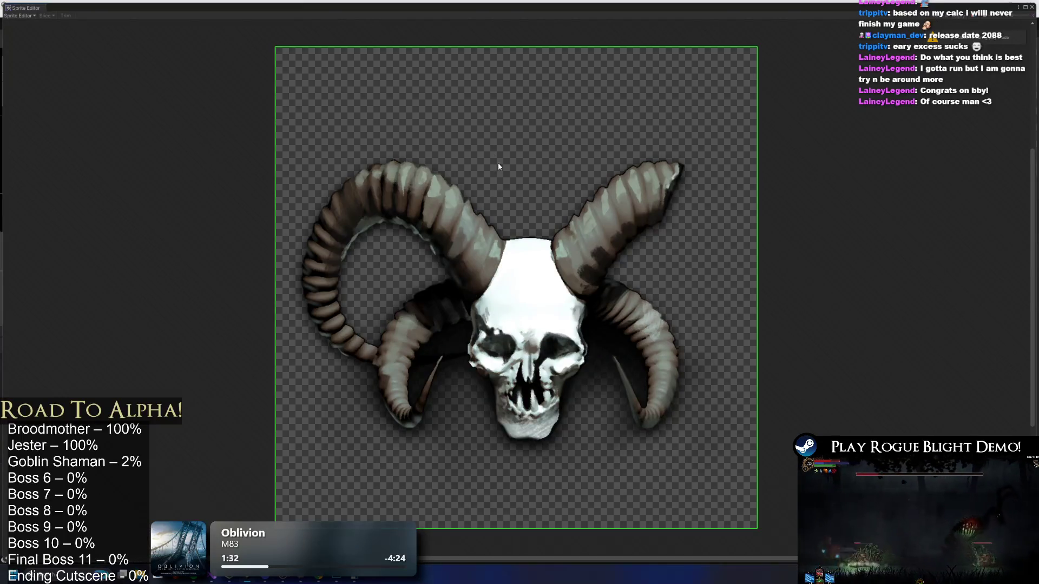
click(1032, 7)
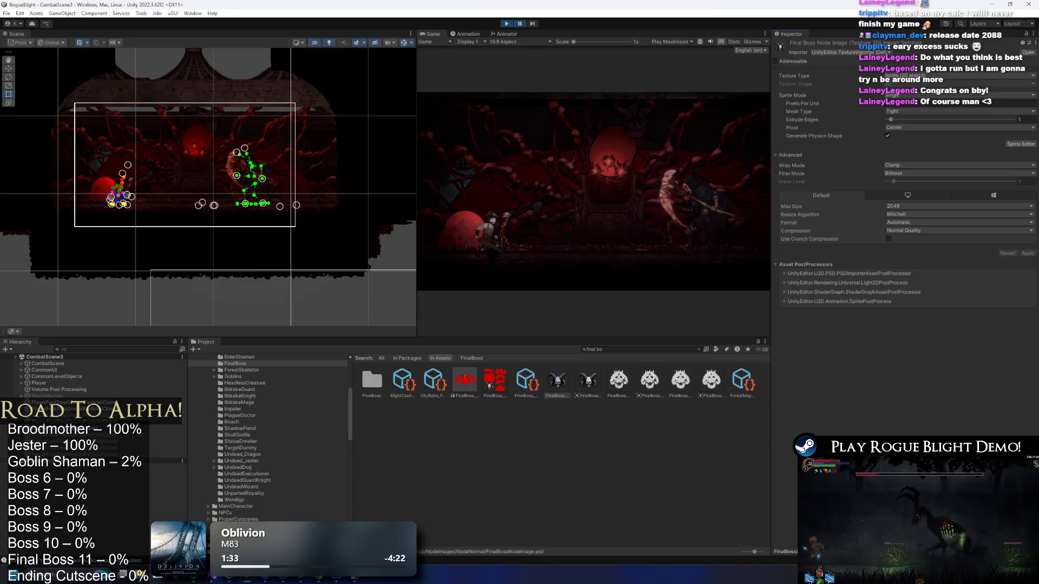
click(477, 388)
click(508, 24)
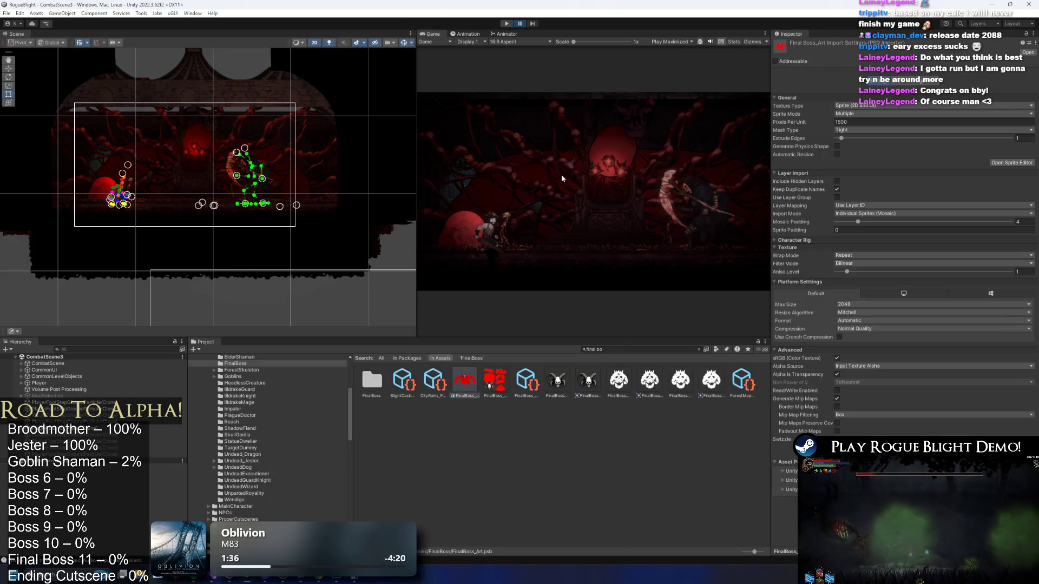
click(1012, 162)
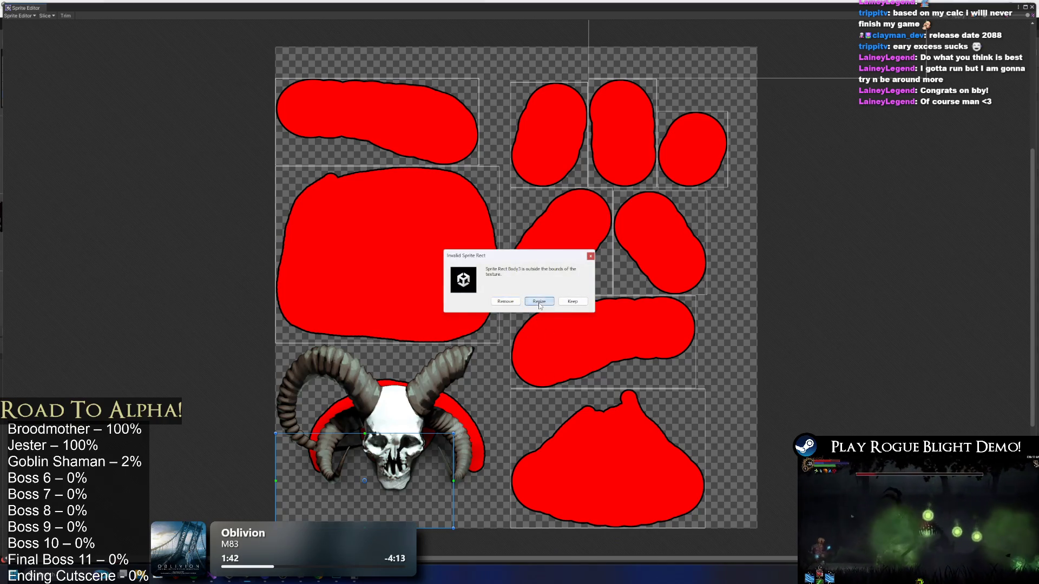
Repair the skull's out-of-bounds rect, enlarge it to include the horns, and apply.
click(539, 301)
mouse_move(453, 436)
mouse_down()
mouse_move(502, 373)
mouse_move(501, 343)
mouse_up()
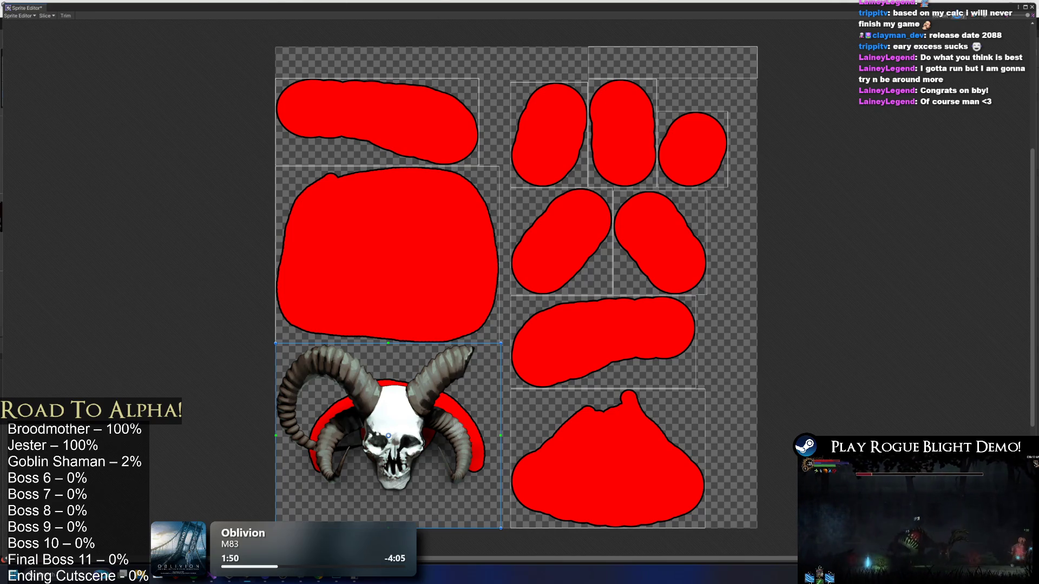
click(959, 16)
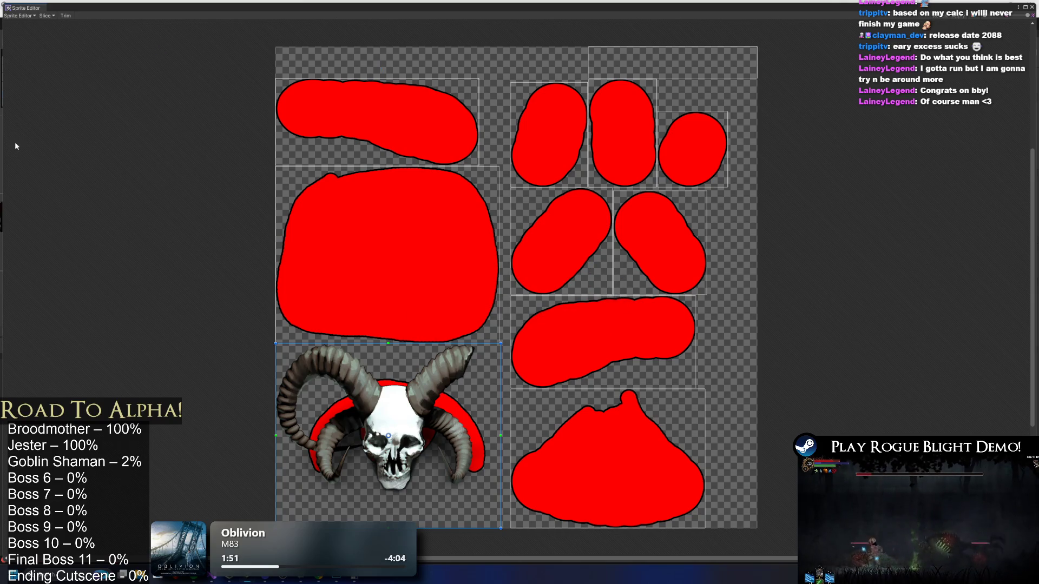
click(26, 17)
click(30, 50)
click(19, 15)
In the Skinning Editor, run Auto Geometry and Auto Weights on the skull sprite and apply.
click(30, 61)
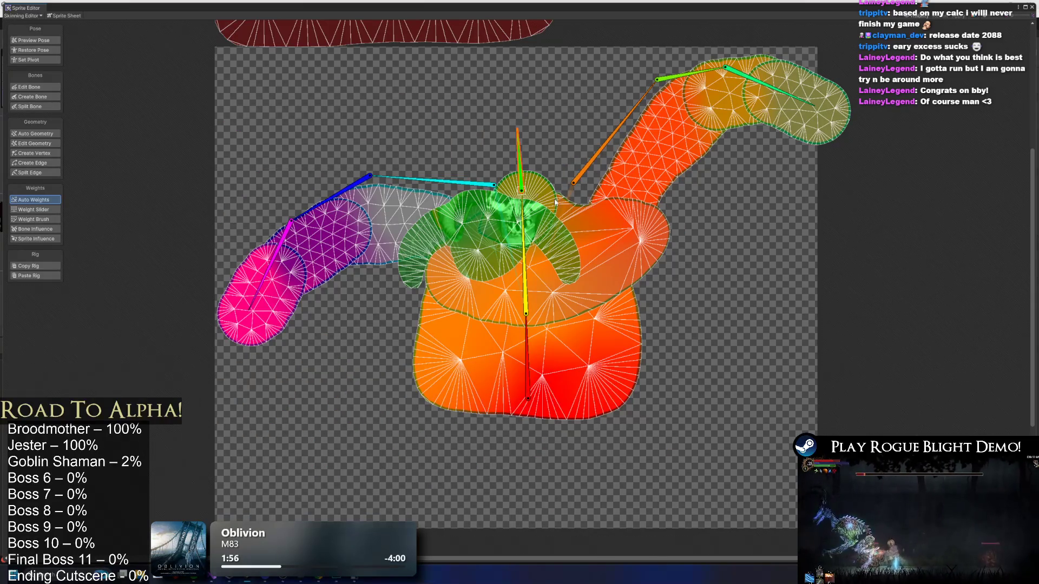
click(476, 223)
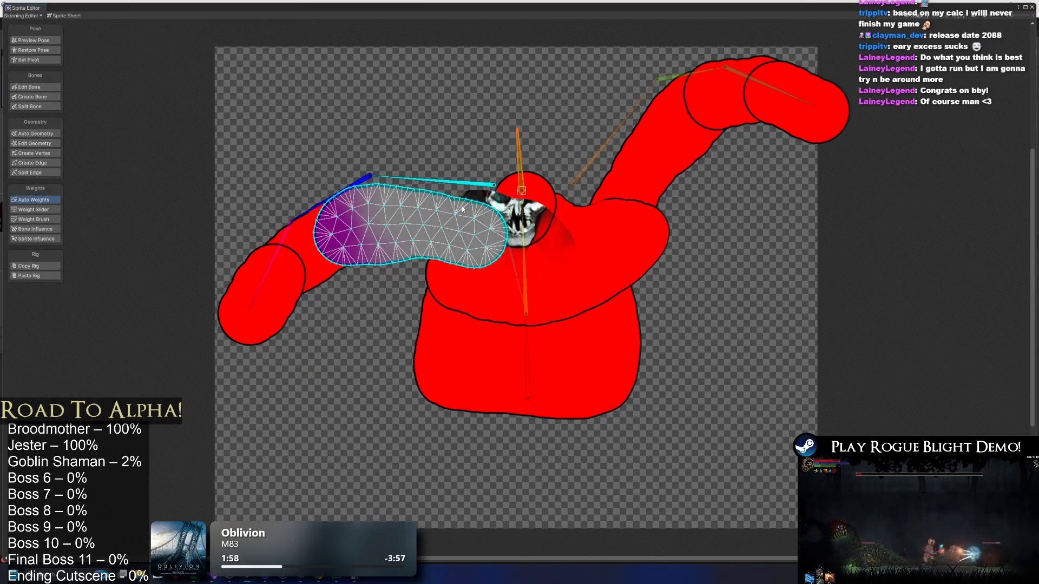
click(46, 133)
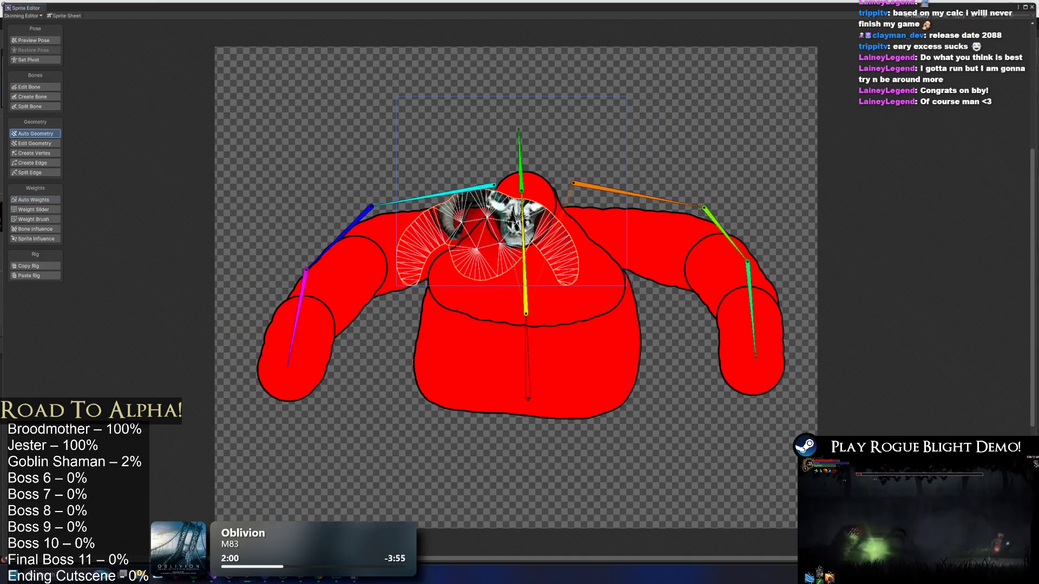
click(27, 200)
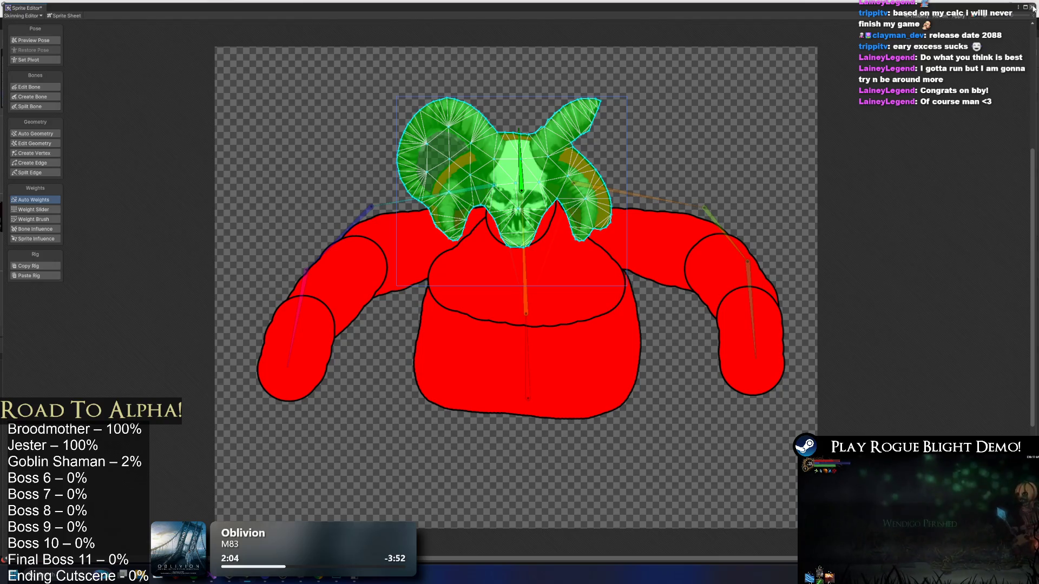
click(963, 15)
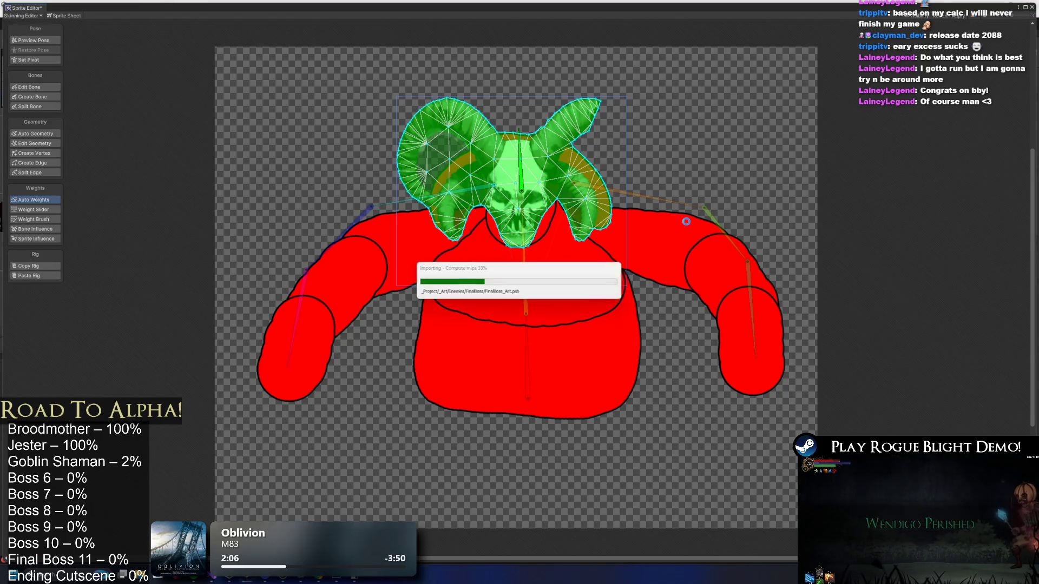
click(1032, 7)
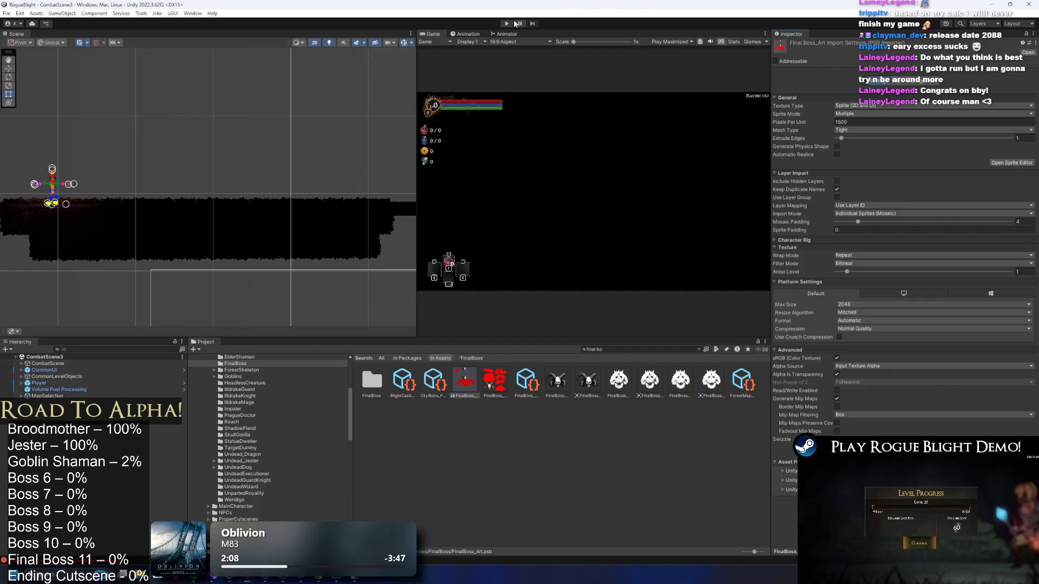
Play into Blight Castle, pause, and search the Hierarchy for 'fina' to frame FinalBoss_Art.
click(507, 23)
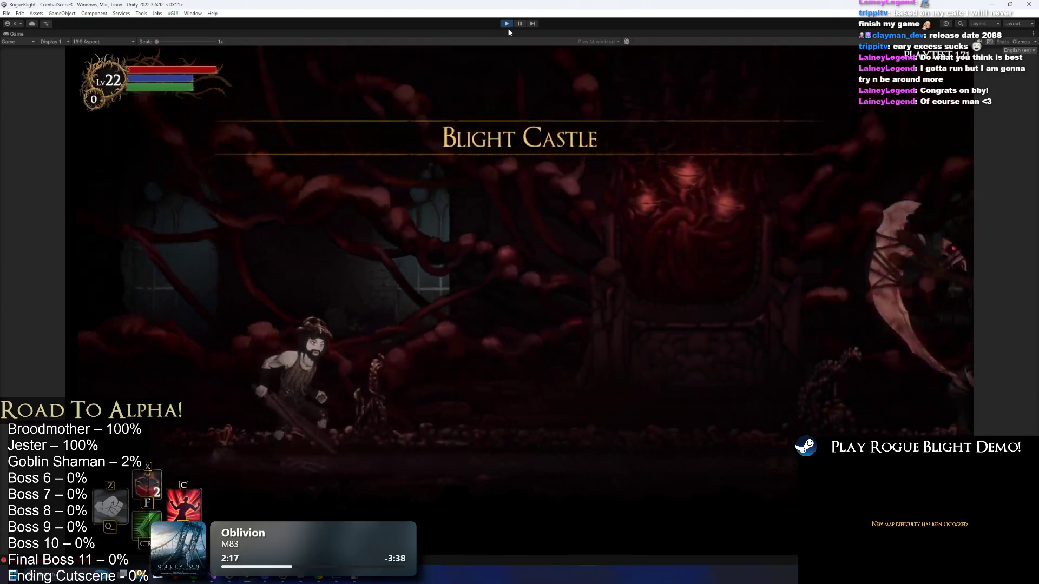
click(519, 23)
click(91, 349)
text(fin)
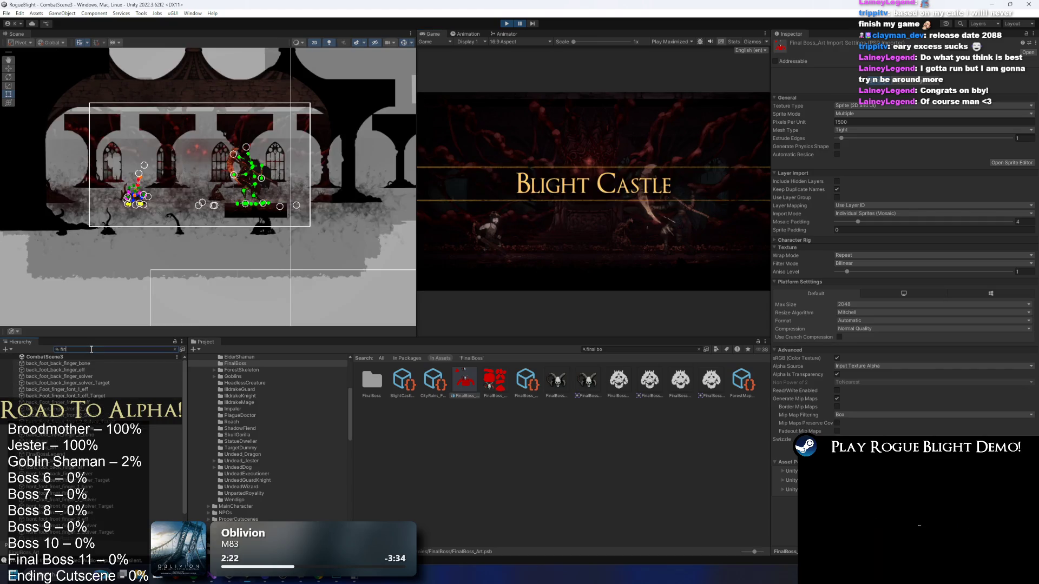
text(al boss)
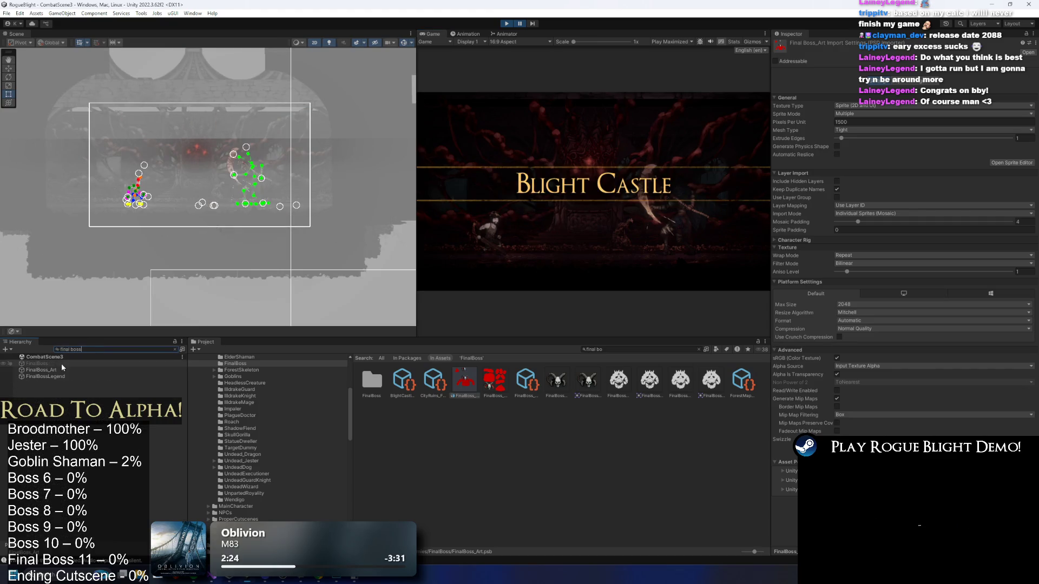
double_click(43, 370)
Select FinalBoss_Art by searching 'final boss' in the Hierarchy, then clear the filter.
scroll(252, 157, down, 3)
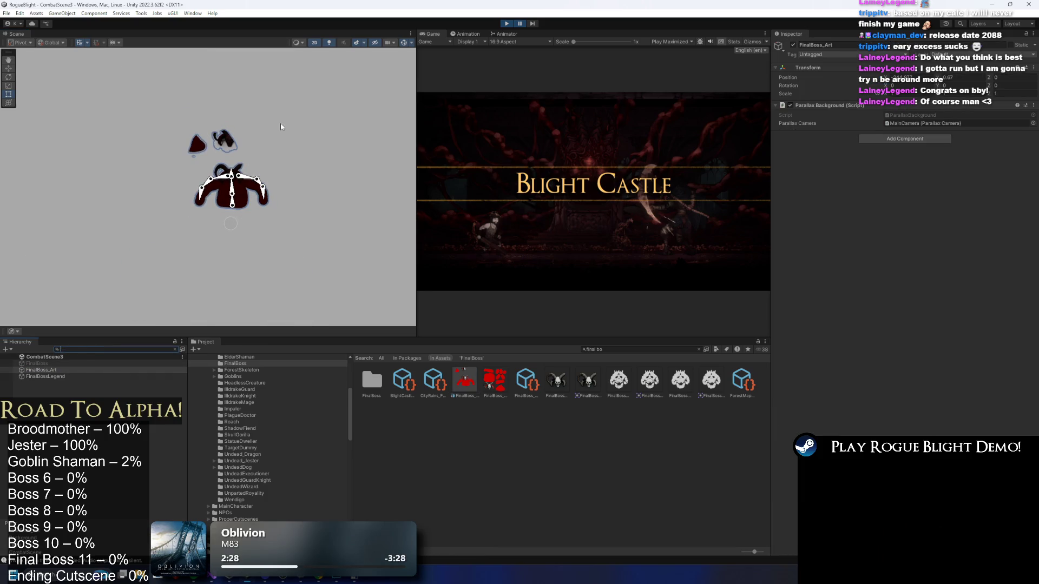
scroll(194, 167, up, 10)
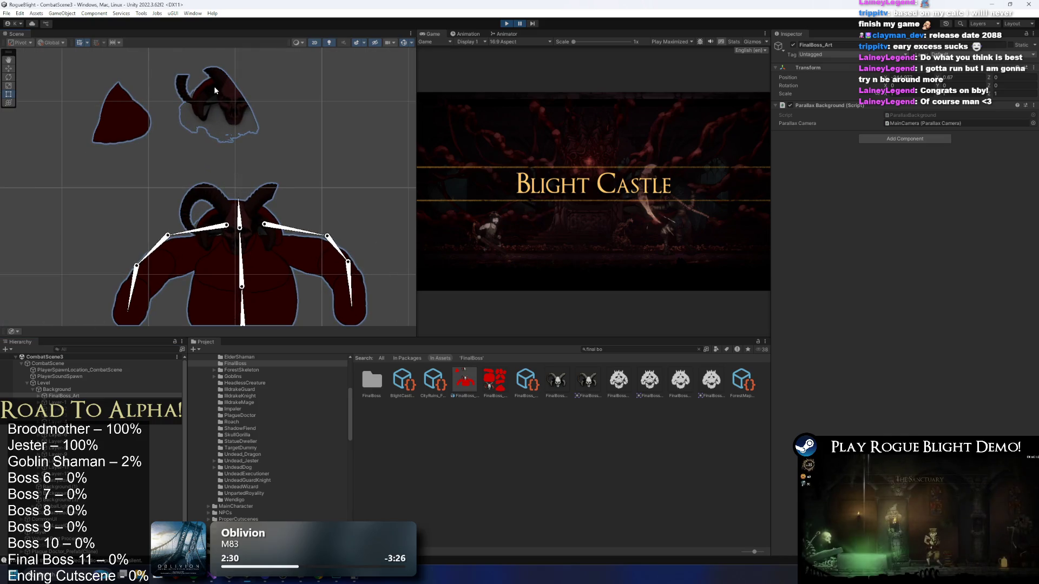
click(216, 92)
scroll(141, 317, down, 1)
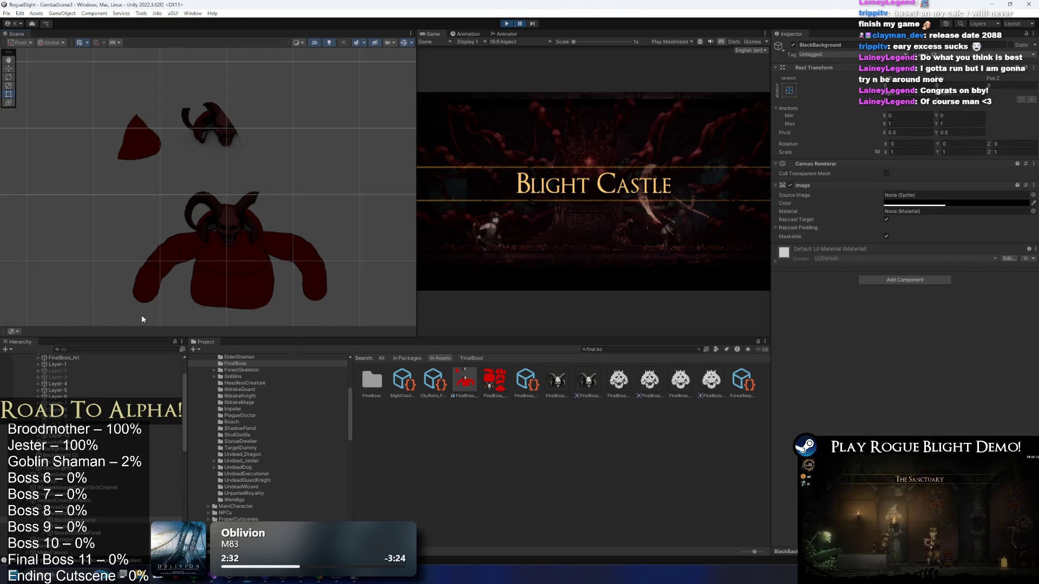
click(108, 349)
text(final boss)
click(42, 370)
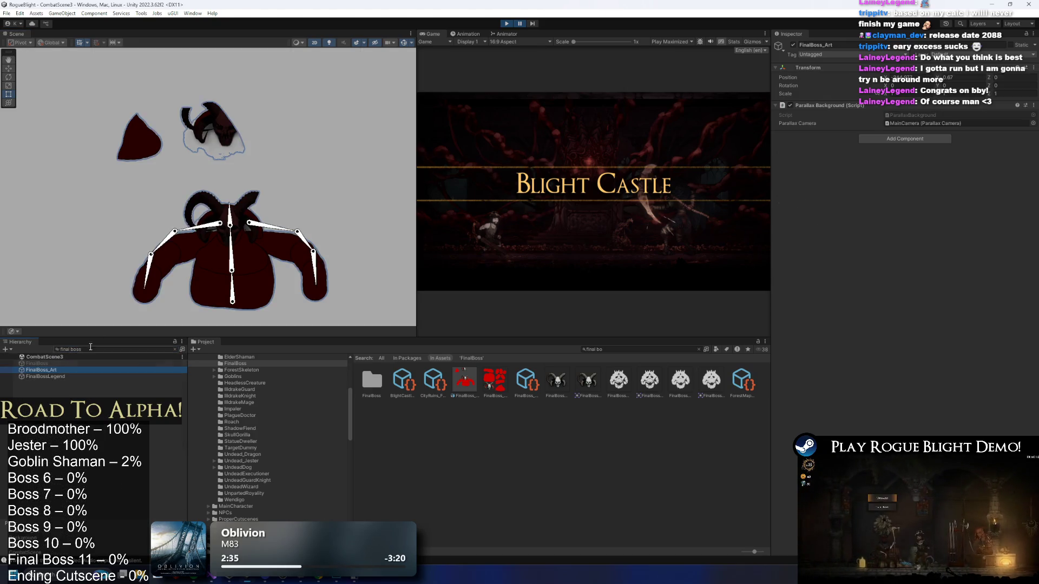
scroll(214, 235, down, 5)
key(BackSpace)
key(BackSpace)
key(BackSpace)
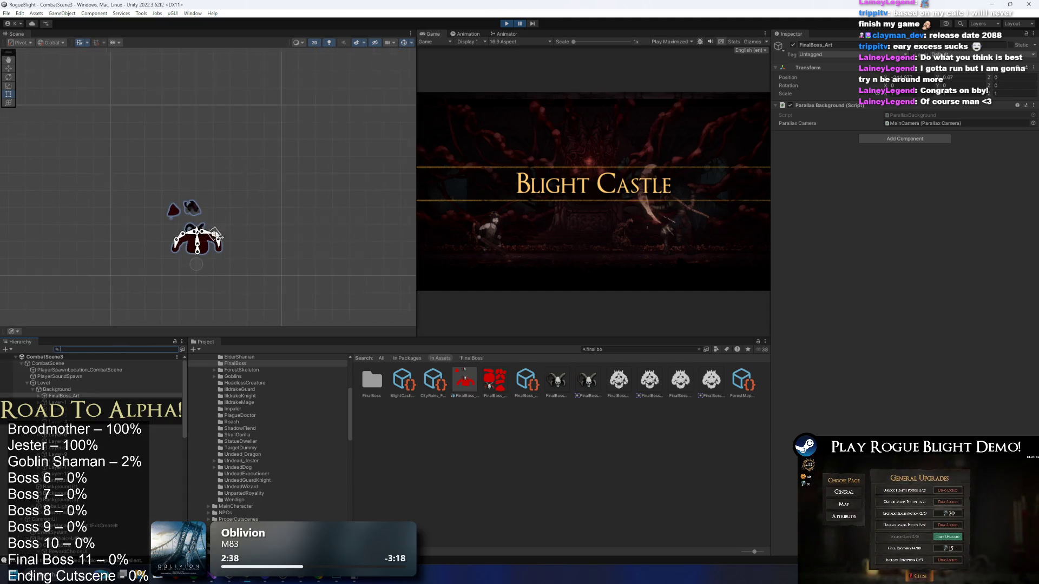
scroll(219, 236, down, 5)
scroll(288, 132, down, 5)
Move FinalBoss_Art slightly left and raise it higher in the Blight Castle room.
mouse_move(334, 163)
mouse_down()
mouse_move(163, 158)
mouse_move(395, 166)
mouse_move(330, 172)
mouse_move(399, 179)
mouse_up()
scroll(389, 174, up, 8)
scroll(297, 172, down, 5)
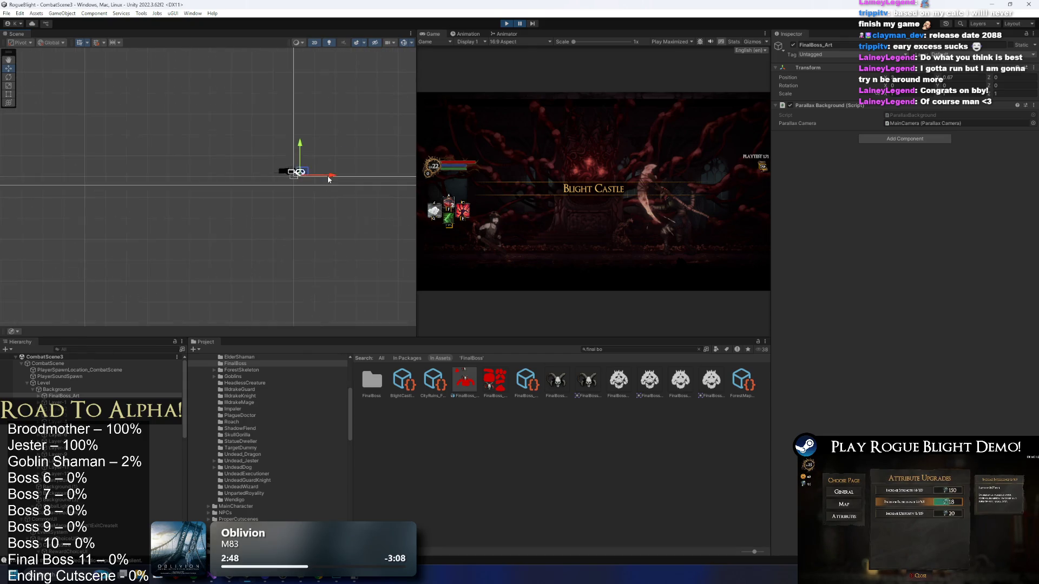
drag(302, 175, 295, 175)
scroll(262, 172, up, 8)
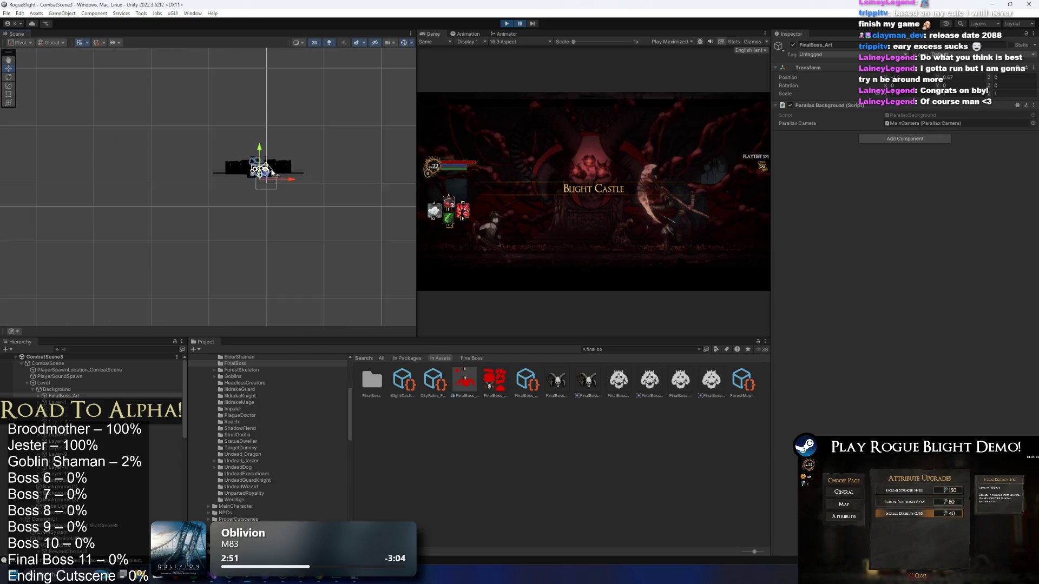
scroll(263, 173, up, 8)
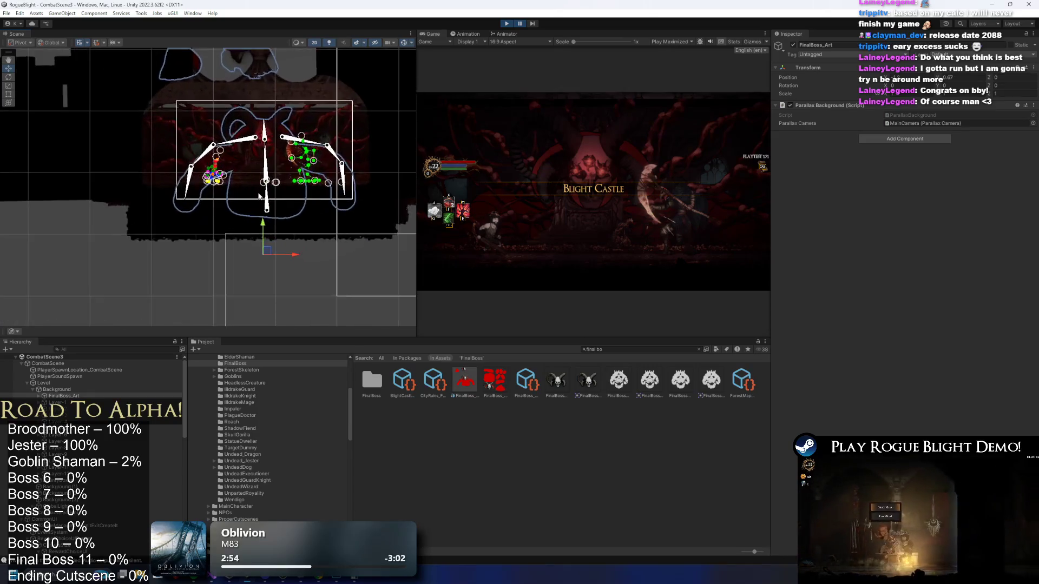
mouse_move(265, 243)
mouse_down()
mouse_move(266, 234)
mouse_move(301, 268)
mouse_up()
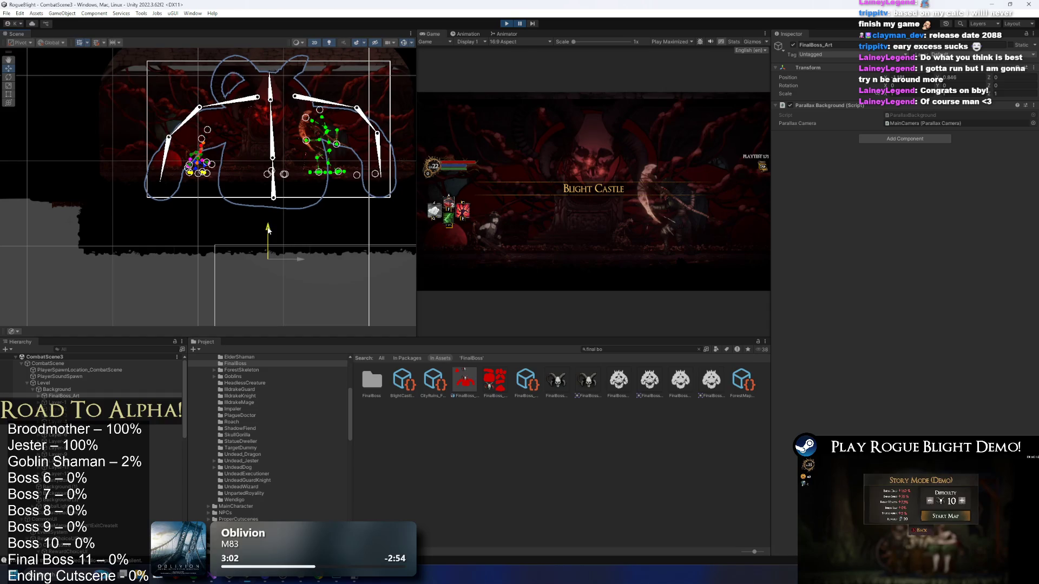
drag(269, 237, 271, 226)
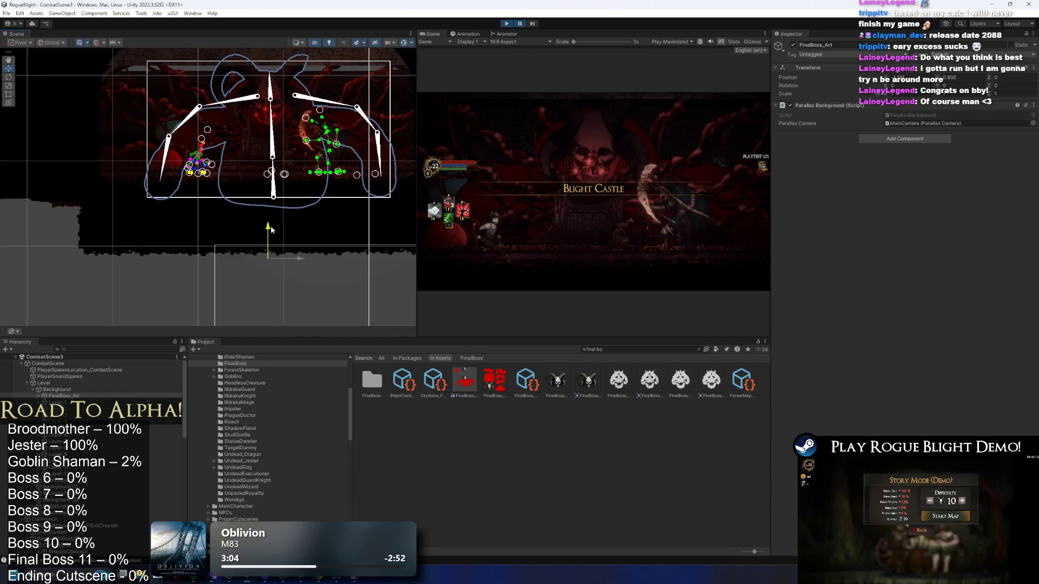
Give the Layer-0 head sprite Order in Layer 50 on sorting layer Background0, then pause.
key(f)
click(181, 119)
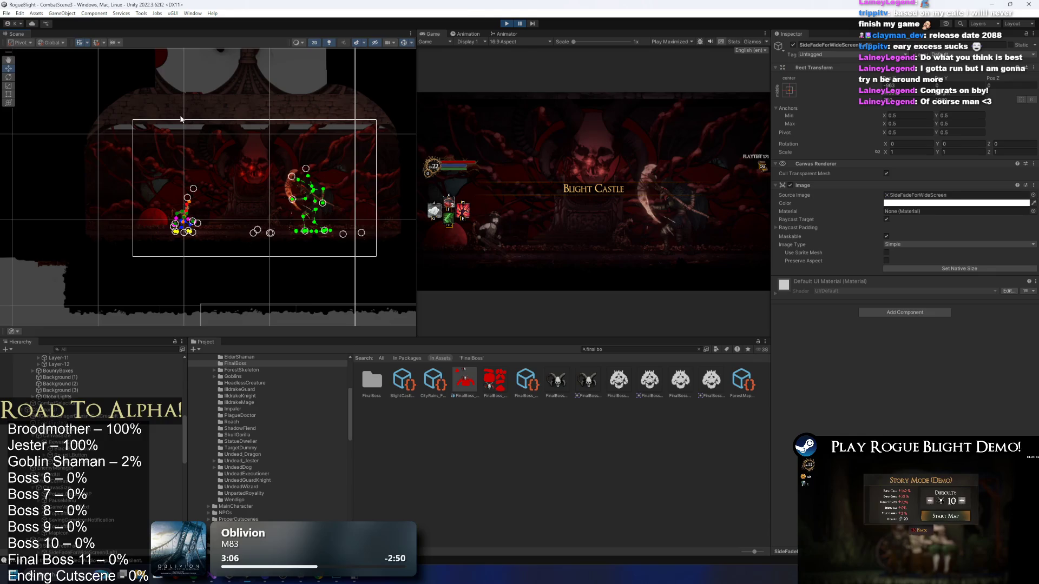
click(245, 142)
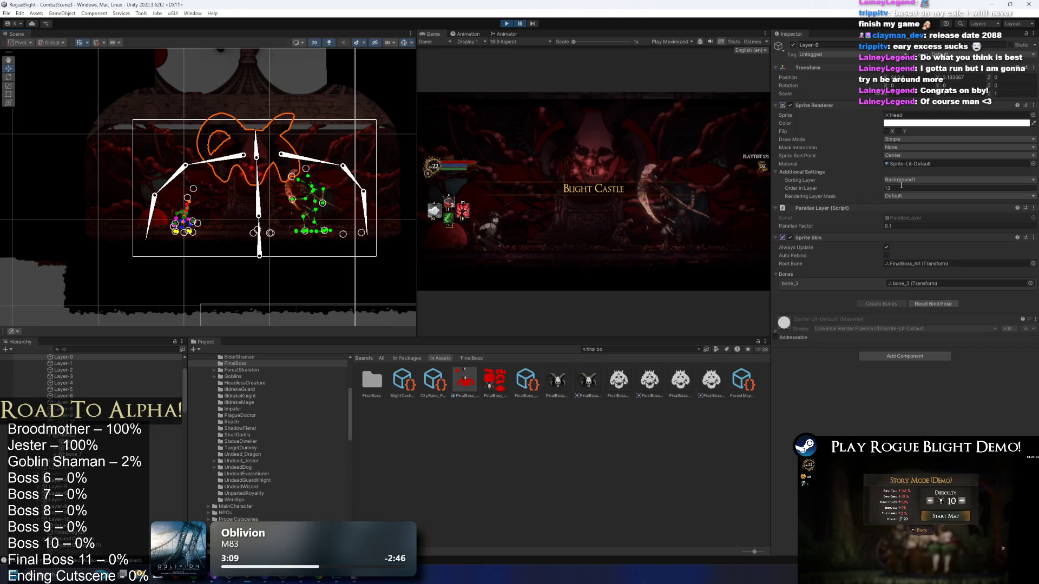
text(50)
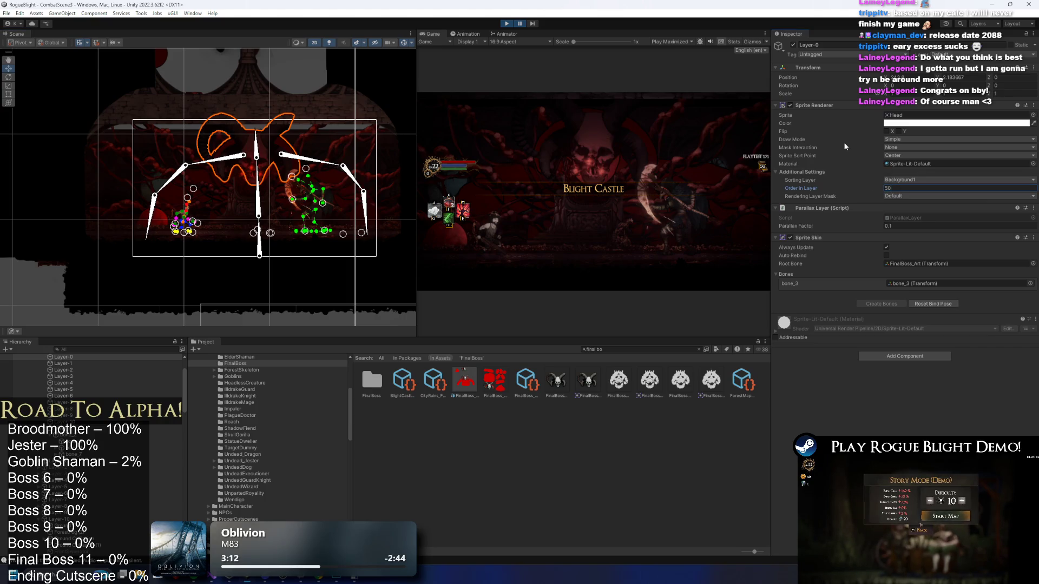
click(915, 179)
click(933, 252)
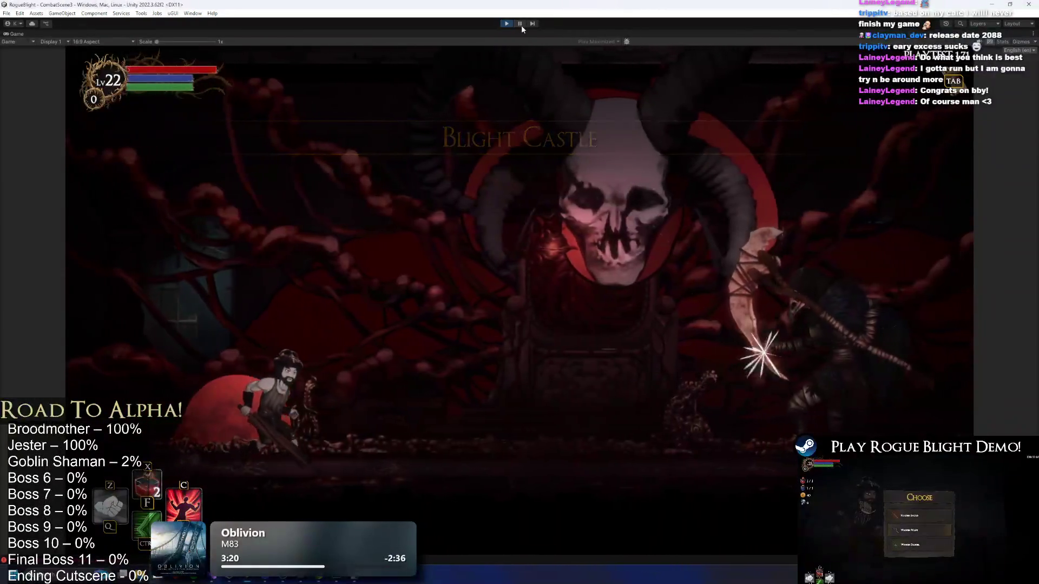
click(522, 25)
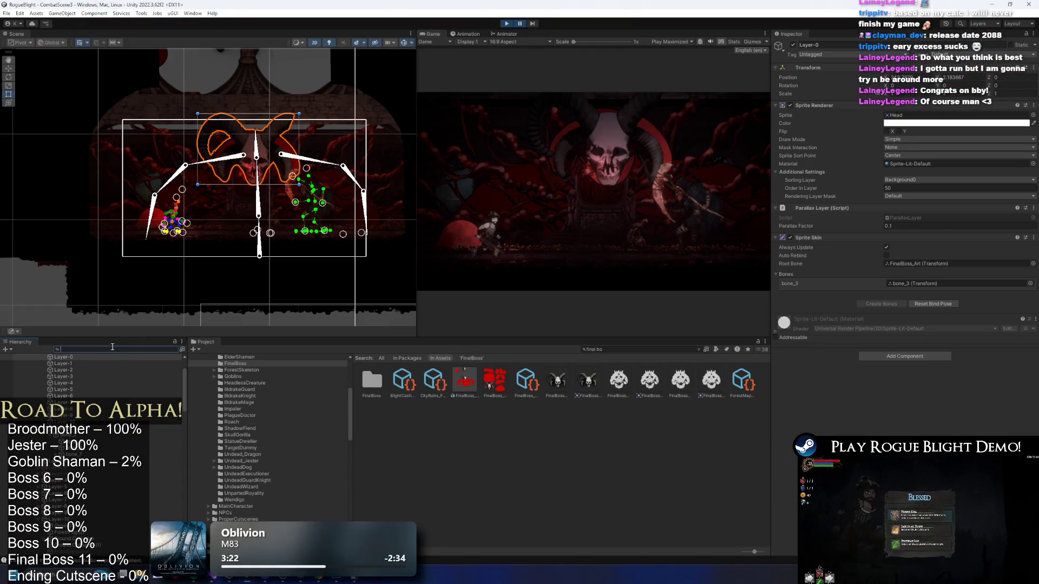
Search 'children' in the Hierarchy, hide the selected children objects, then clear the filter.
text(children)
click(73, 362)
ctrl+click(45, 383)
ctrl+click(48, 383)
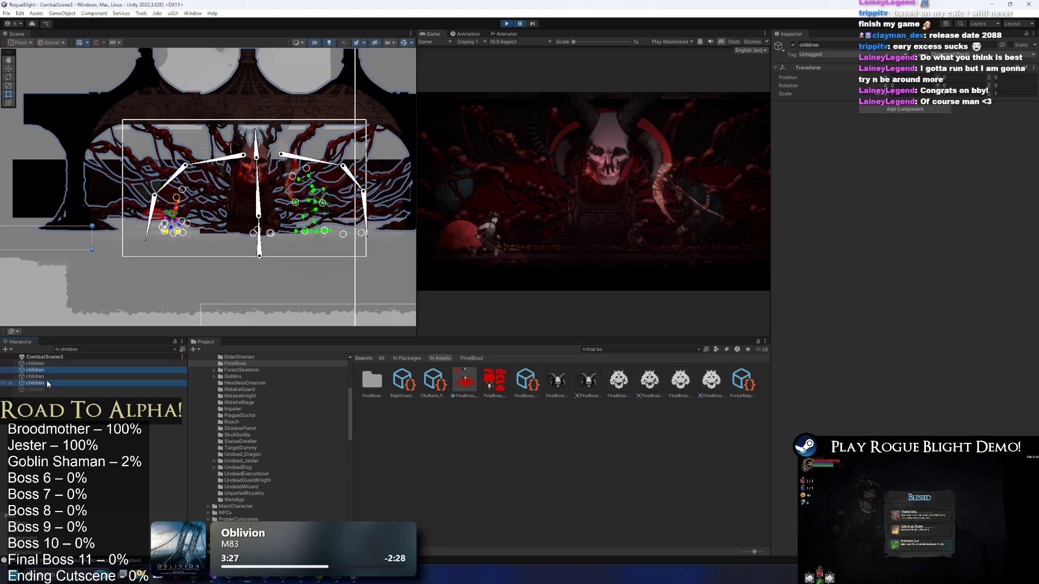
click(793, 45)
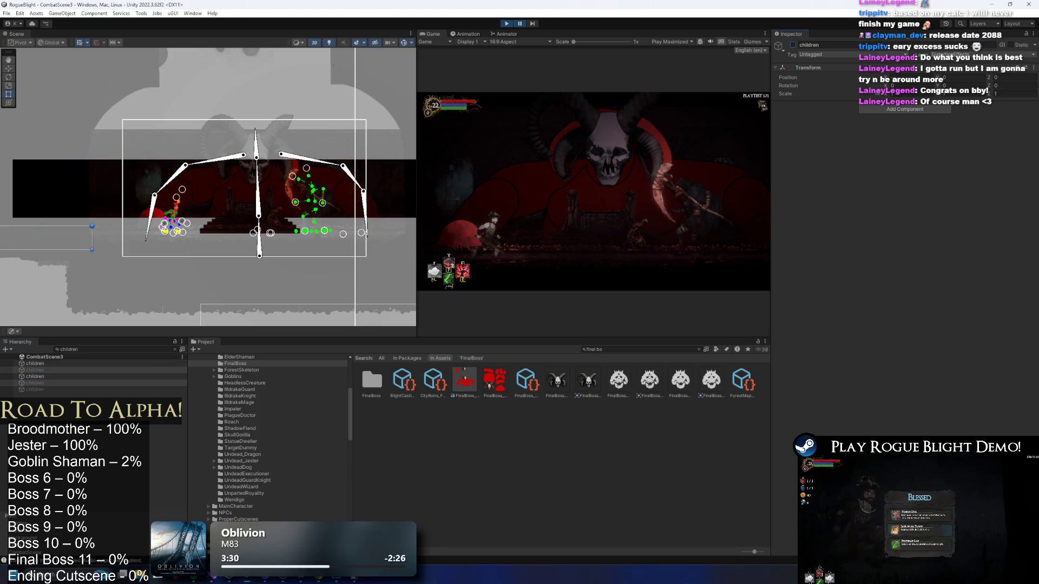
click(194, 180)
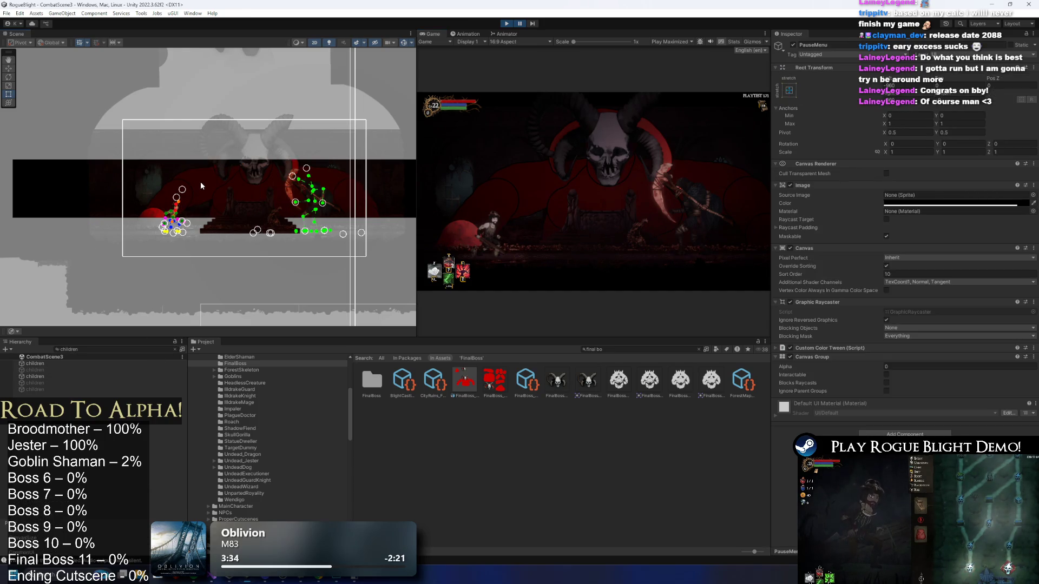
click(200, 181)
click(95, 351)
key(Escape)
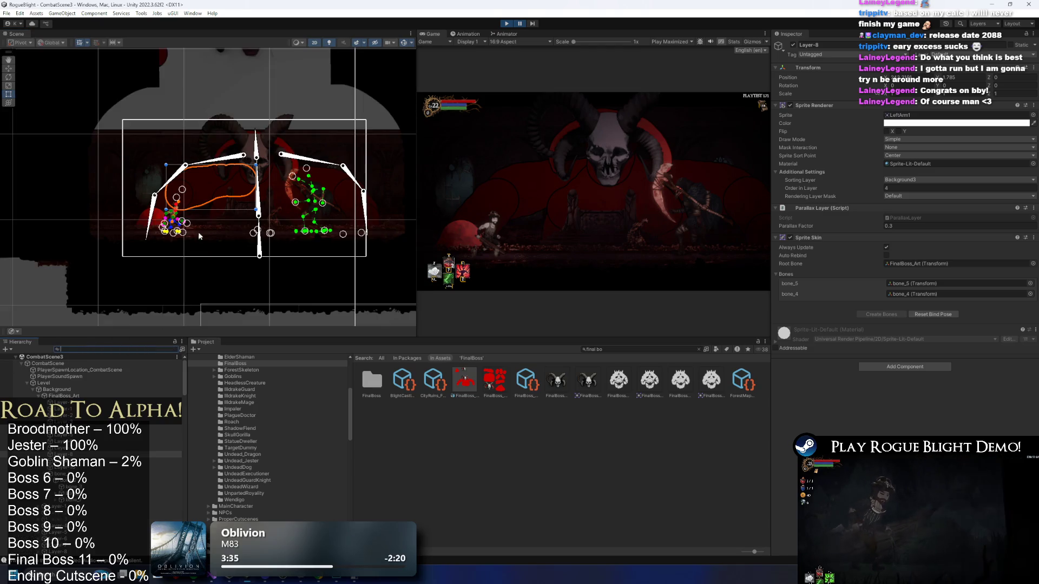
Put the boss's Layer sprites on sorting layer Background0 with Order in Layer -50.
click(76, 468)
shift+click(62, 429)
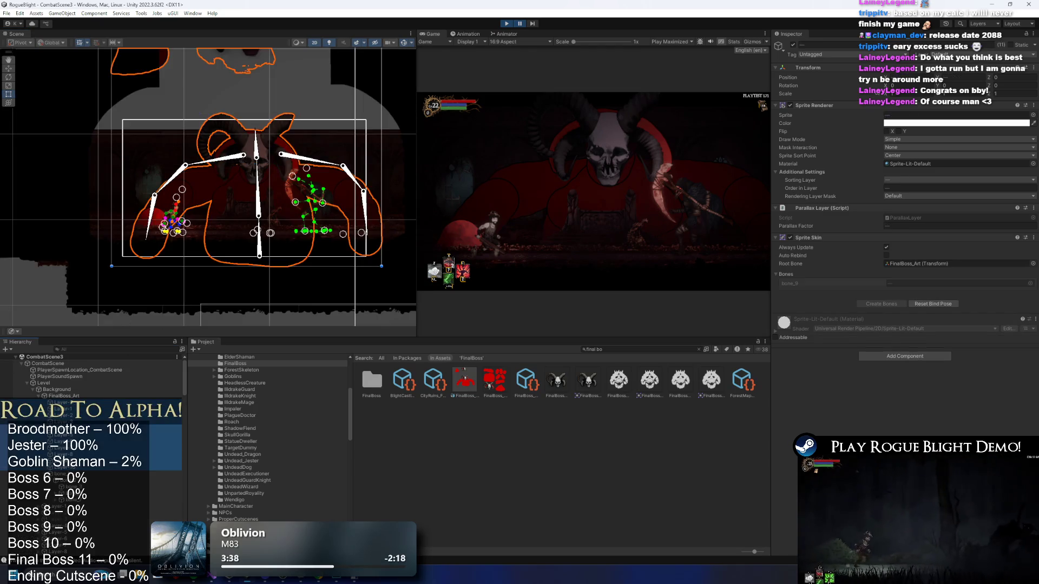
click(916, 180)
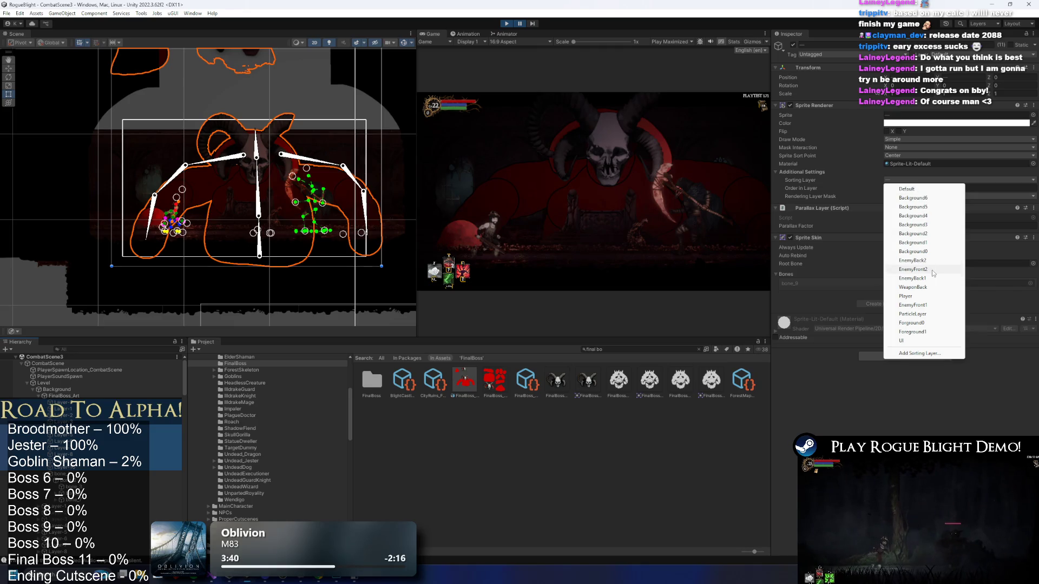
click(926, 253)
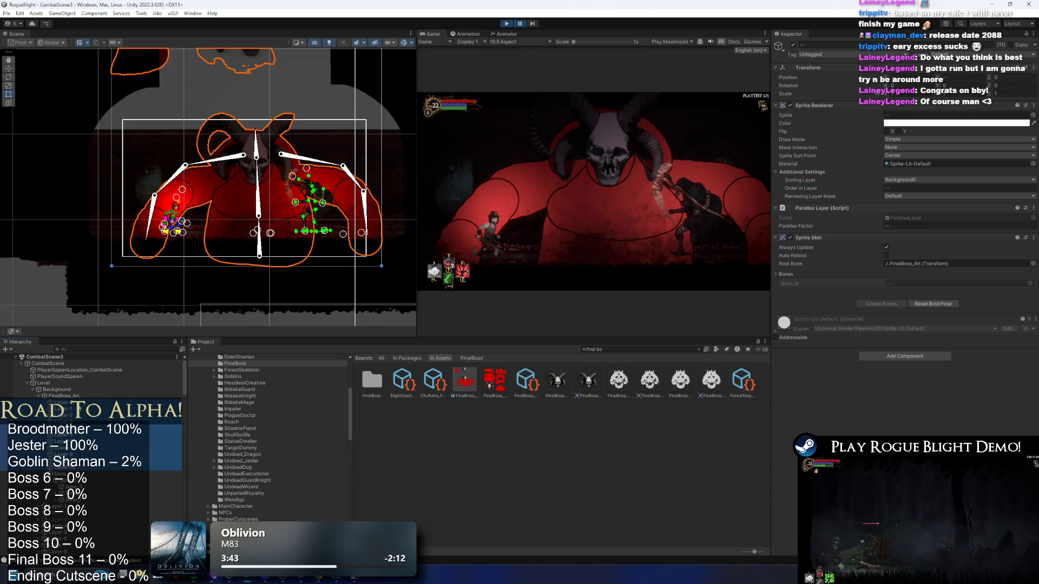
click(65, 442)
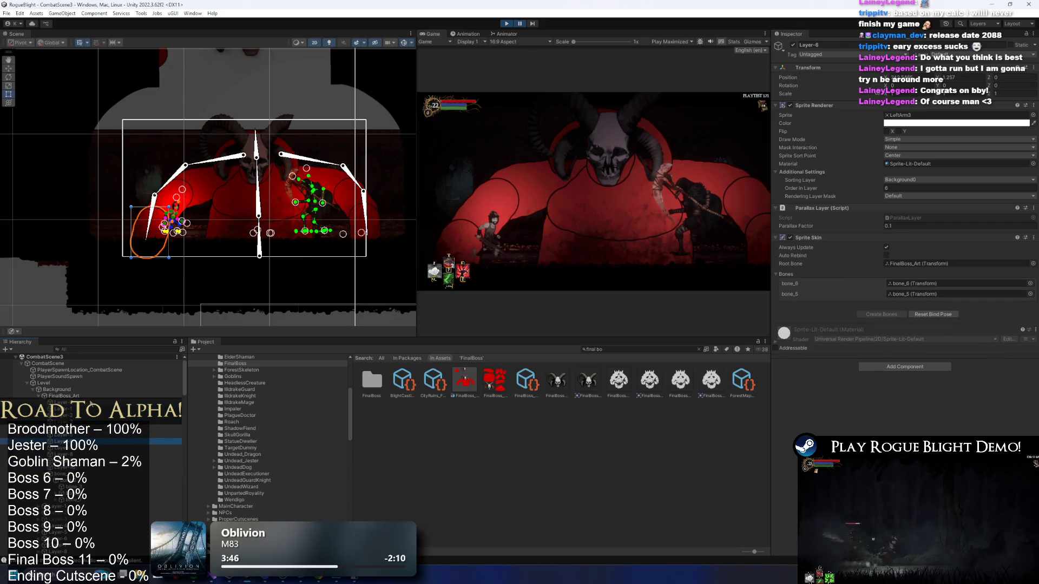
click(65, 429)
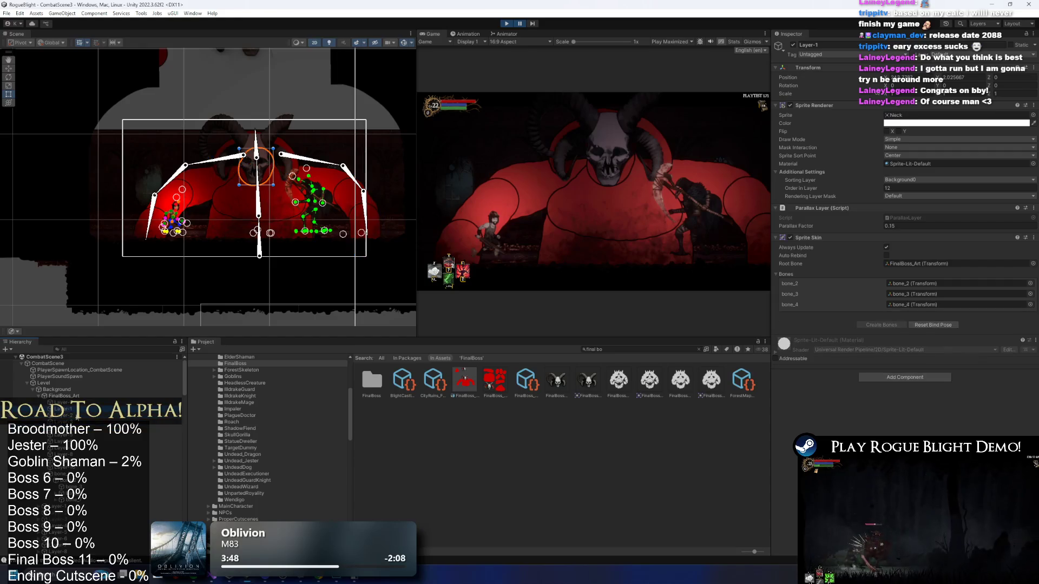
shift+click(73, 468)
click(910, 189)
text(50)
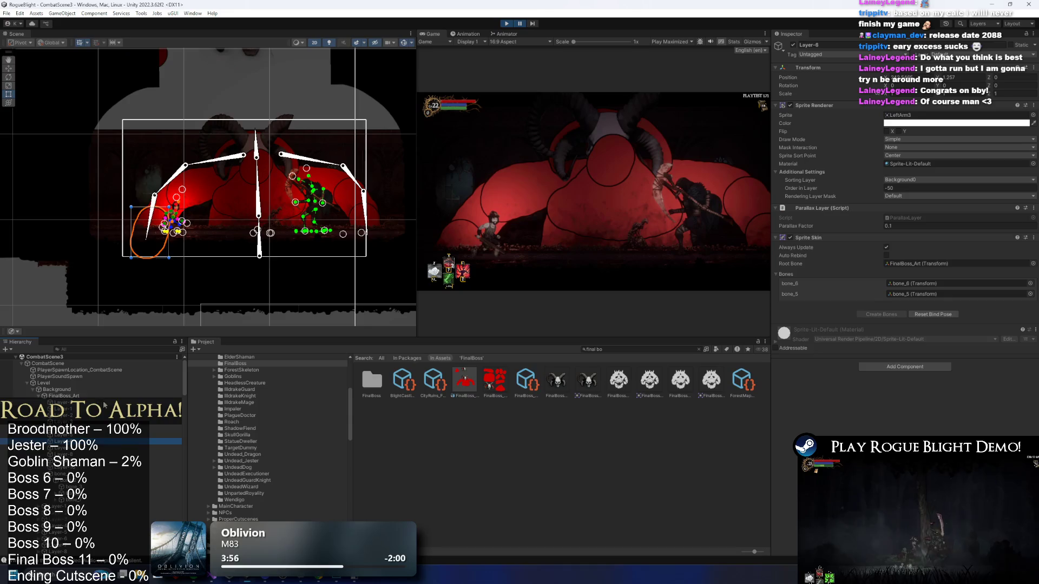
click(259, 238)
key(Down)
key(Down)
key(Down)
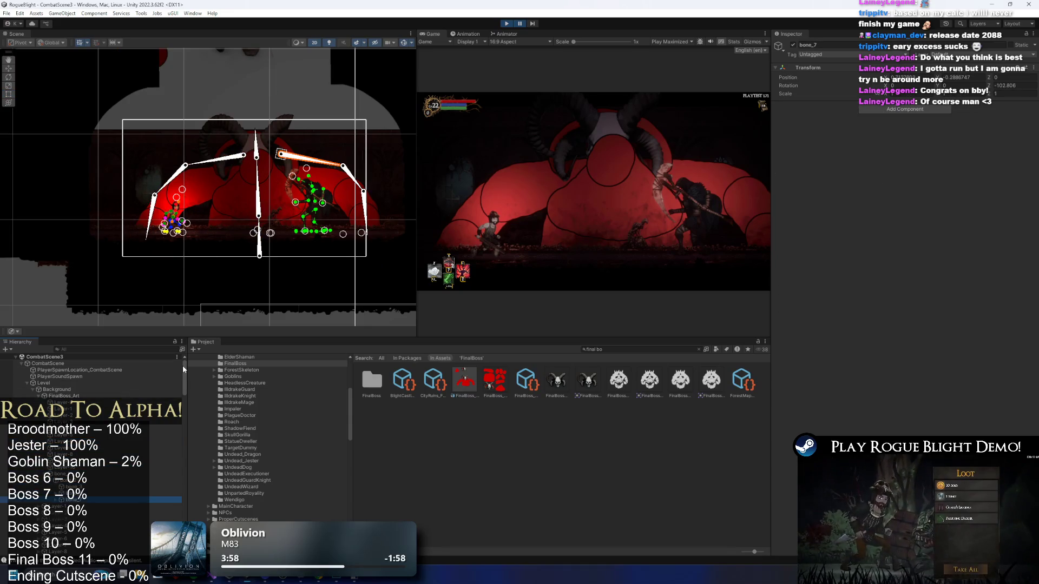
click(246, 135)
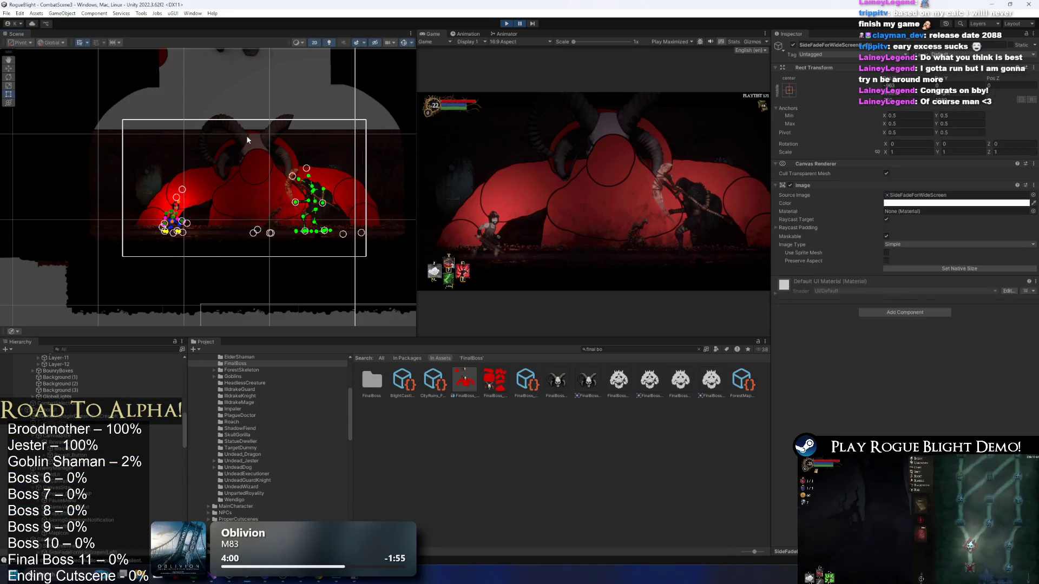
Set the boss's Head layer Order in Layer to 1.
click(246, 136)
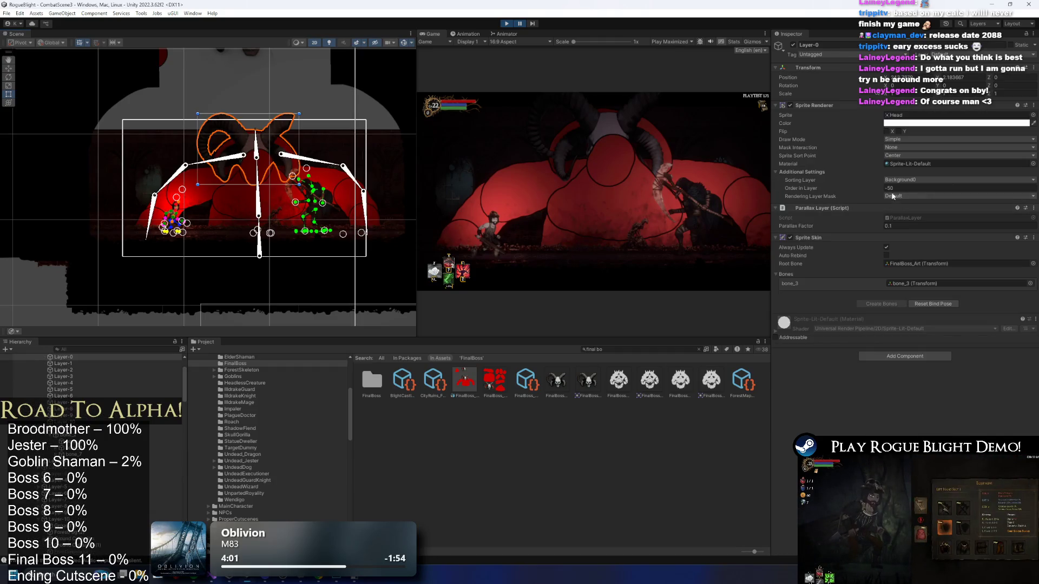
click(890, 188)
text(100)
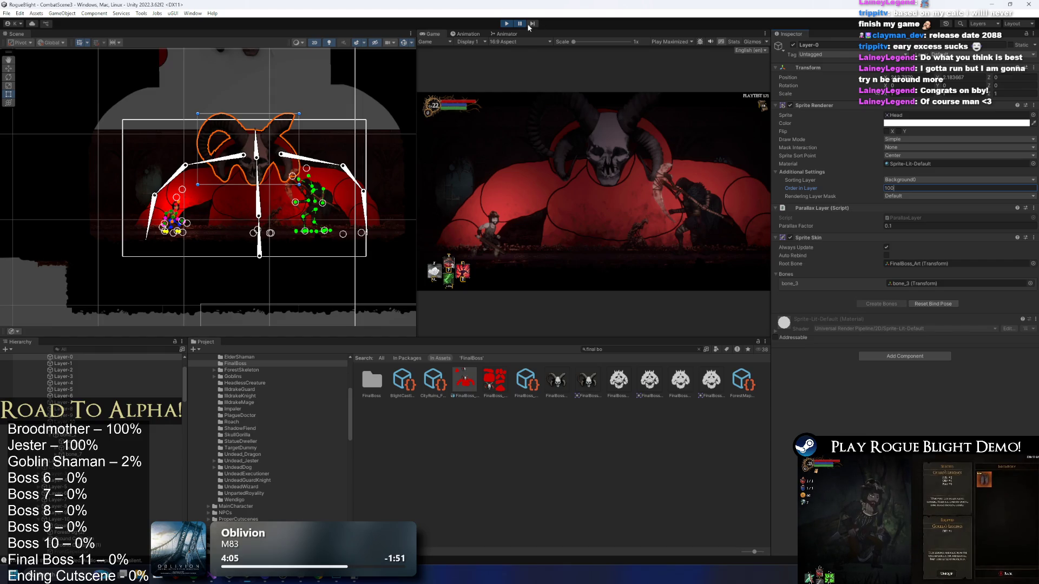
Playtest by walking the player left toward the skull-headed boss, then pause.
click(518, 25)
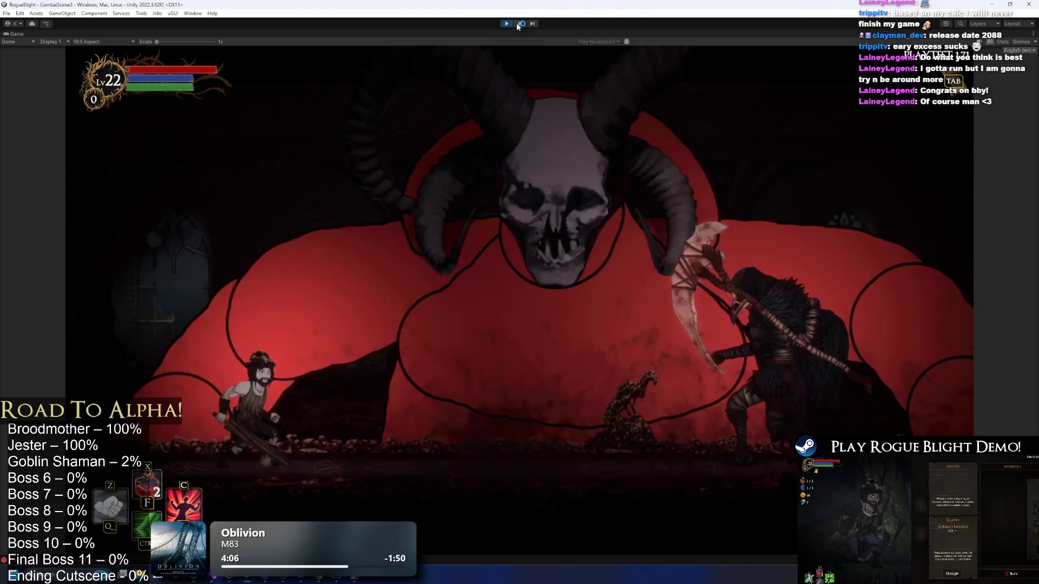
key(a)
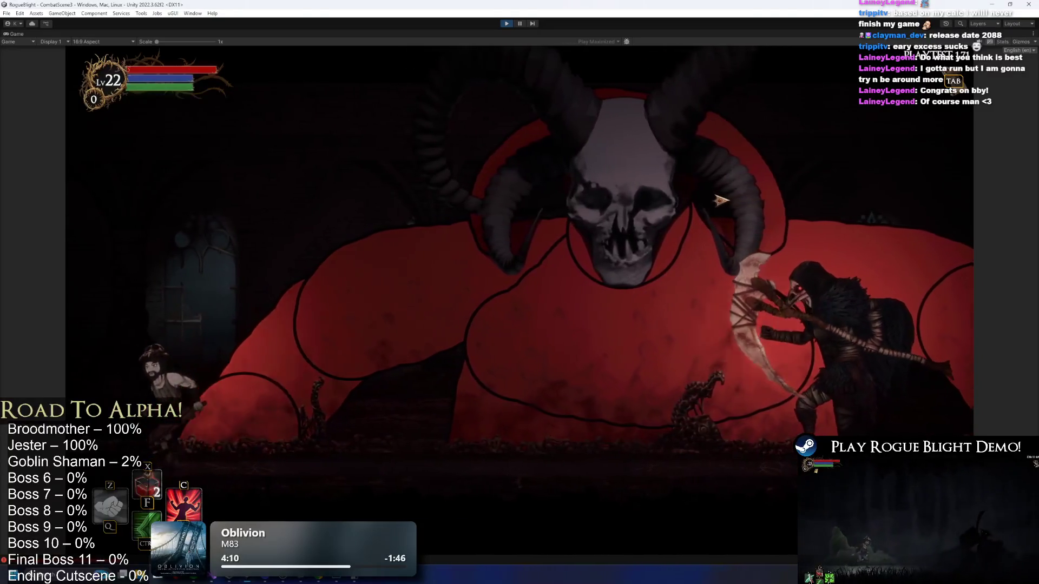
key(a)
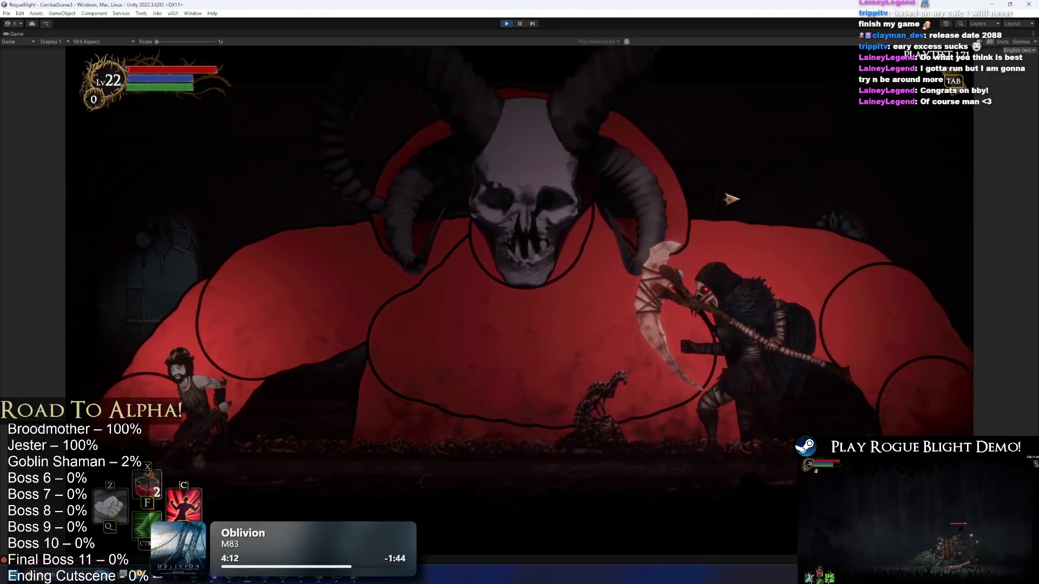
key(a)
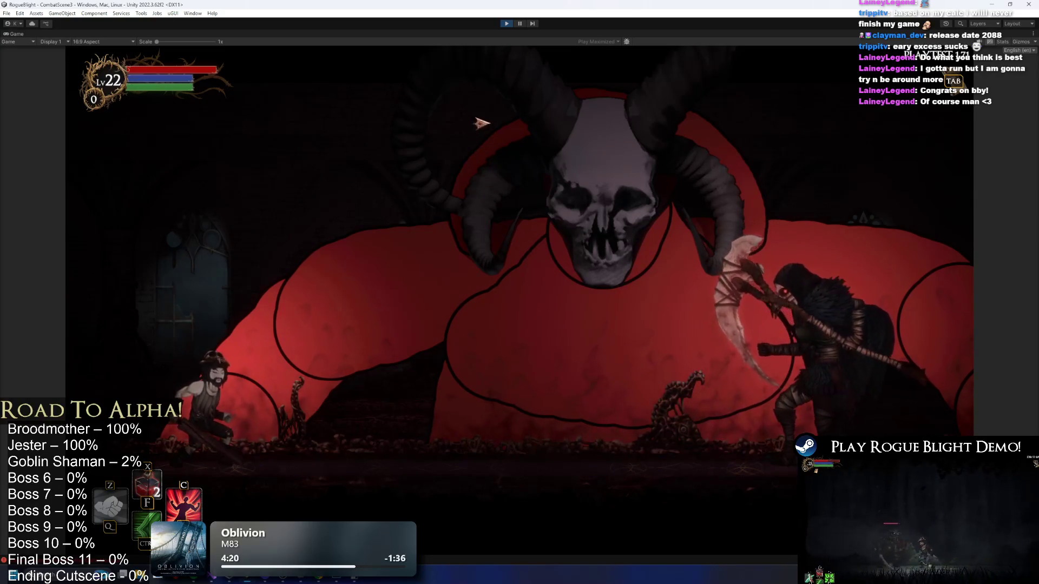
key(ctrl+shift+p)
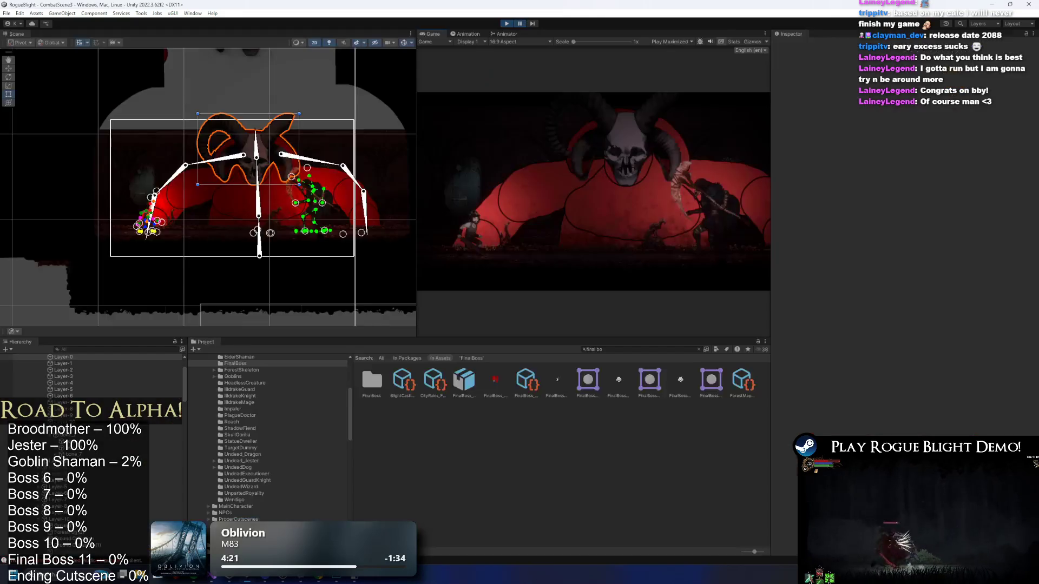
Filter the Hierarchy for 'light' and select Global Light 2D_Front.
click(136, 357)
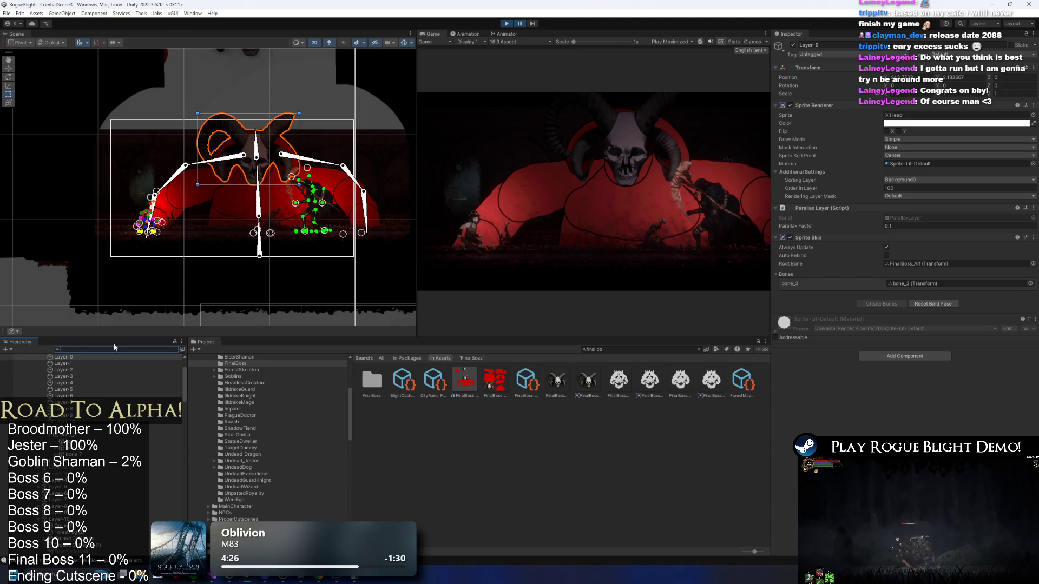
text(backg)
key(BackSpace)
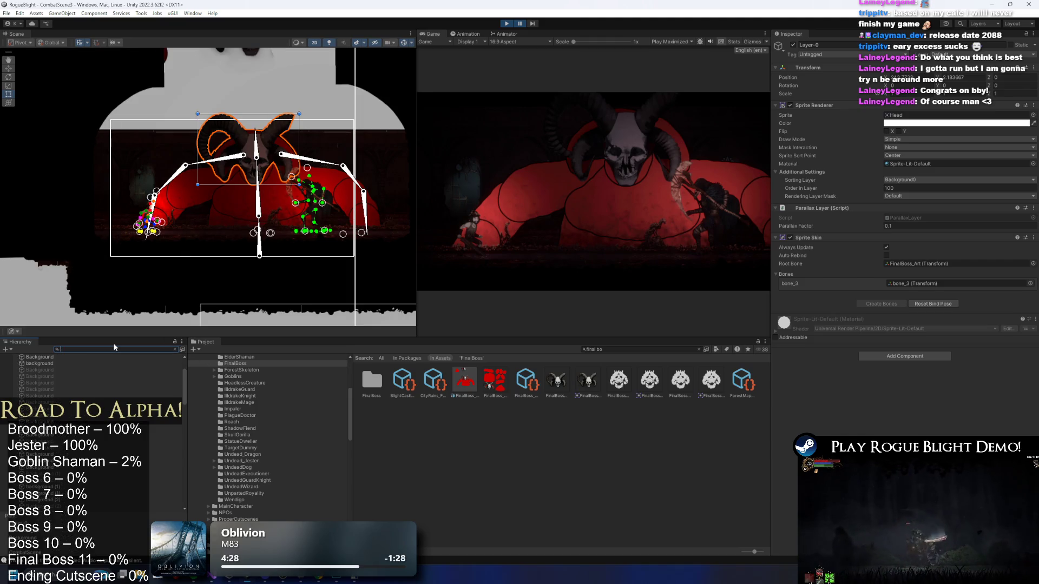
text(light)
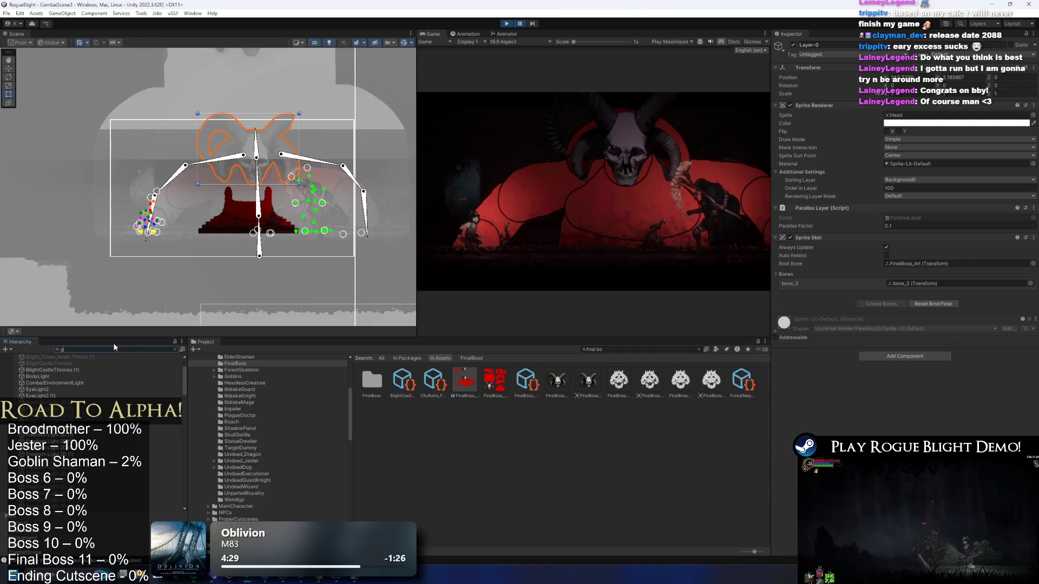
text(l light)
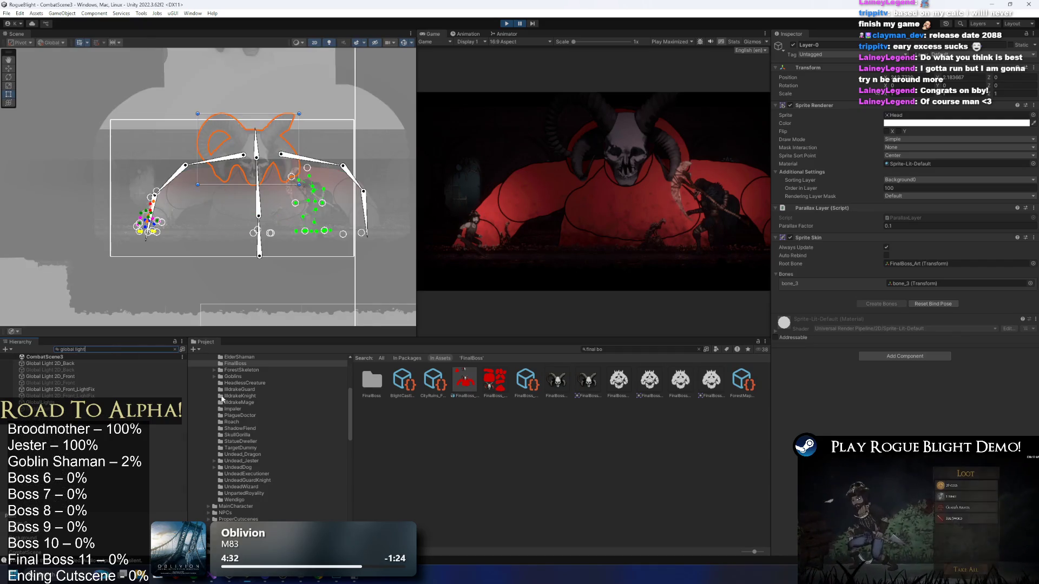
click(86, 376)
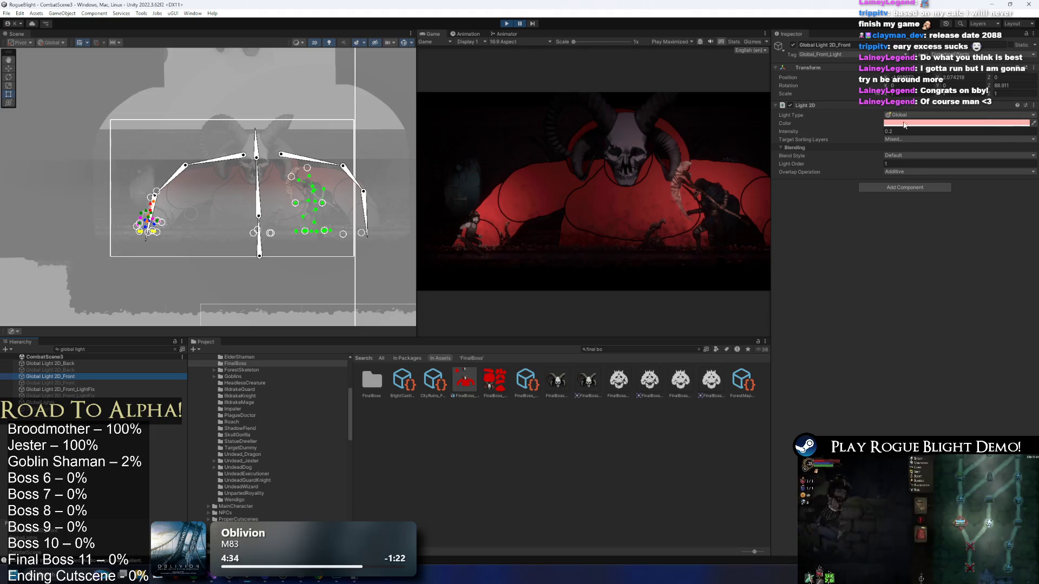
Set the front light's colour to dark grey 464646 and resume the game.
click(915, 123)
click(946, 188)
mouse_move(946, 188)
mouse_down()
mouse_move(930, 185)
mouse_move(976, 224)
mouse_up()
drag(877, 210, 871, 193)
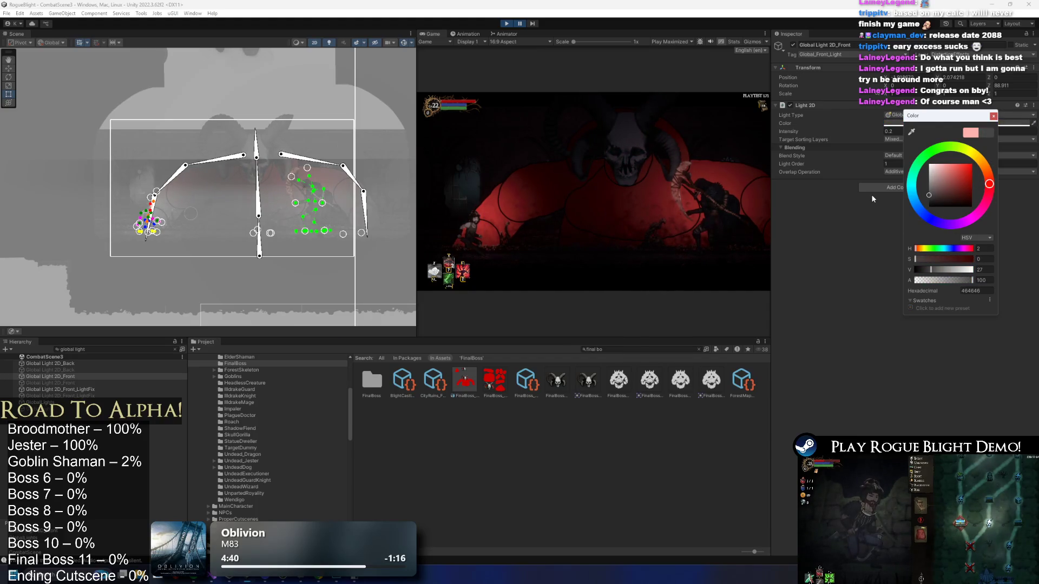
key(shift+space)
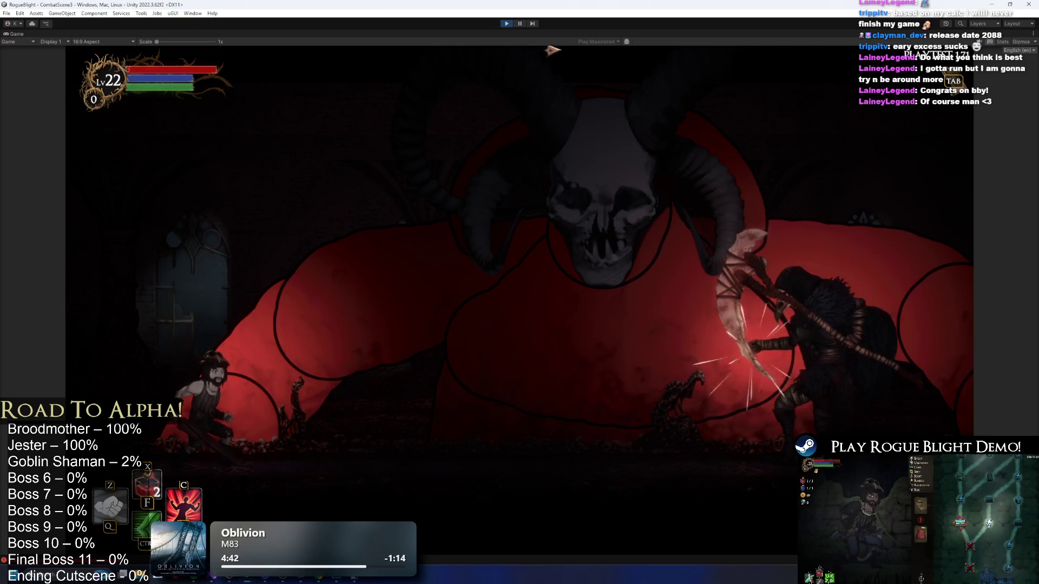
Launch Snipping Tool and capture a rectangular snip of the game area.
key(super)
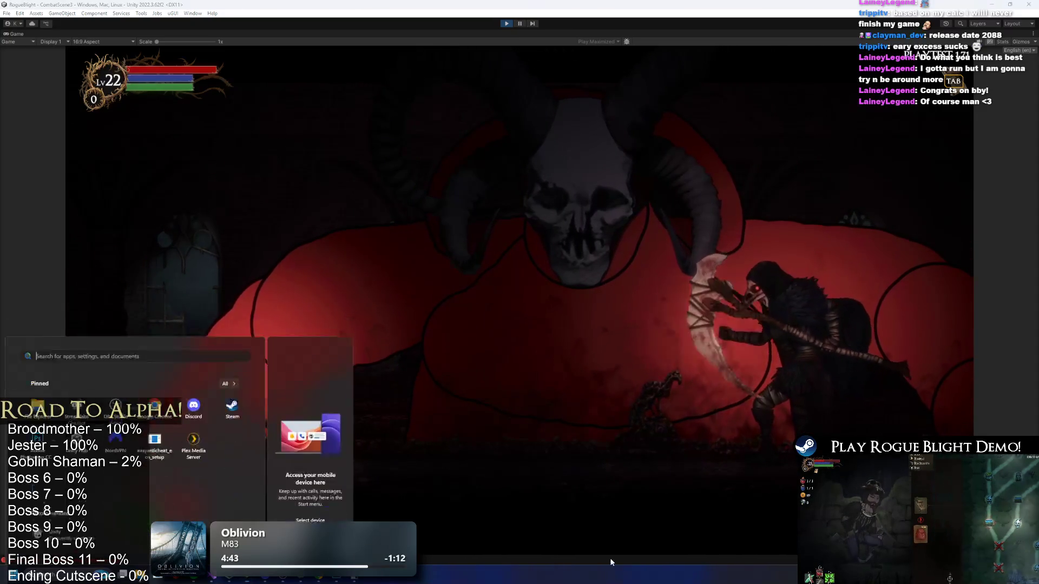
text(snipping tool)
click(76, 347)
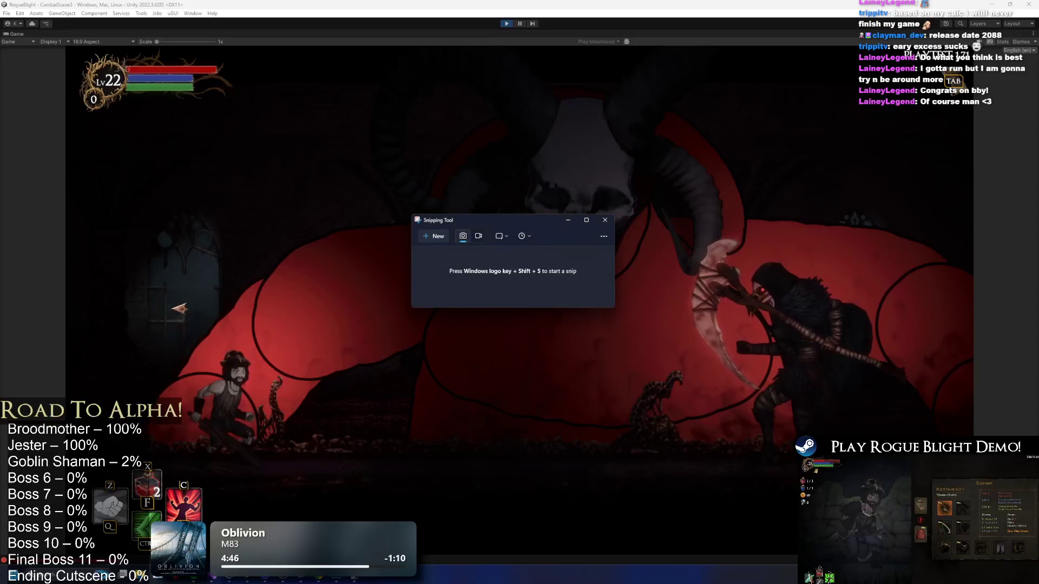
click(452, 247)
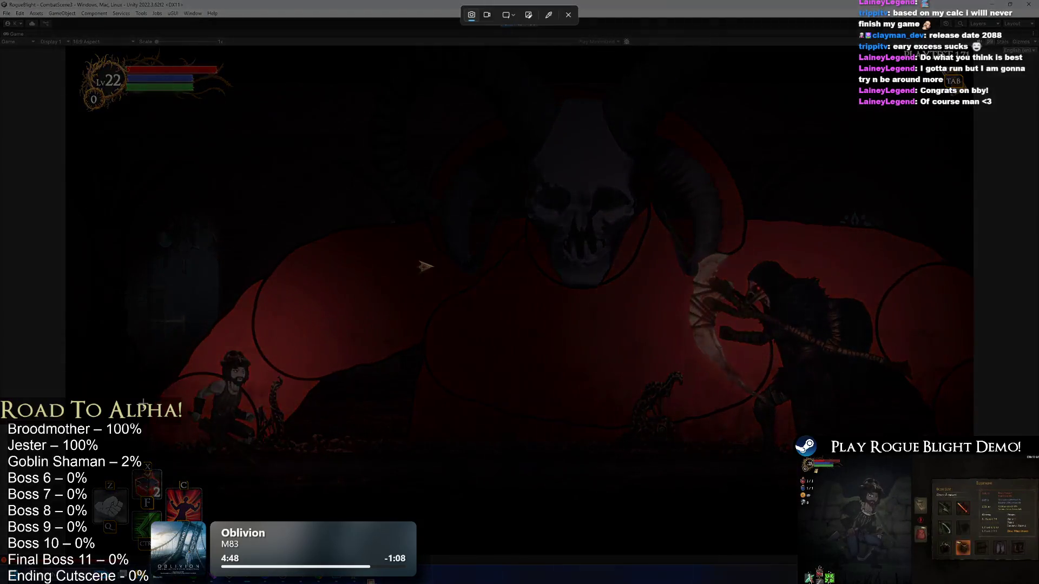
mouse_move(69, 553)
mouse_down()
mouse_move(956, 165)
mouse_move(972, 48)
mouse_up()
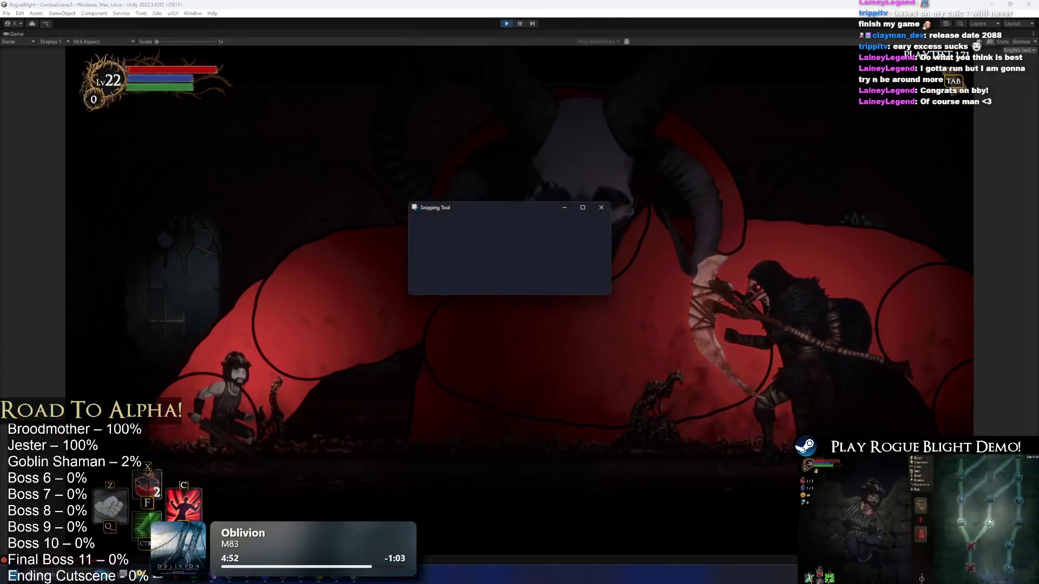
right_click(709, 309)
key(Escape)
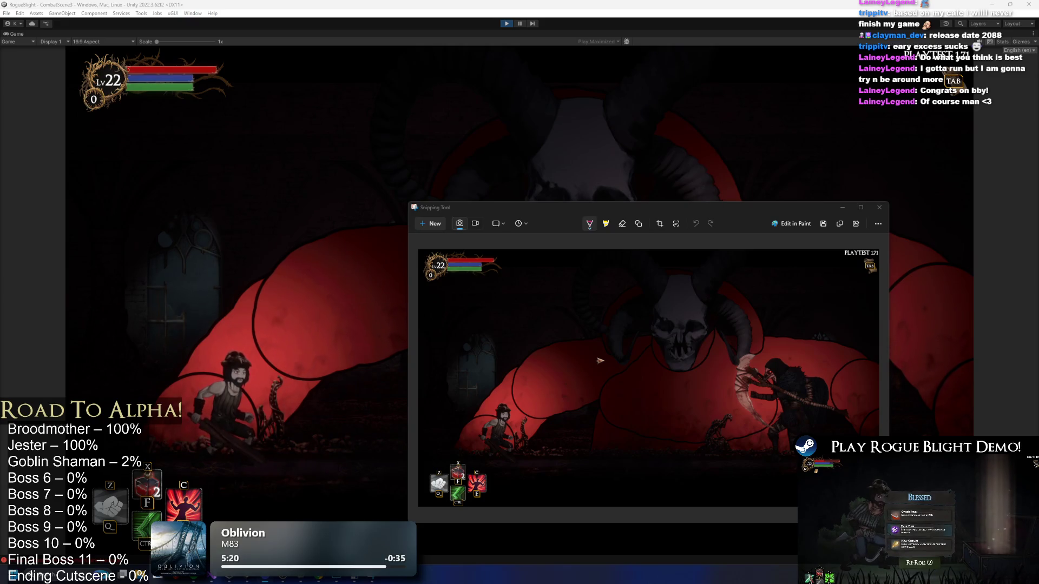
Maximize the snip window, copy the snip to the clipboard, and return to the Bosses sheet.
mouse_move(717, 205)
mouse_down()
mouse_move(711, 217)
mouse_move(539, 163)
mouse_up()
double_click(539, 161)
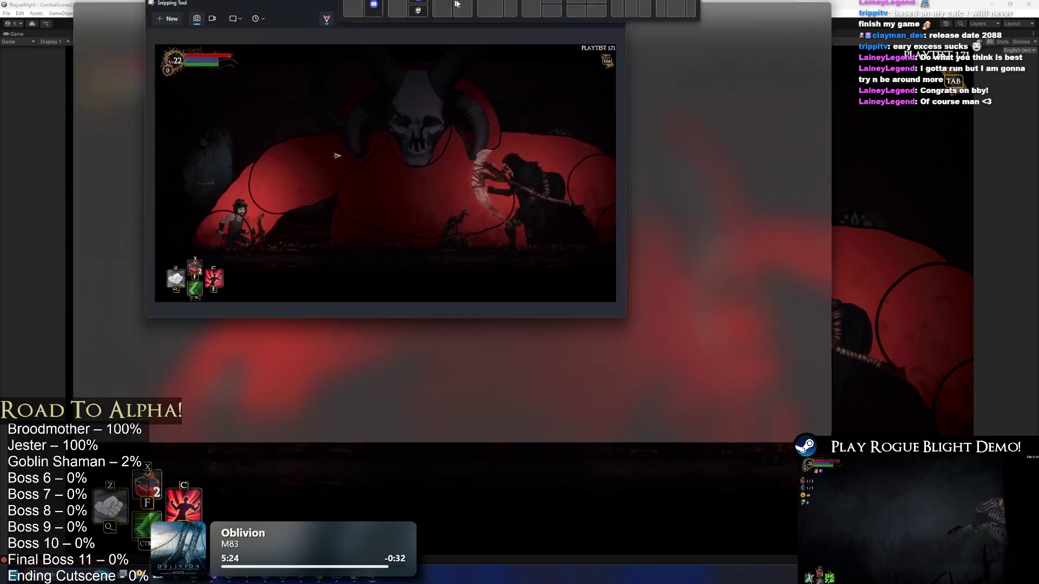
right_click(545, 178)
click(573, 205)
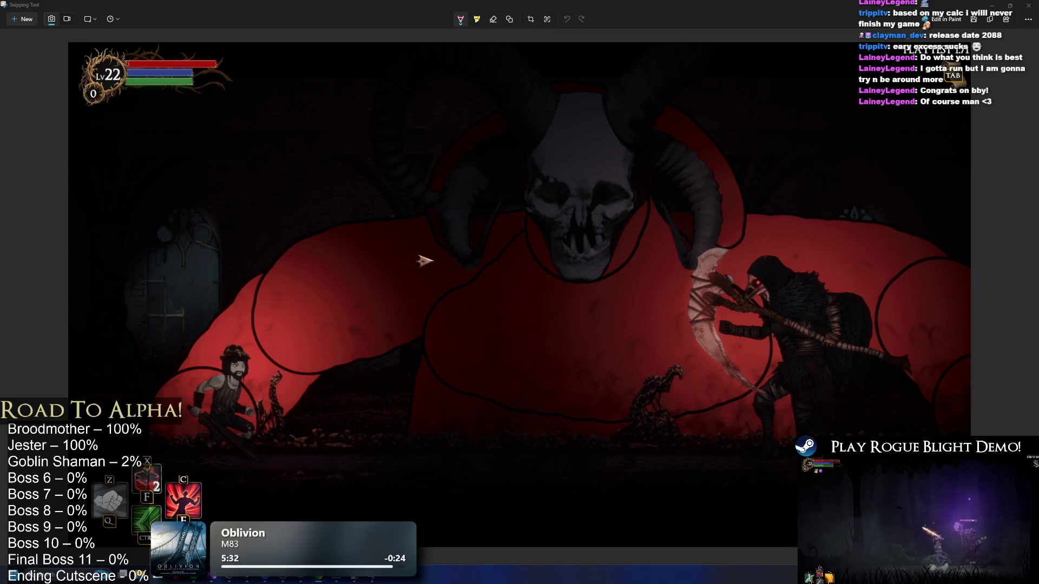
key(alt+Tab)
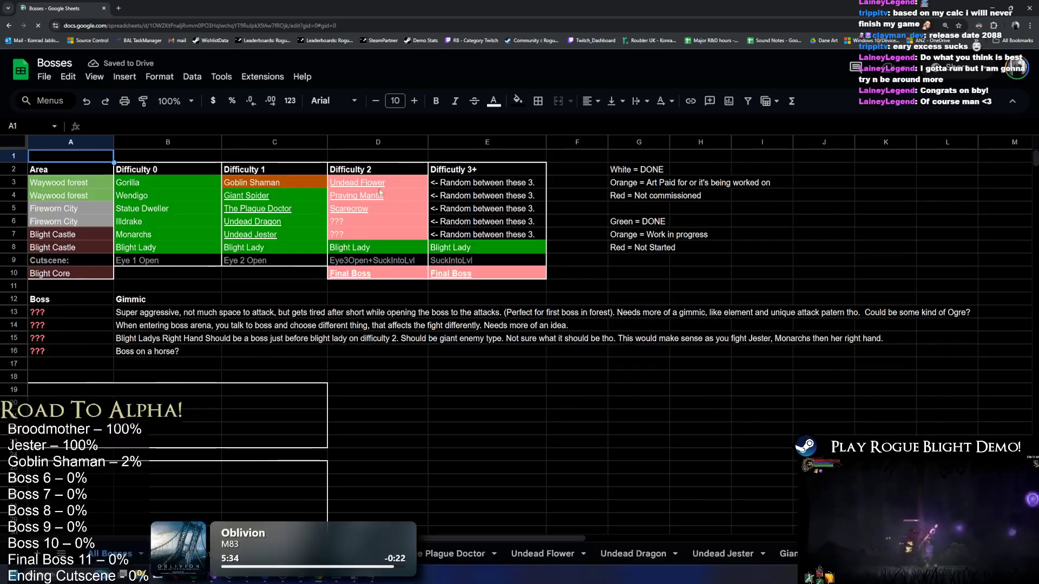
Open the Final Boss sheet and move the notes block in rows 7–12 down three rows.
click(486, 295)
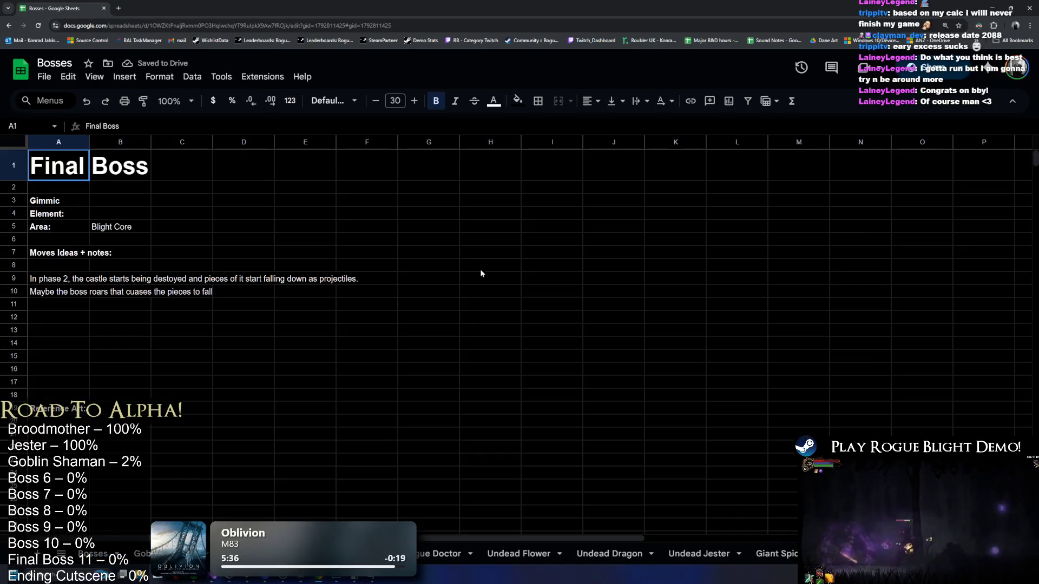
drag(59, 266, 70, 298)
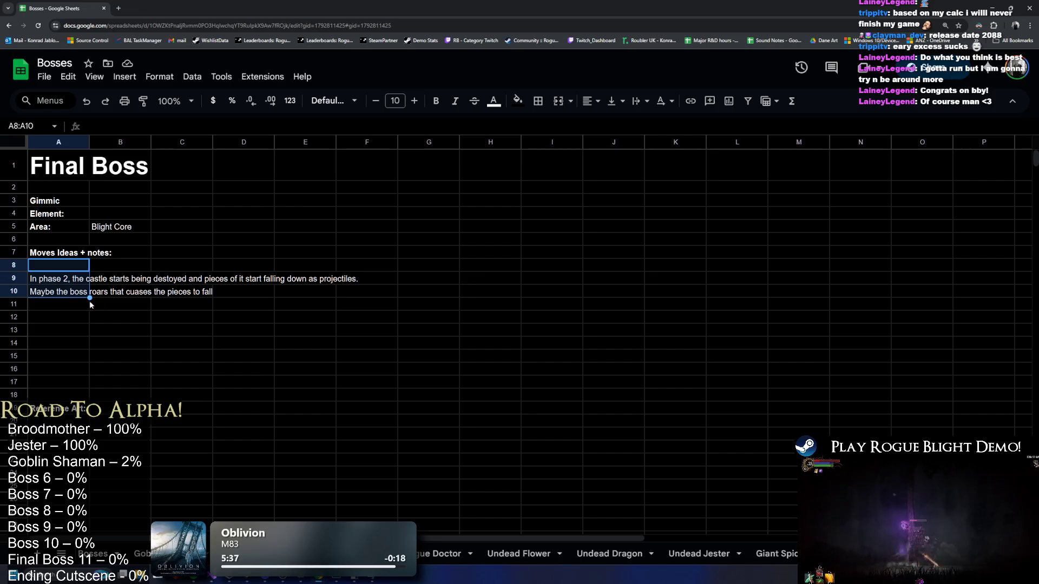
click(60, 253)
click(181, 317)
click(59, 253)
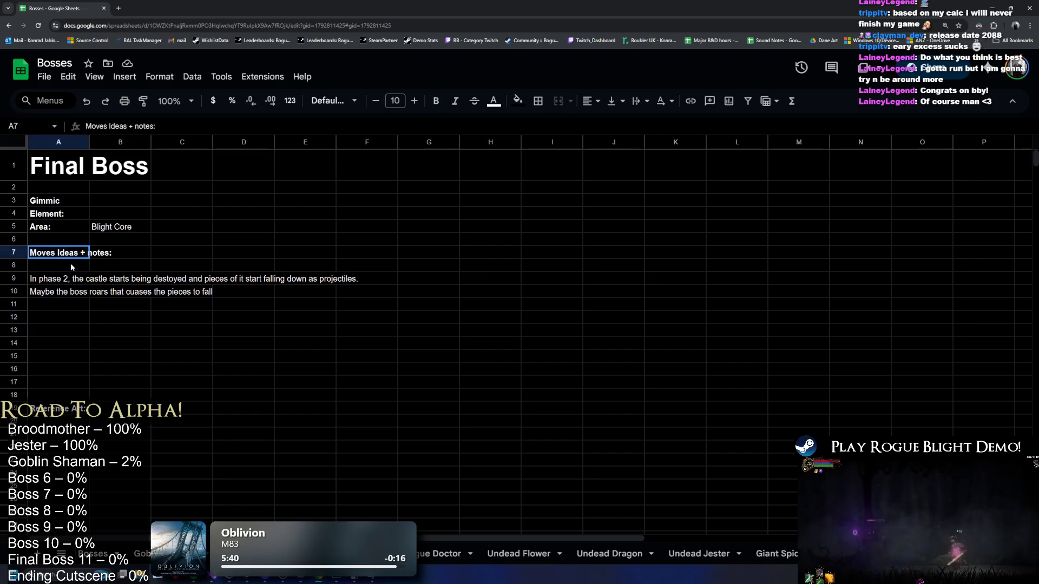
shift+click(60, 317)
drag(60, 247, 59, 285)
Enter 'Fight 2 hands at same time, with boss being in background' as the Gimmick in B3.
click(113, 215)
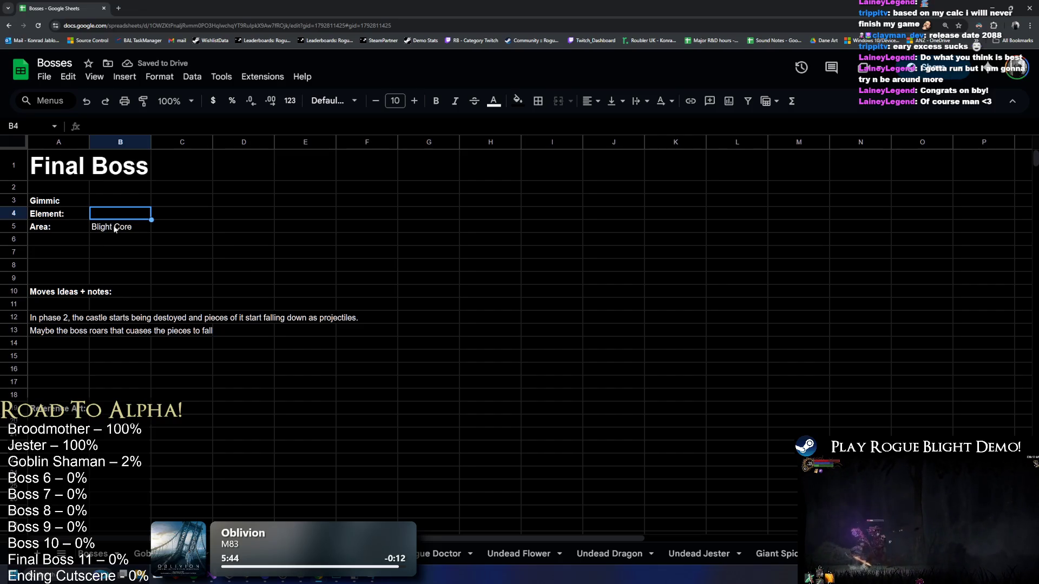
click(130, 191)
click(138, 202)
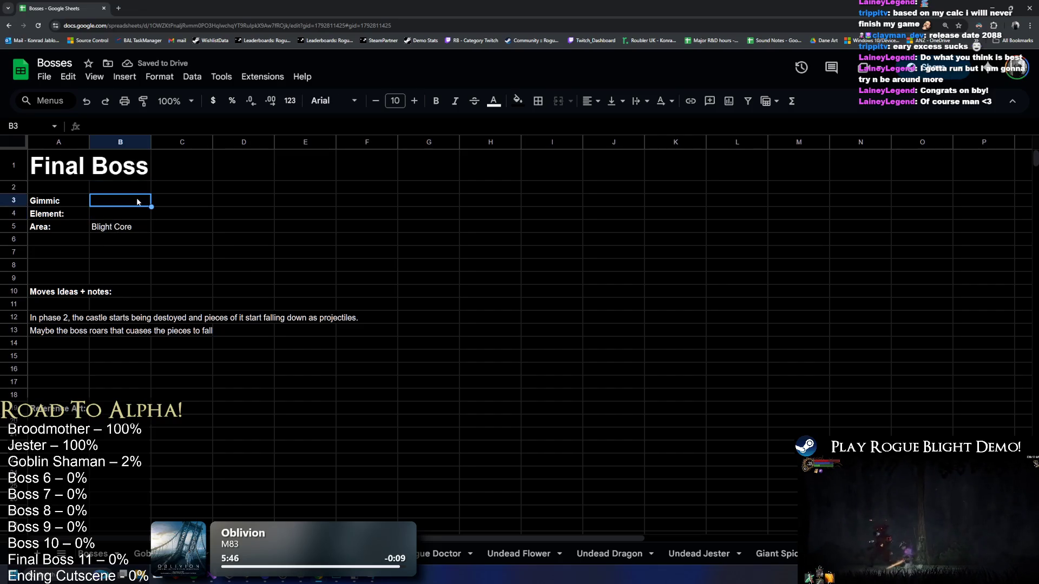
text(Fight 2)
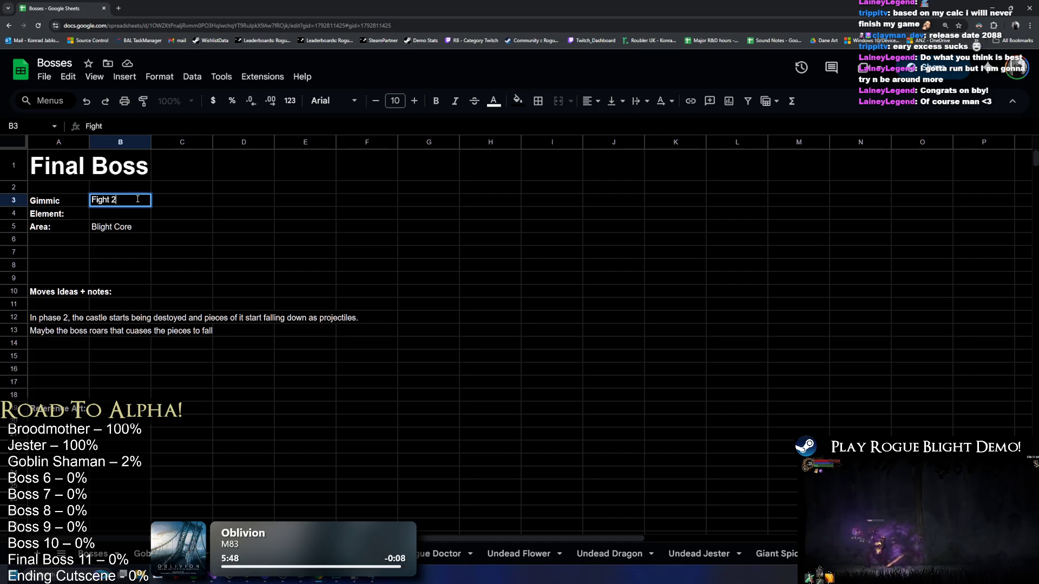
text( hands at same time)
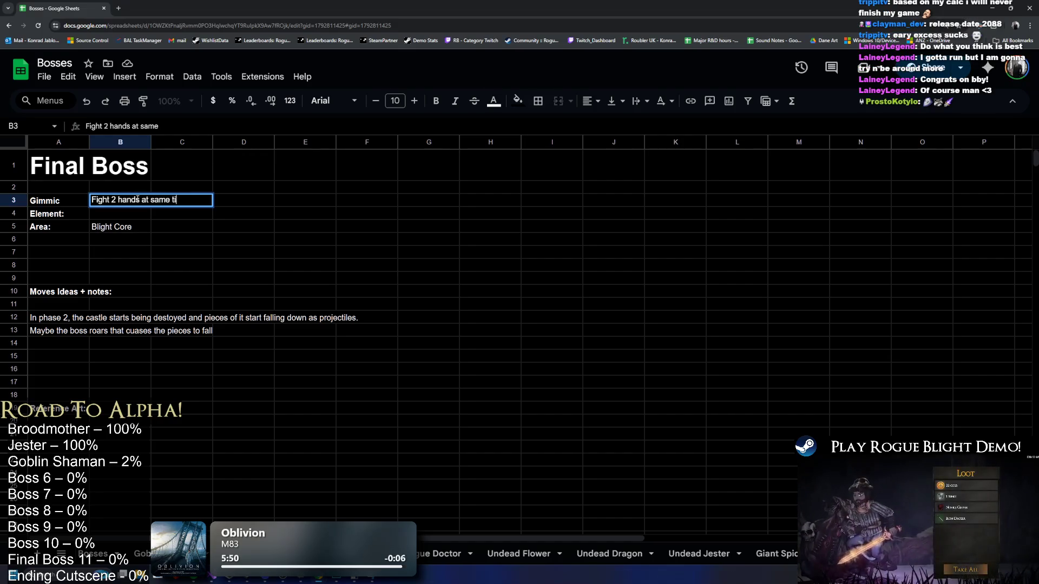
text(, with )
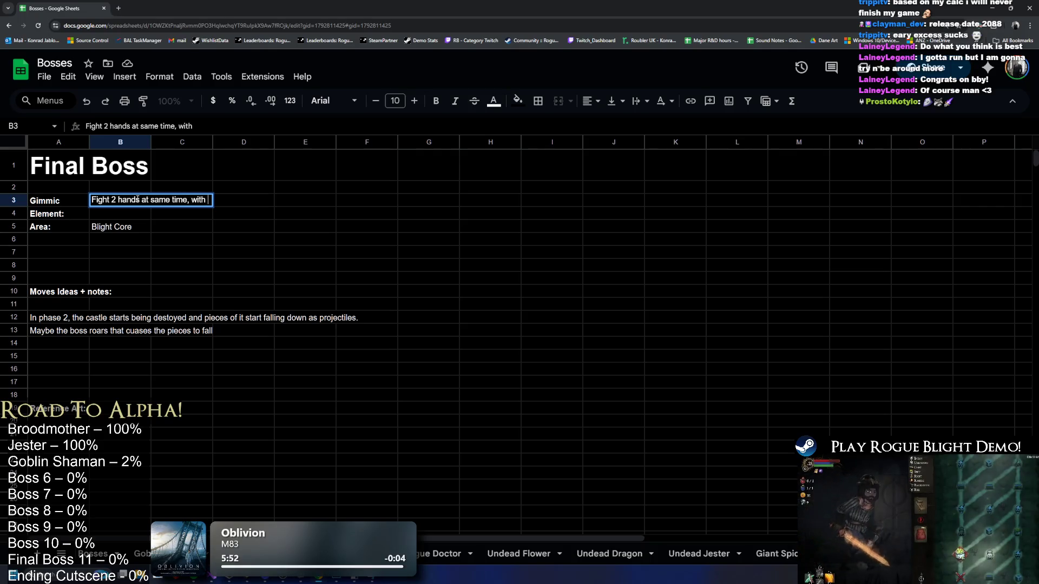
text(boss be)
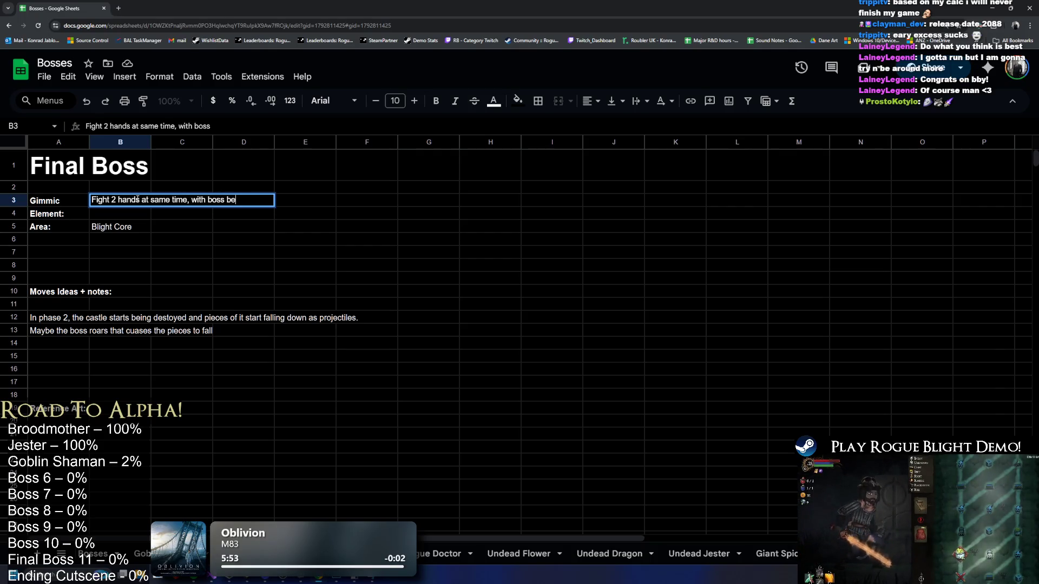
text(ing in background)
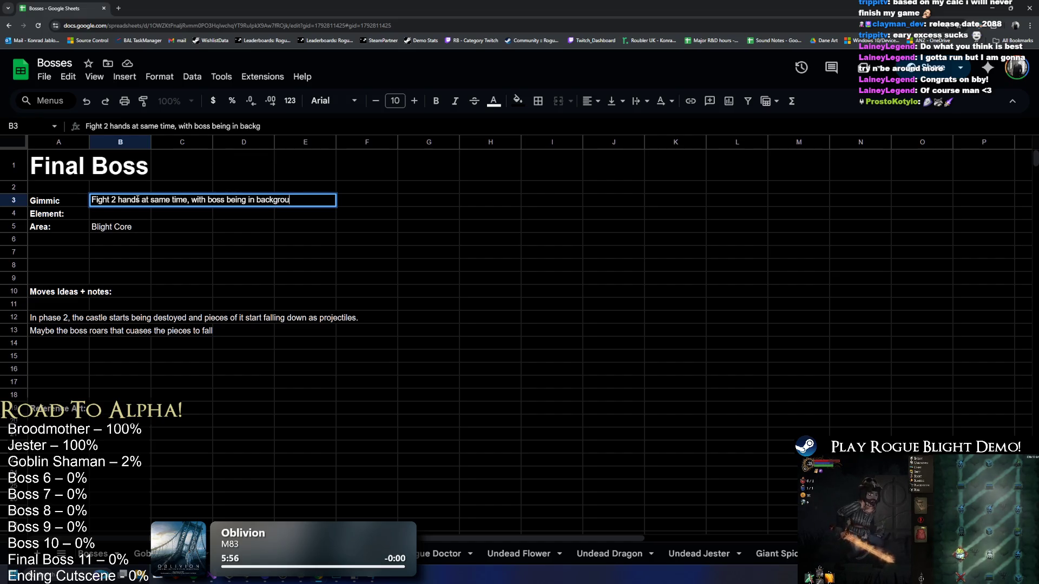
key(Return)
click(133, 434)
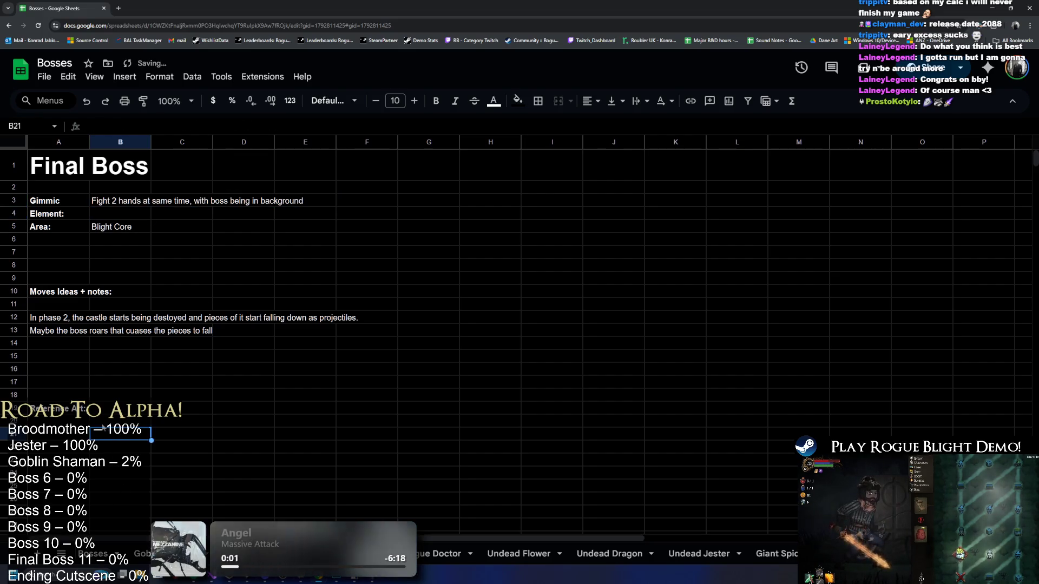
Enlarge the pasted boss screenshot and move it down and to the left.
scroll(352, 358, down, 5)
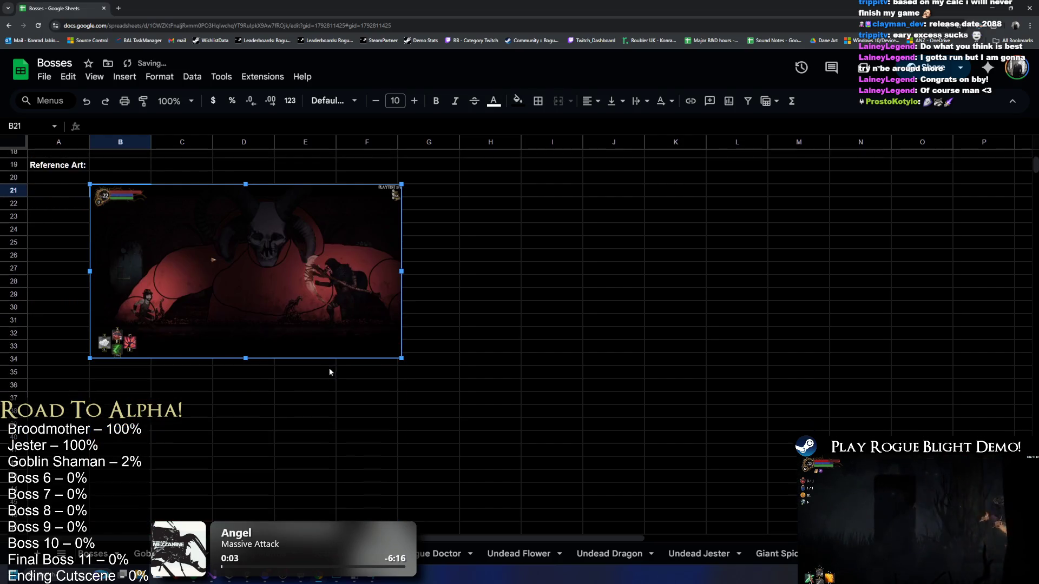
drag(399, 356, 445, 383)
click(504, 358)
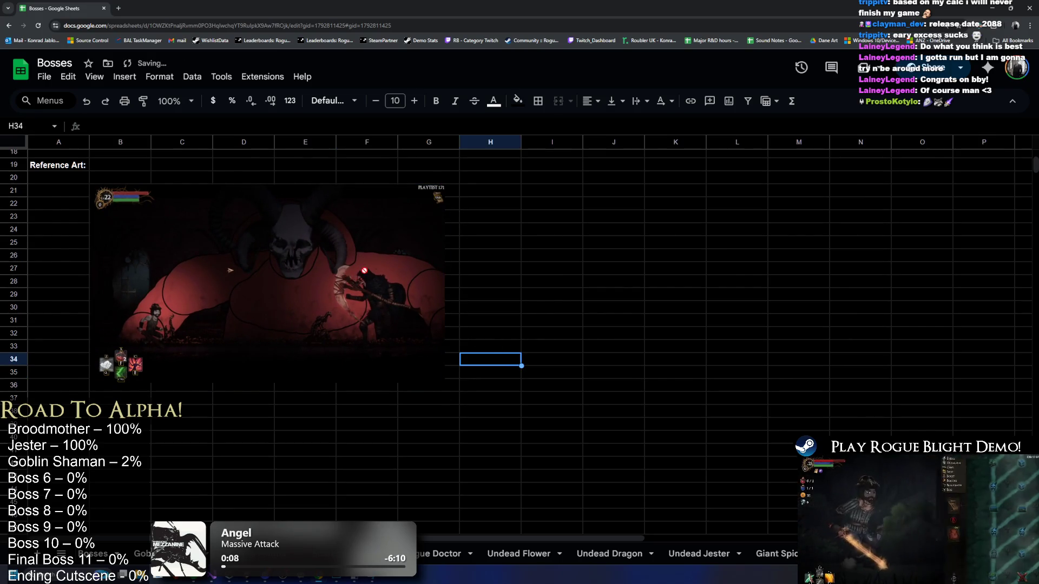
click(349, 292)
drag(349, 291, 299, 322)
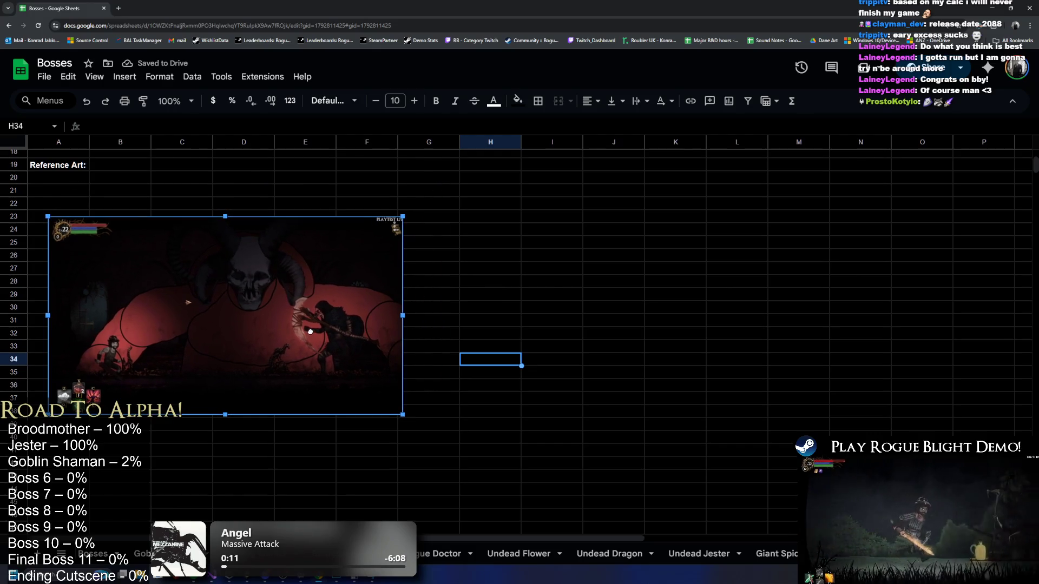
Type the note 'The boss will be in background' into cell B22.
click(123, 206)
text(The bos)
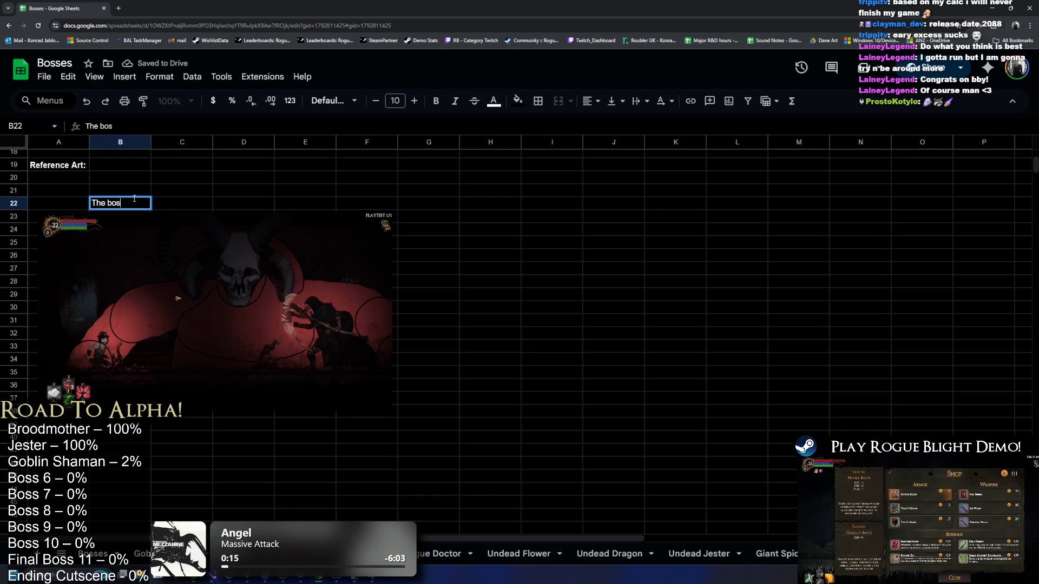
text(s will be in ba)
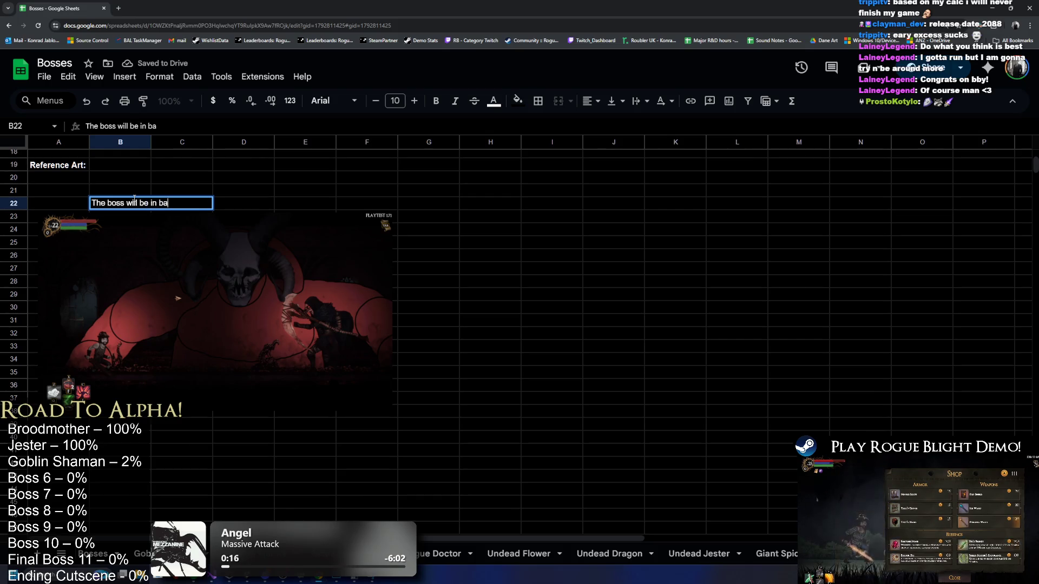
text(ckground)
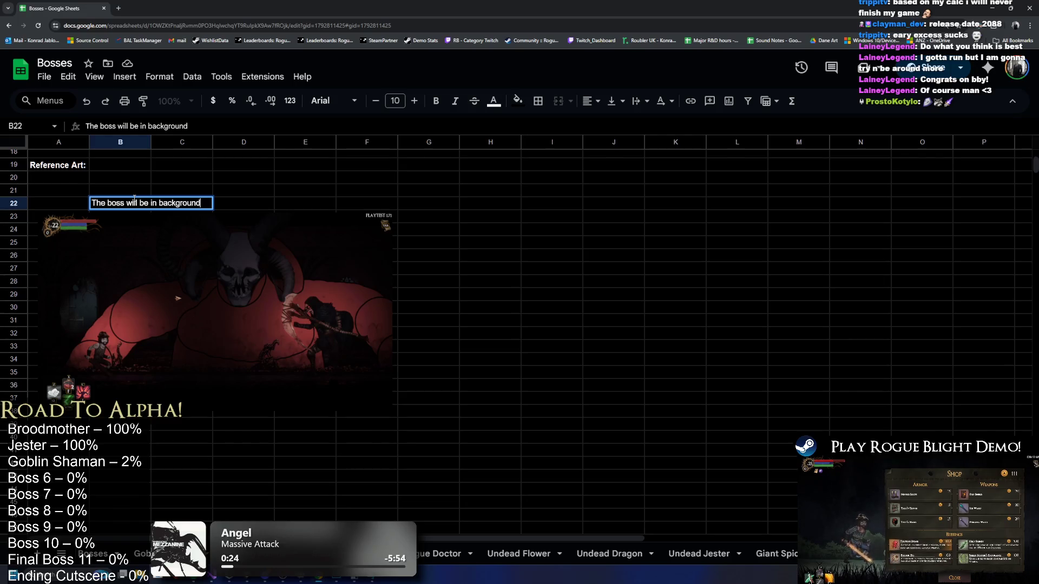
key(Return)
key(alt+Tab)
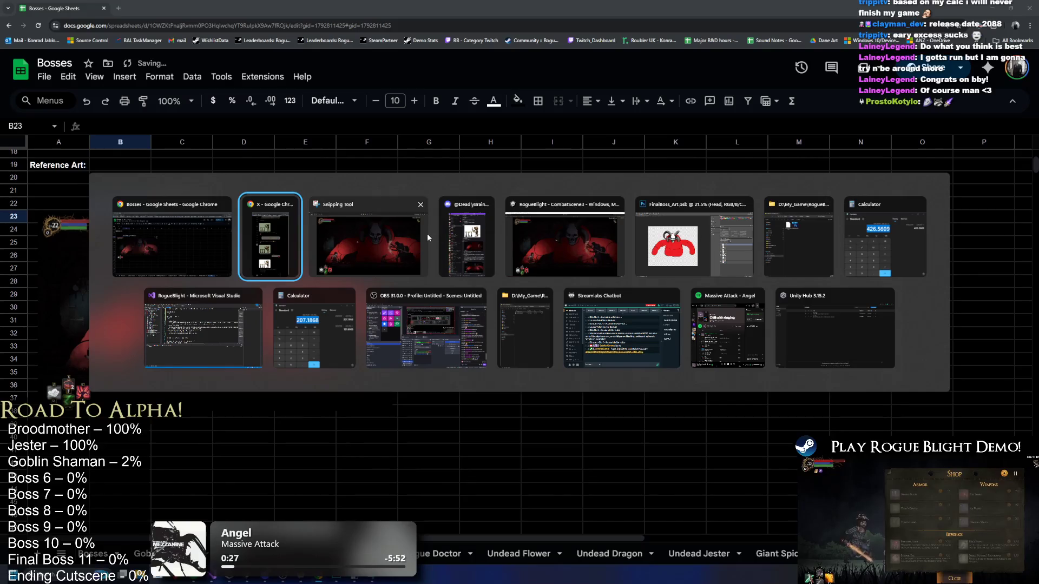
click(696, 255)
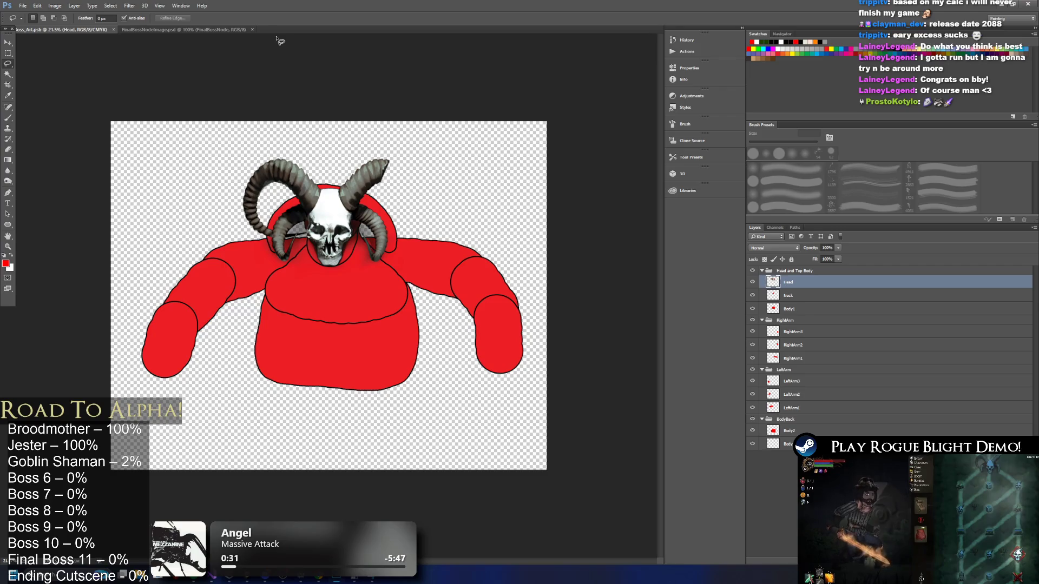
key(alt+Tab)
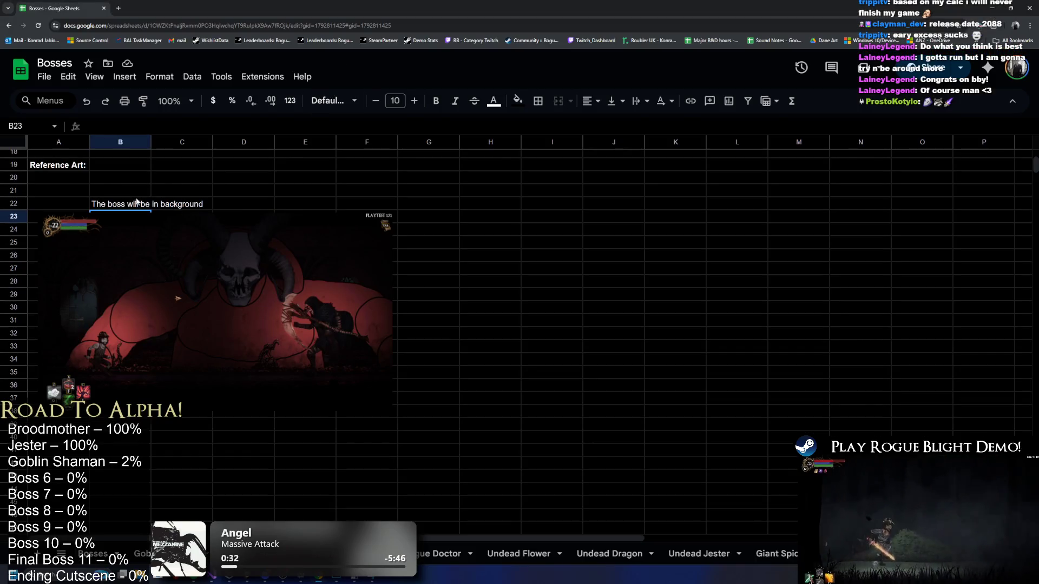
Move the background note from B22 up into B21.
click(136, 202)
key(ctrl+x)
click(128, 192)
key(ctrl+v)
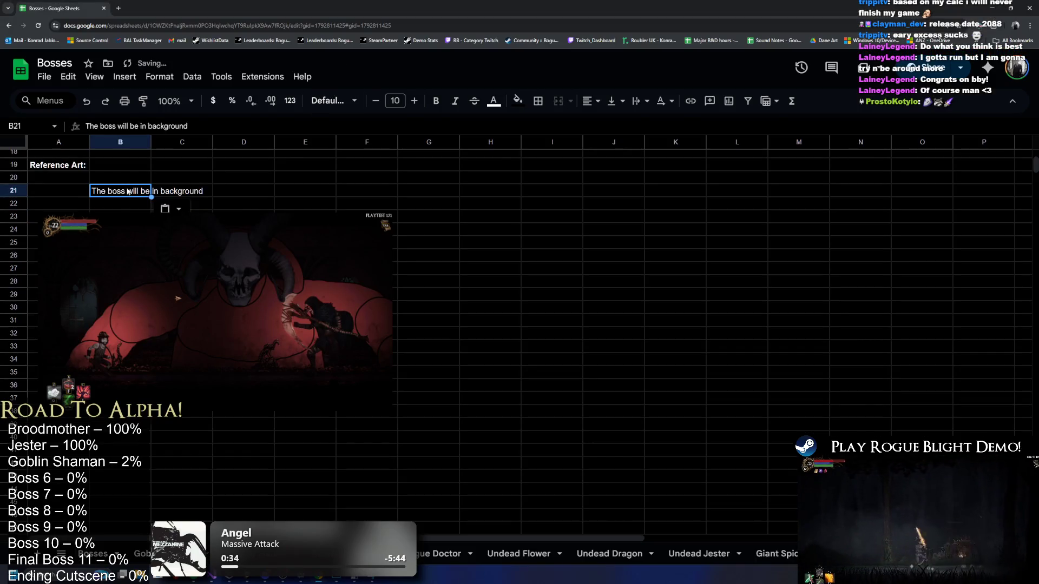
key(alt+Tab)
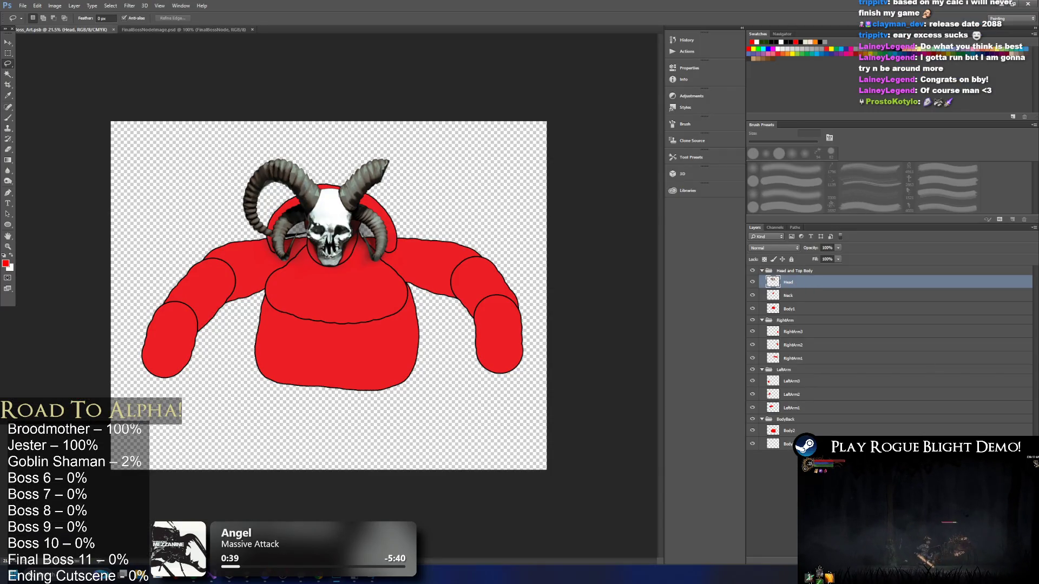
Add a new layer named Mouth directly below the Head layer.
key(ctrl+shift+alt+n)
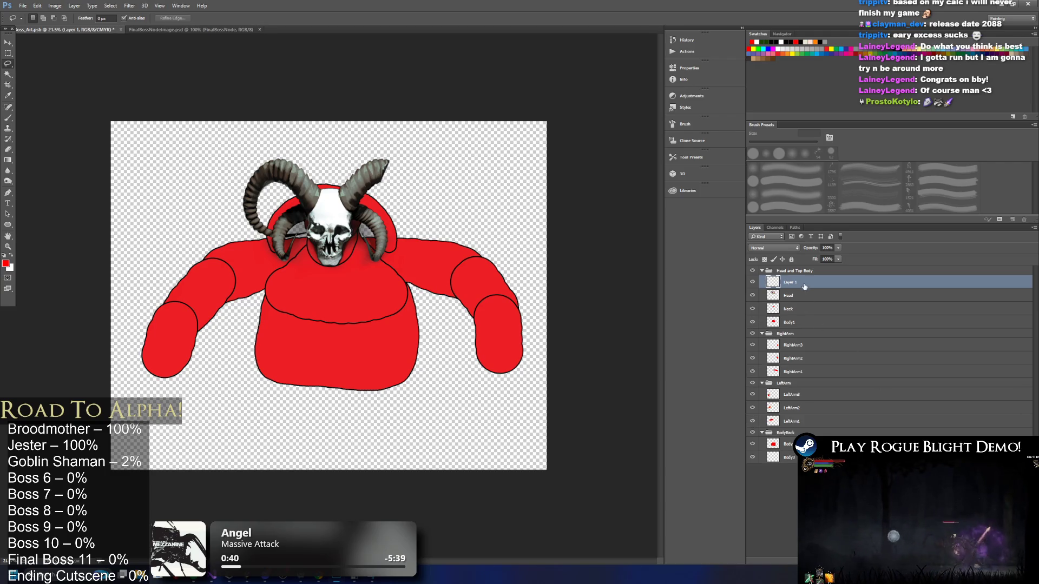
drag(805, 287, 801, 303)
text(Mouth)
key(Return)
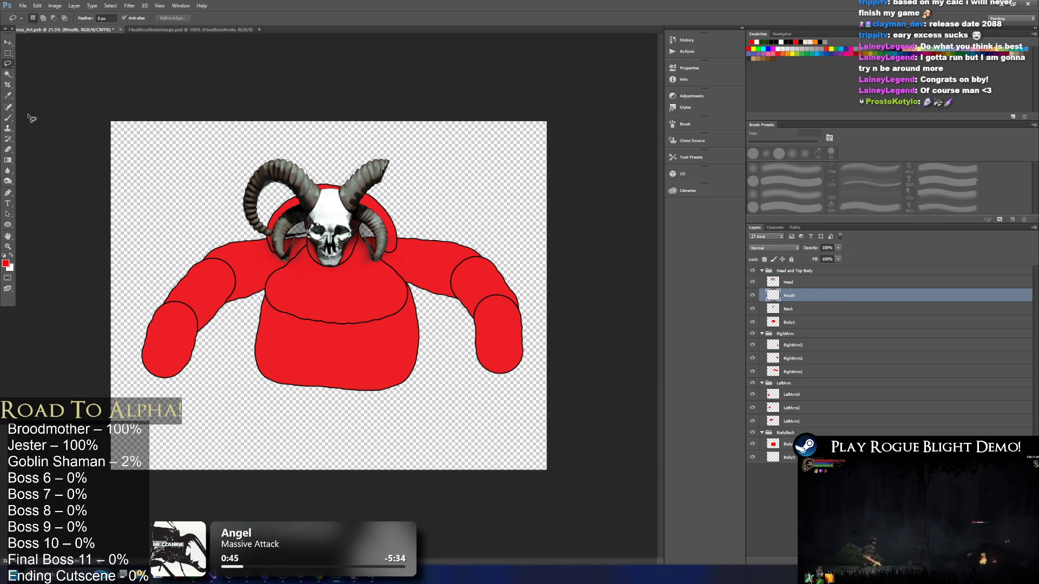
Sample the skull's white as the brush colour and toggle Head's visibility to check beneath.
click(6, 118)
click(791, 282)
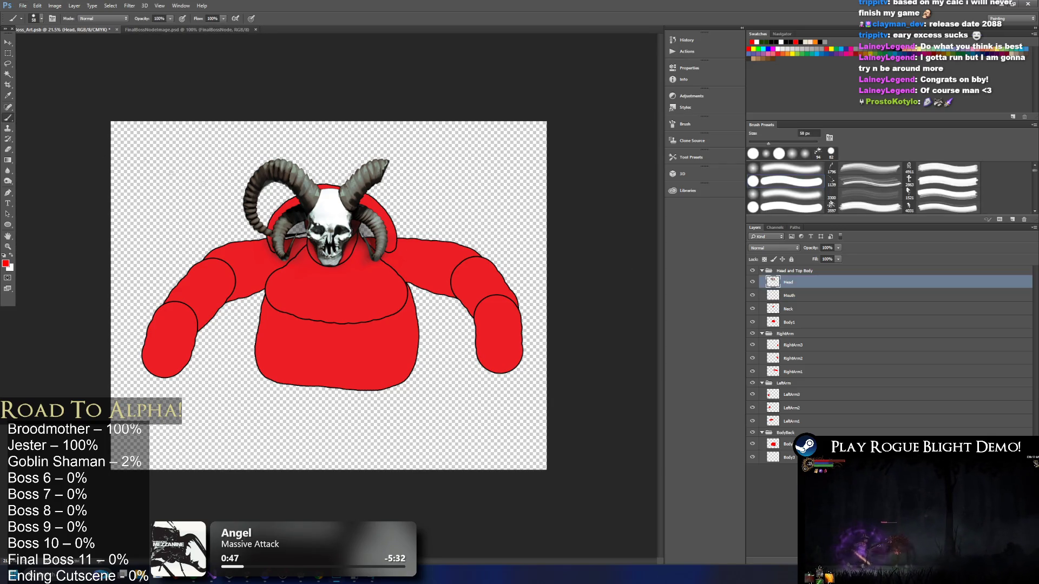
click(8, 64)
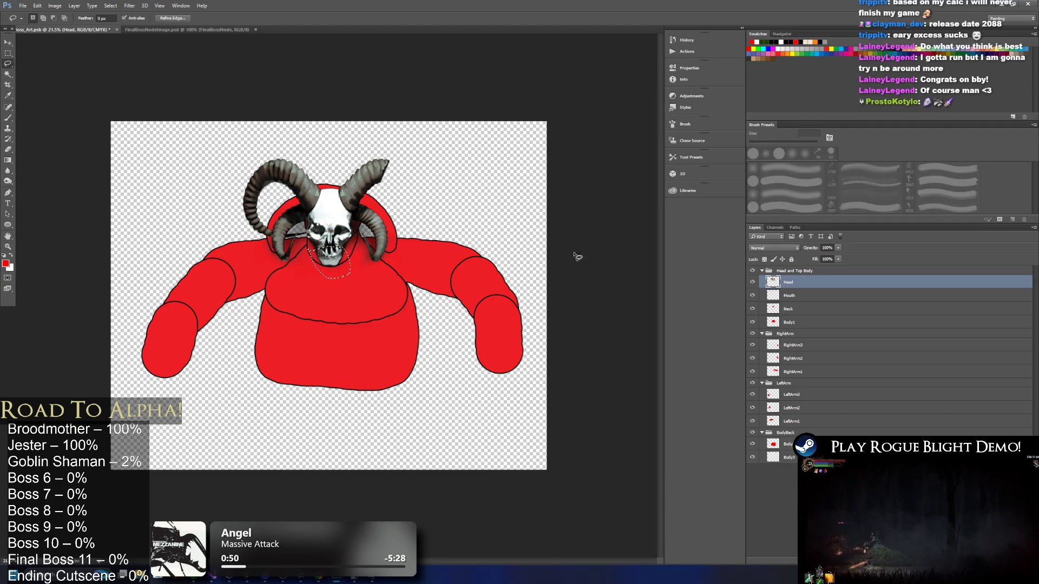
click(790, 297)
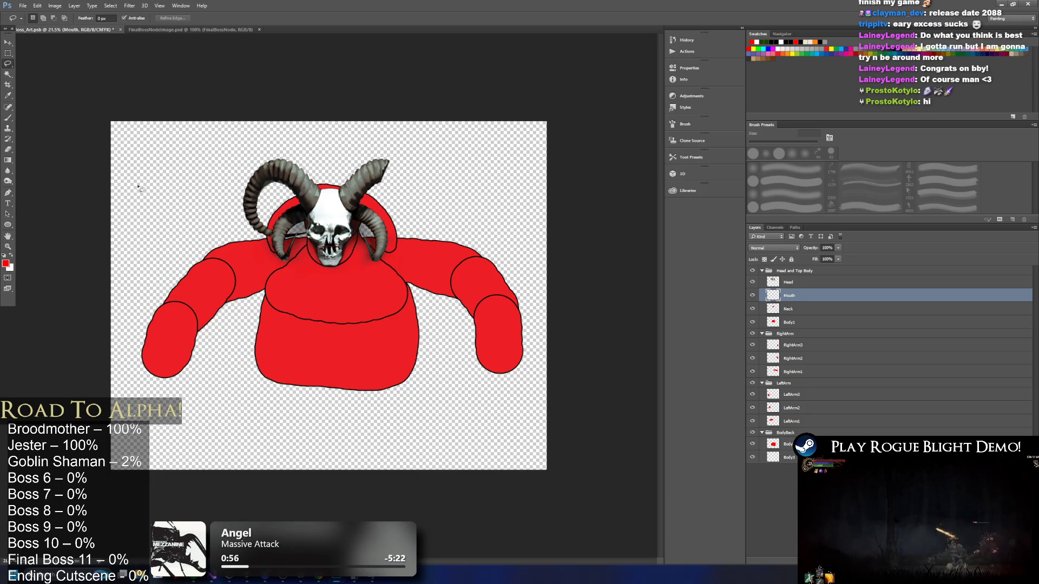
click(8, 118)
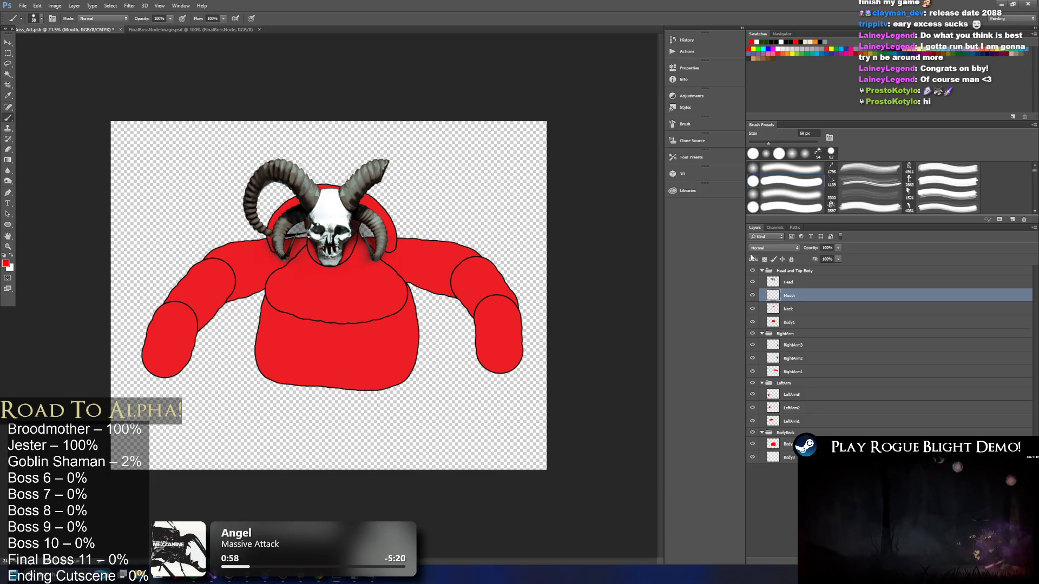
alt+click(320, 249)
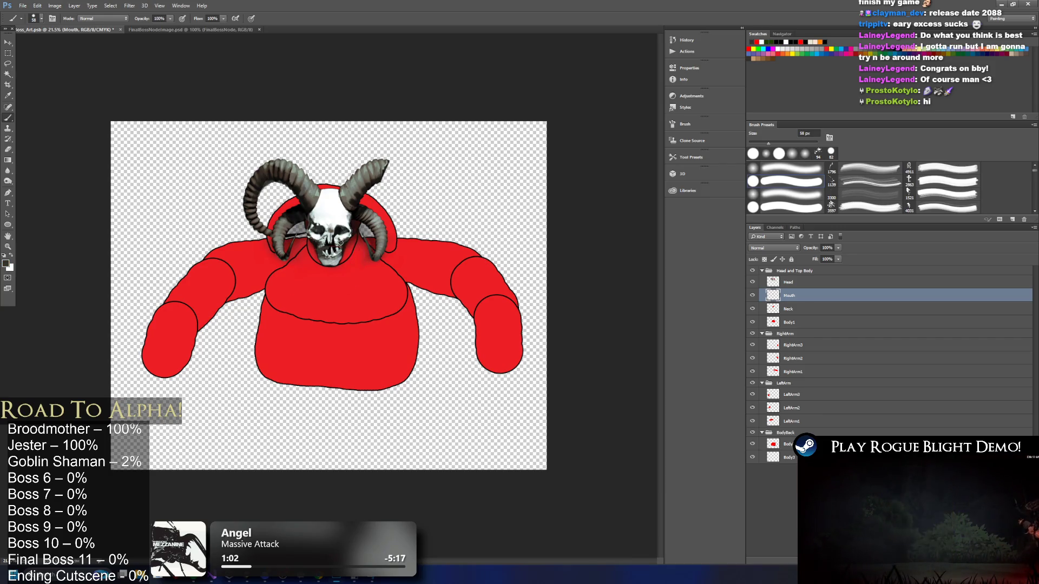
click(754, 282)
click(753, 282)
click(753, 282)
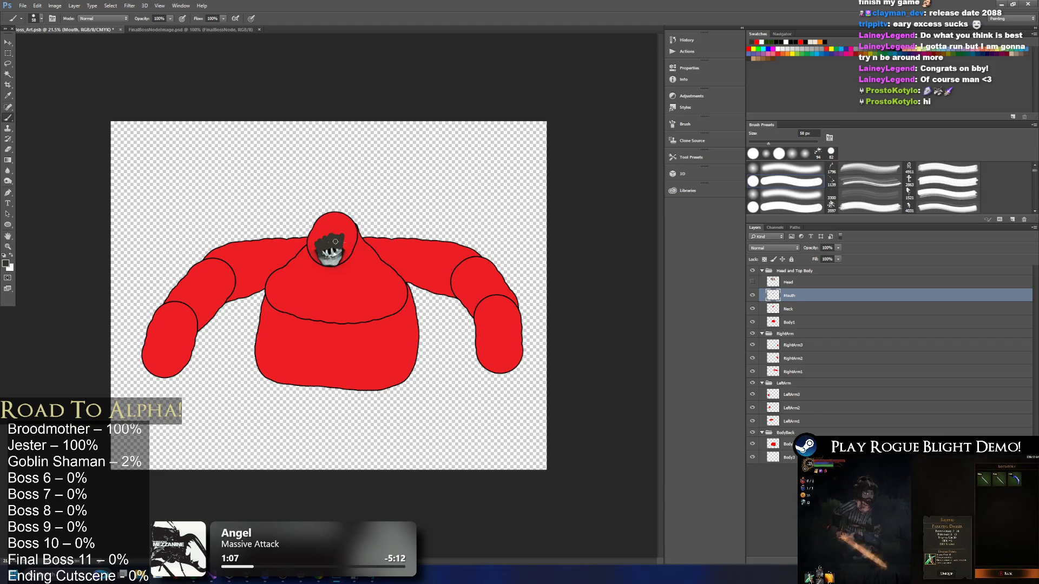
click(753, 282)
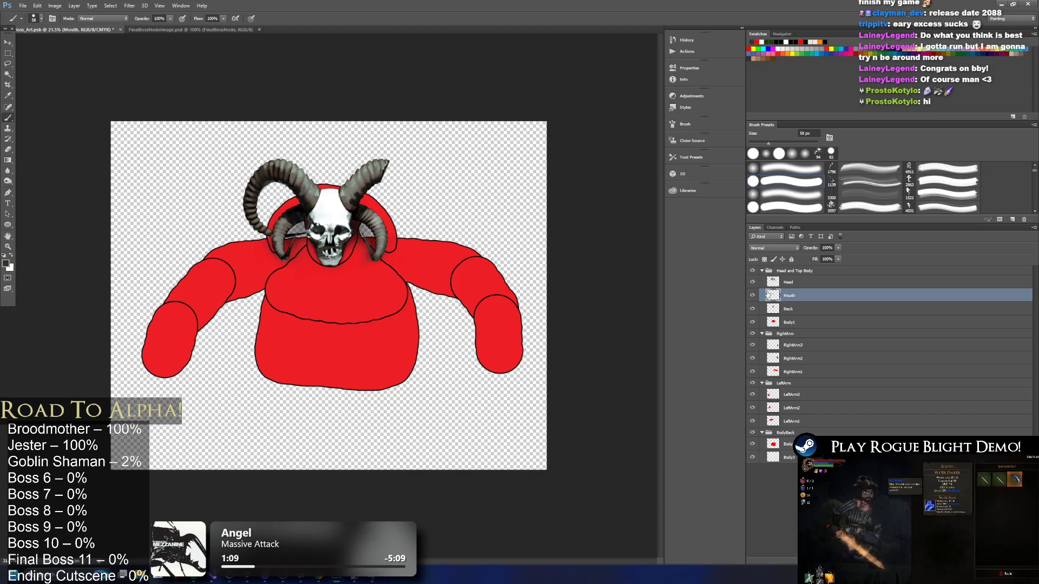
Save the boss art file and return to the Bosses sheet.
key(v)
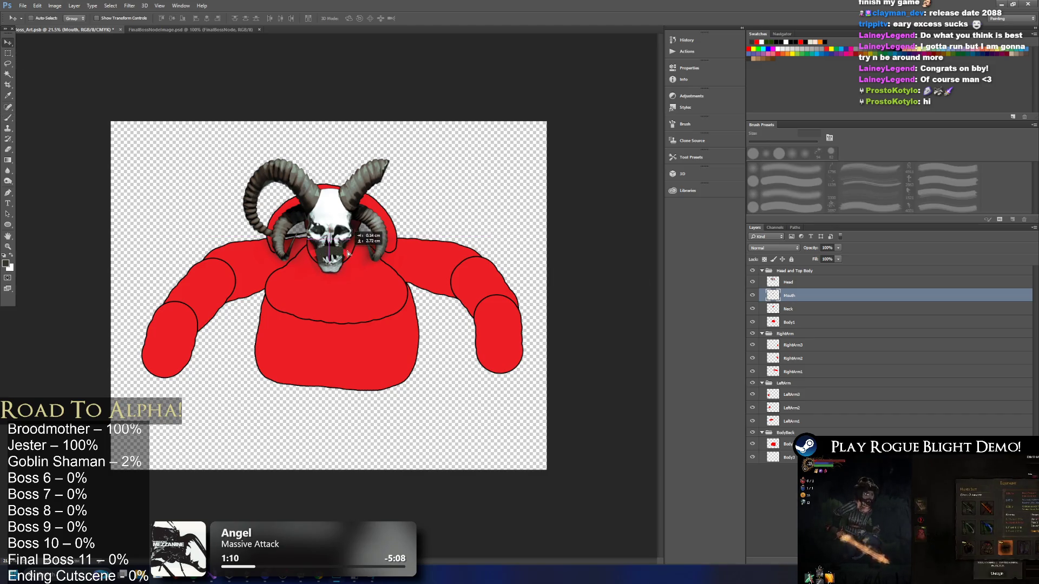
key(ctrl+s)
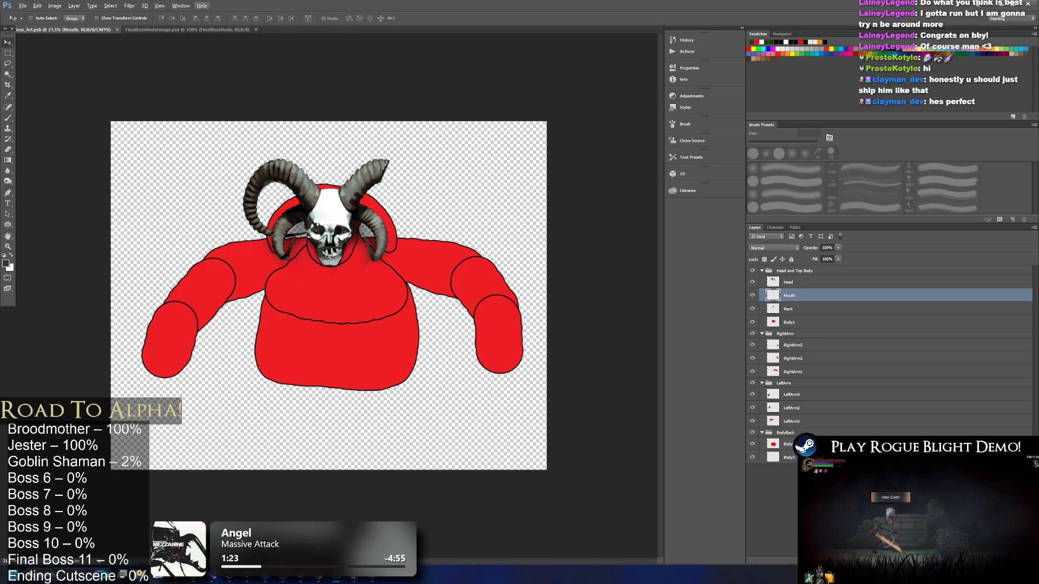
click(1000, 5)
click(497, 253)
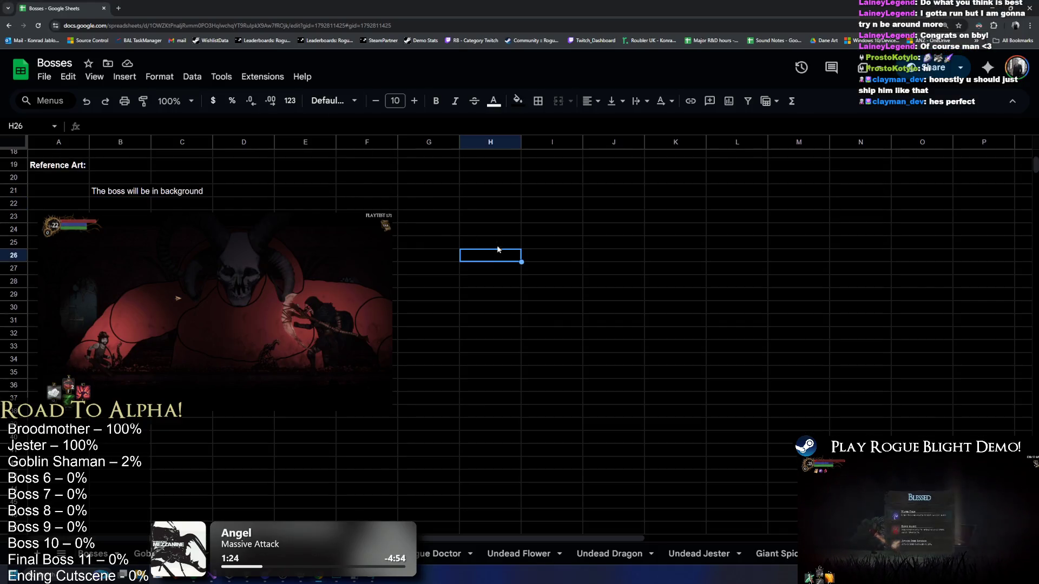
Scroll up to review the Gimmick text in B3, then back down to Reference Art.
click(116, 203)
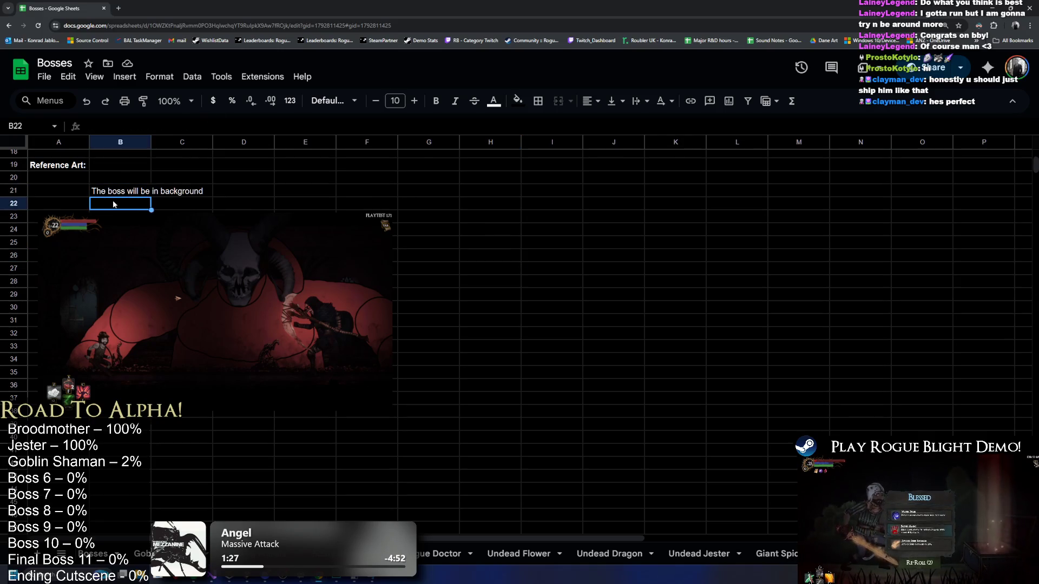
drag(159, 240, 194, 246)
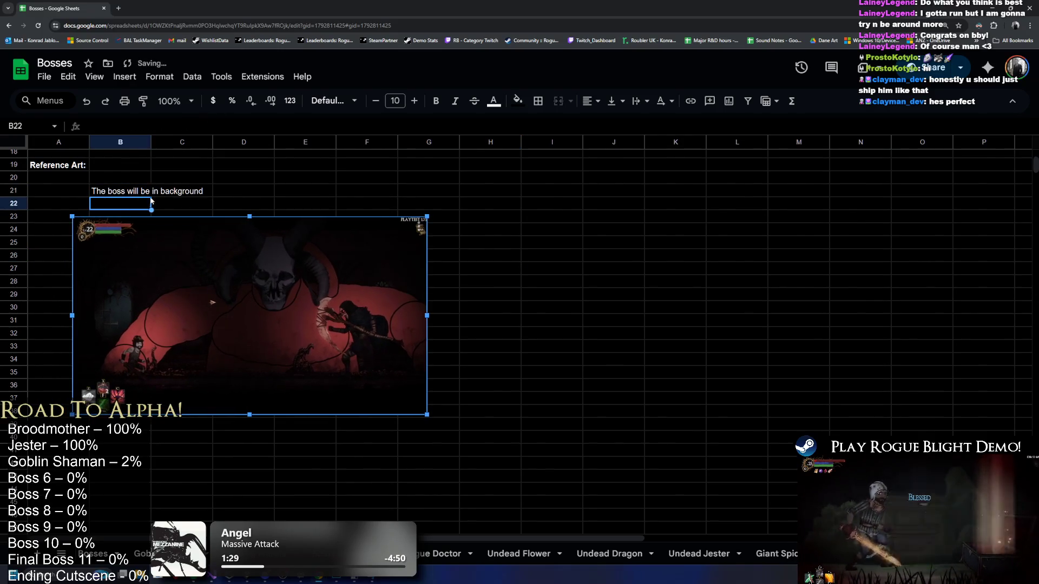
scroll(203, 223, up, 3)
scroll(203, 228, up, 3)
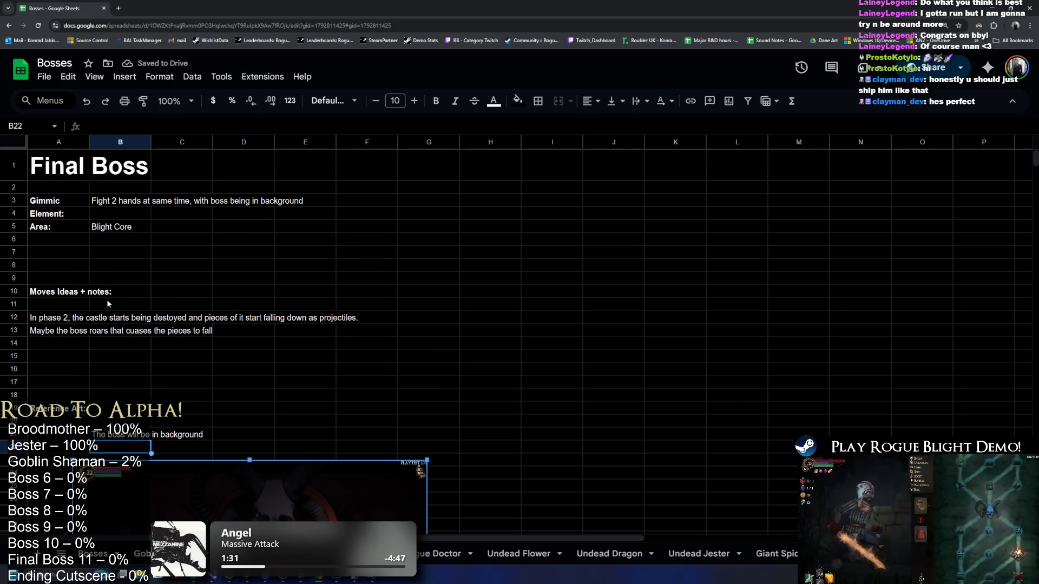
click(120, 201)
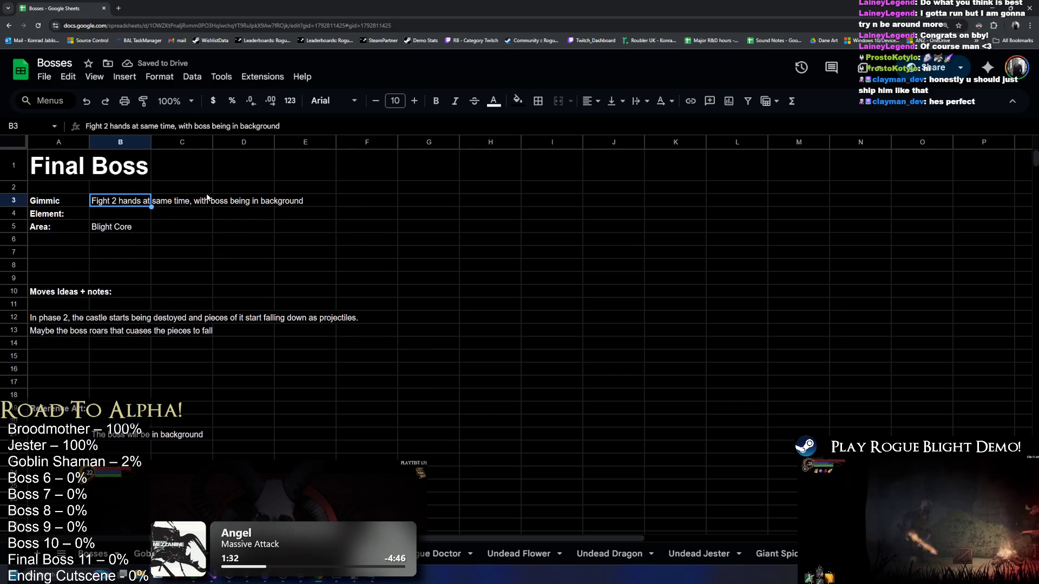
click(63, 254)
scroll(134, 280, down, 3)
Move the 'The boss will be in background' note from B21 to E21 with the screenshot beneath.
click(111, 260)
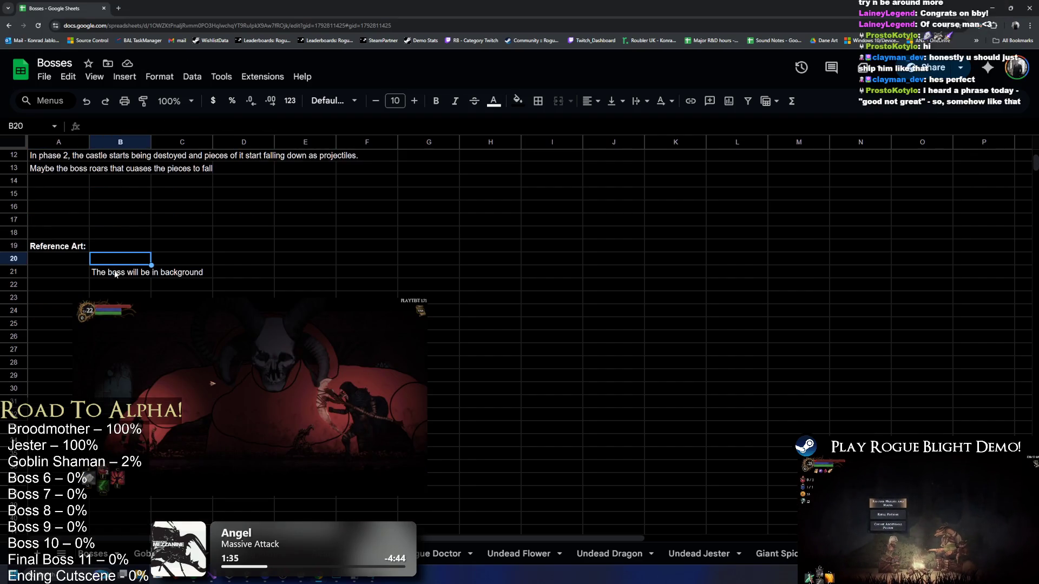
click(117, 272)
key(ctrl+c)
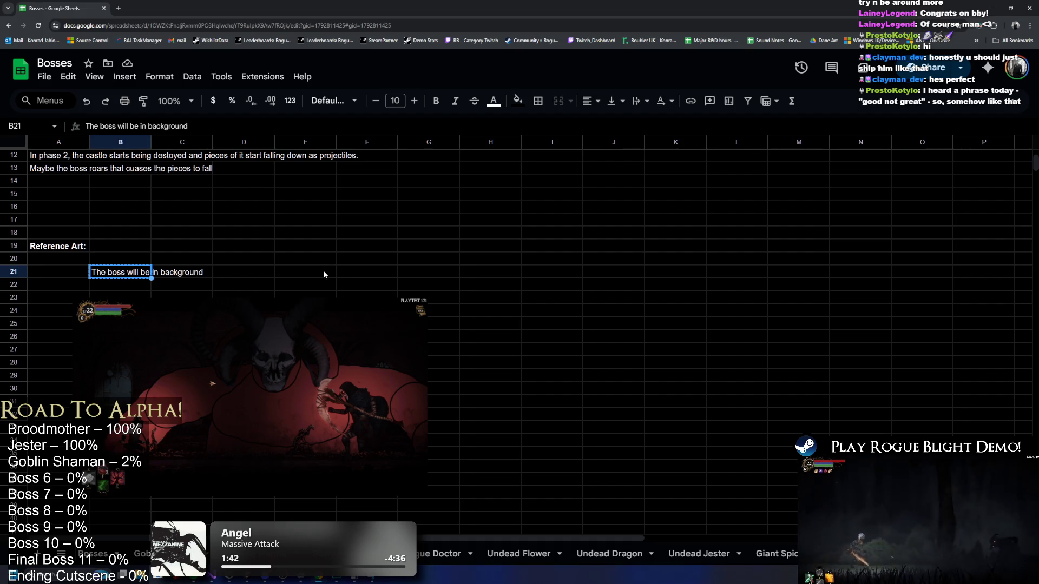
click(323, 274)
key(ctrl+v)
drag(323, 322, 540, 315)
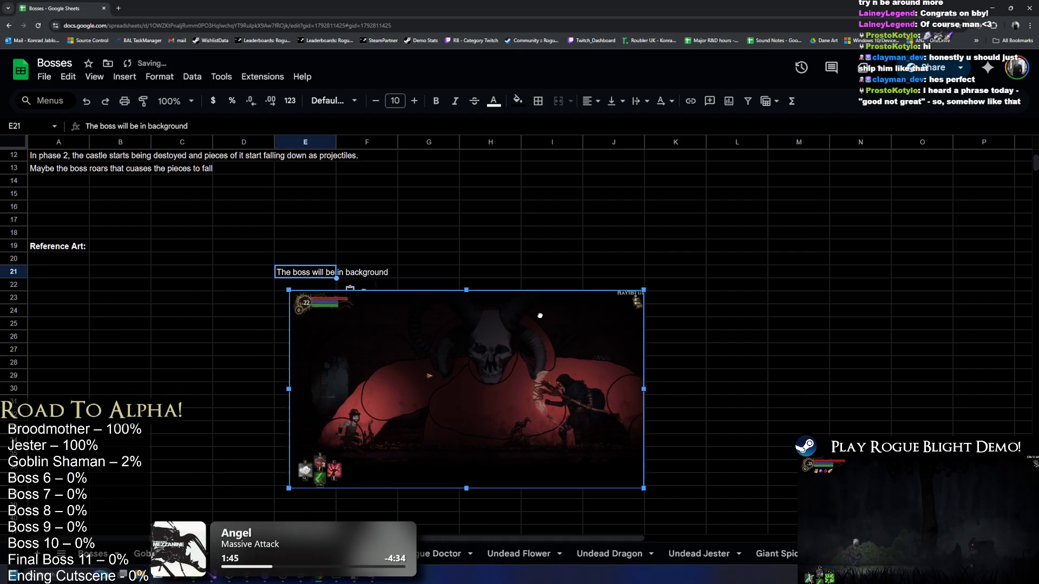
Enter '* There will be a giant boss in a background' in cell A21.
click(68, 273)
text(T)
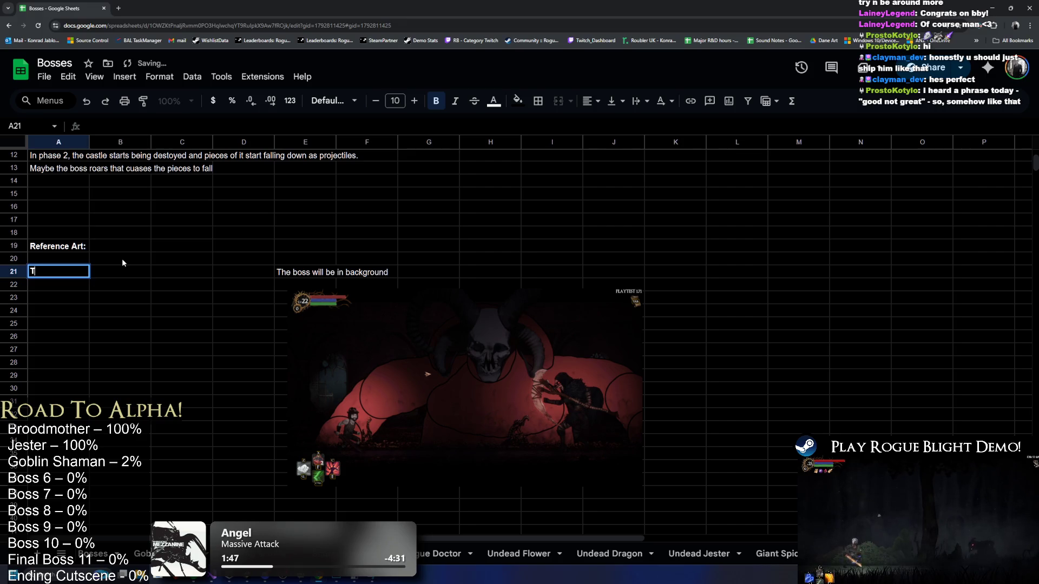
text(here will be a g)
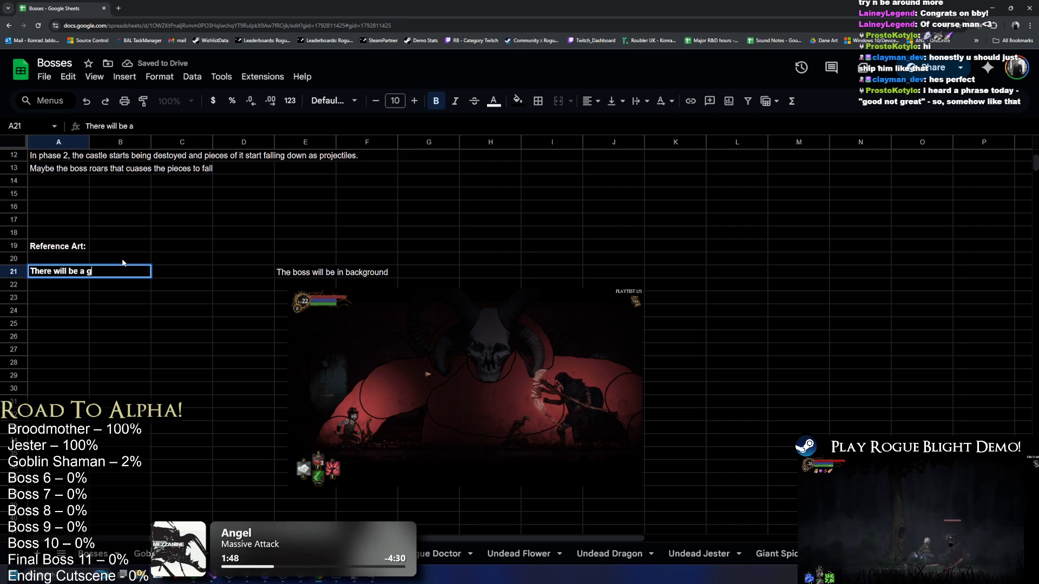
text(iant boss in a background)
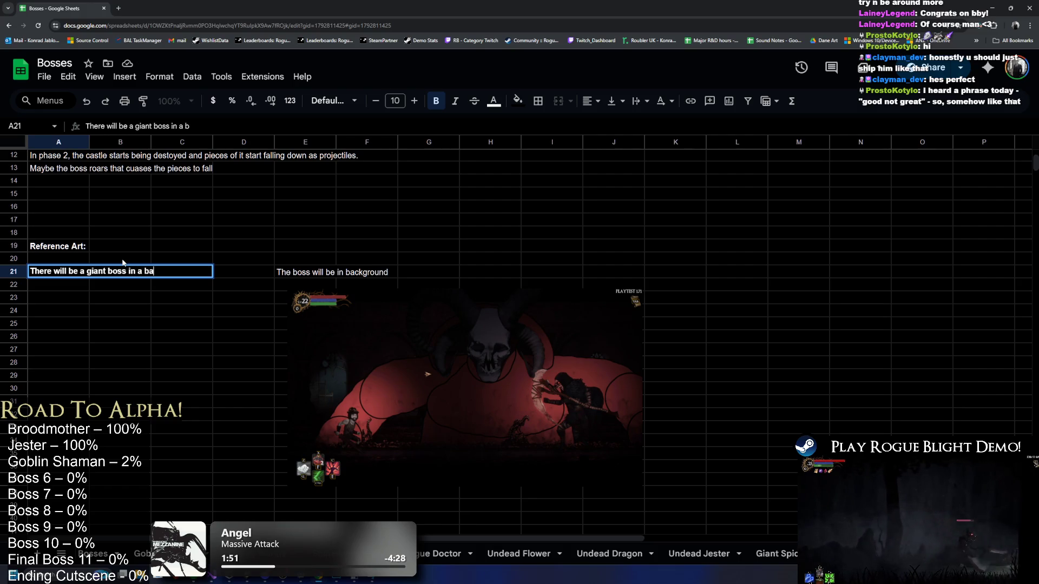
key(Home)
text(*)
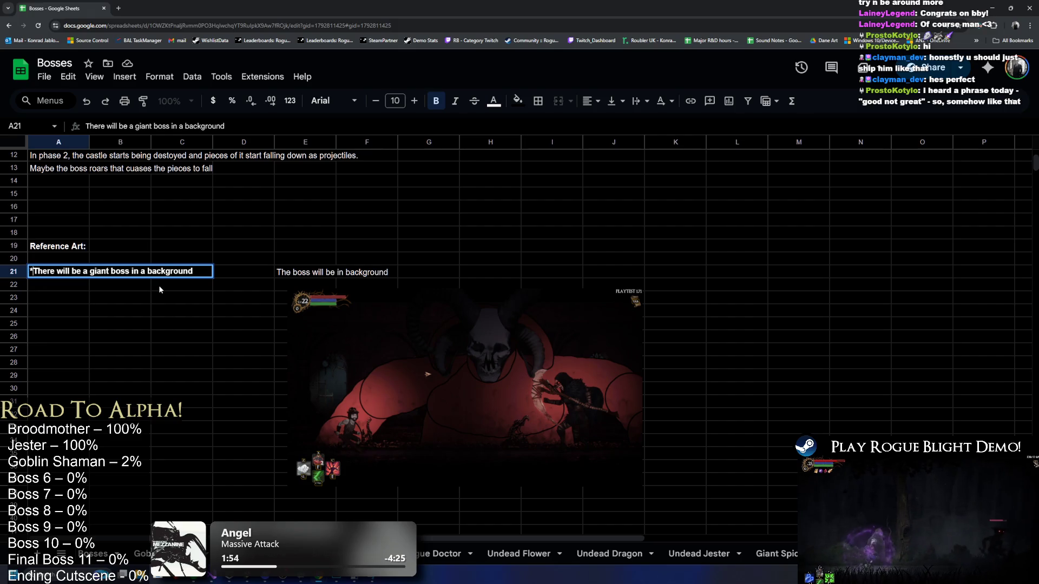
key(Return)
Discard the stray autocompleted bullet left in A22.
text(*)
key(BackSpace)
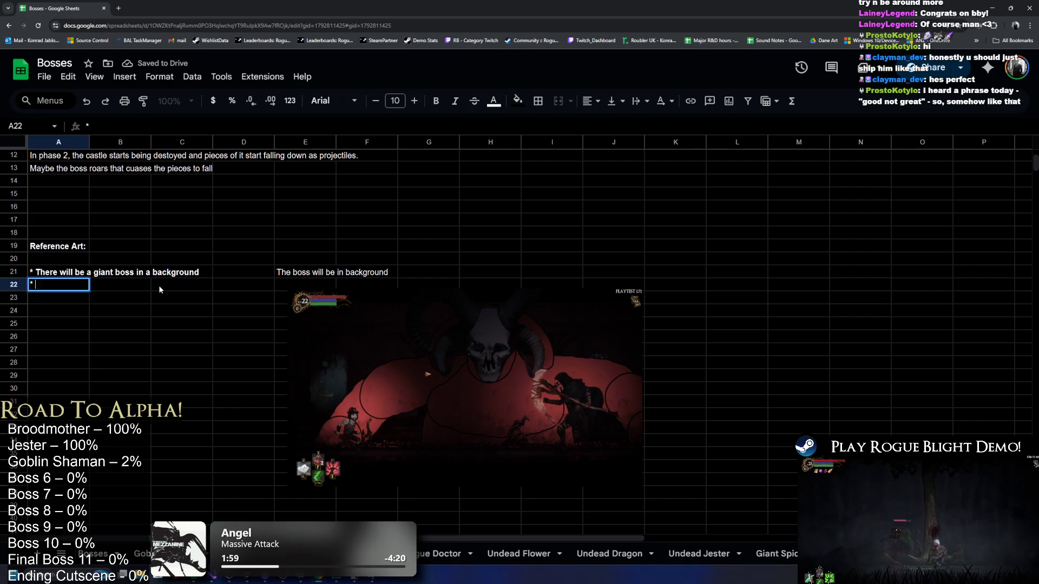
key(alt+Tab)
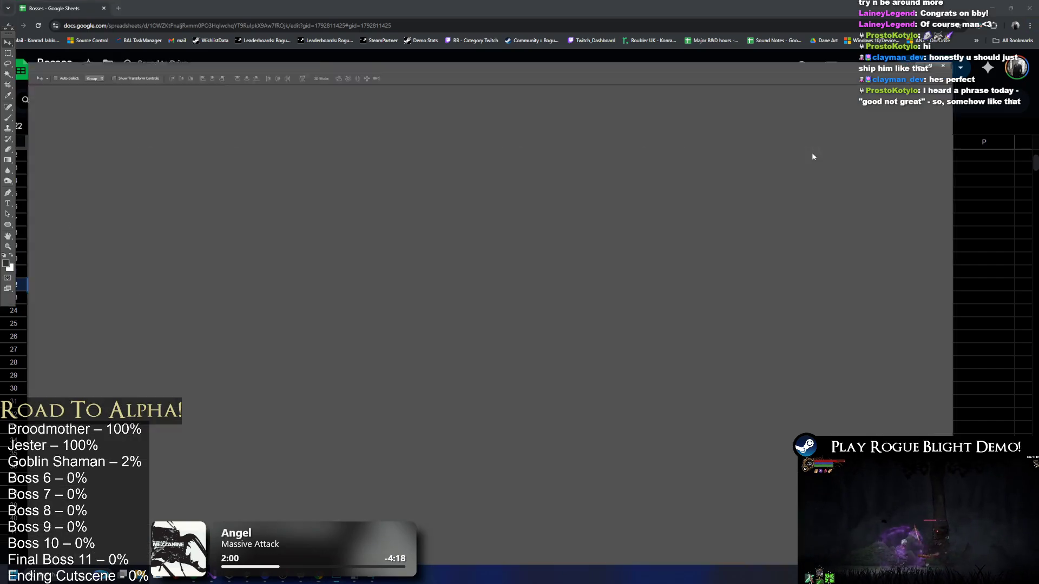
key(alt+Tab)
key(Up)
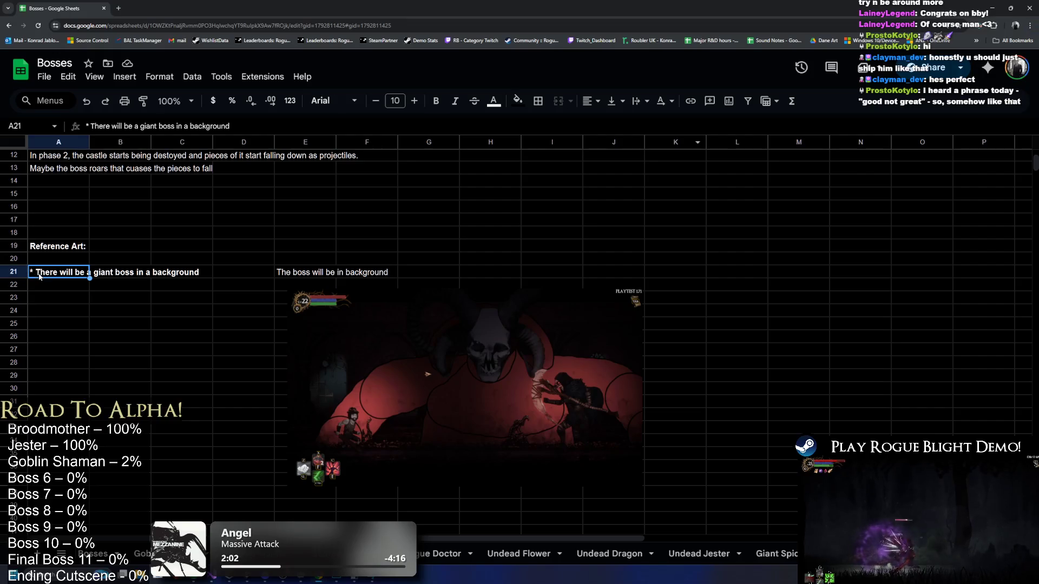
key(Return)
key(alt+Tab)
key(alt+Tab)
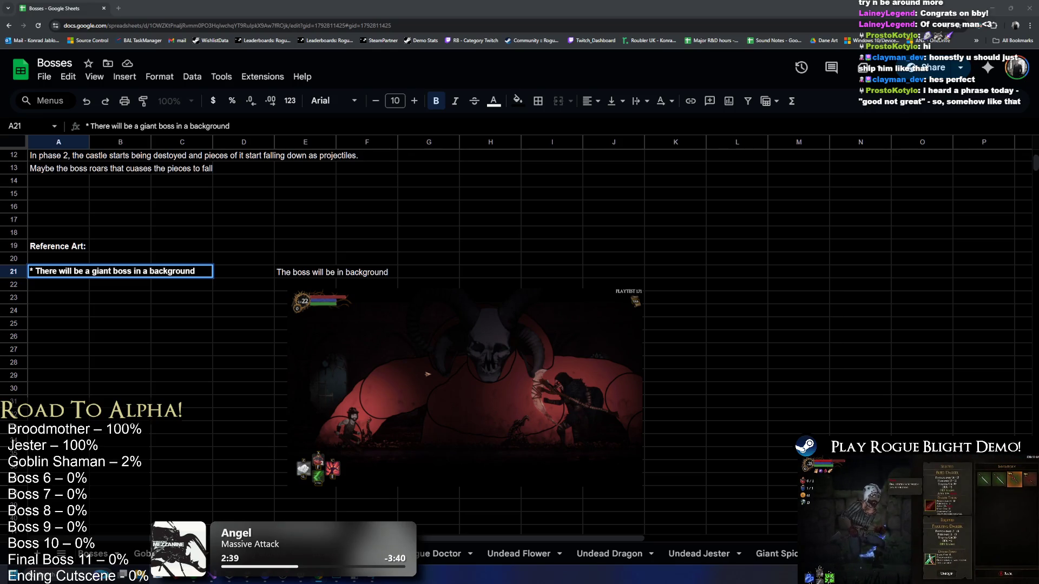
key(alt+Tab)
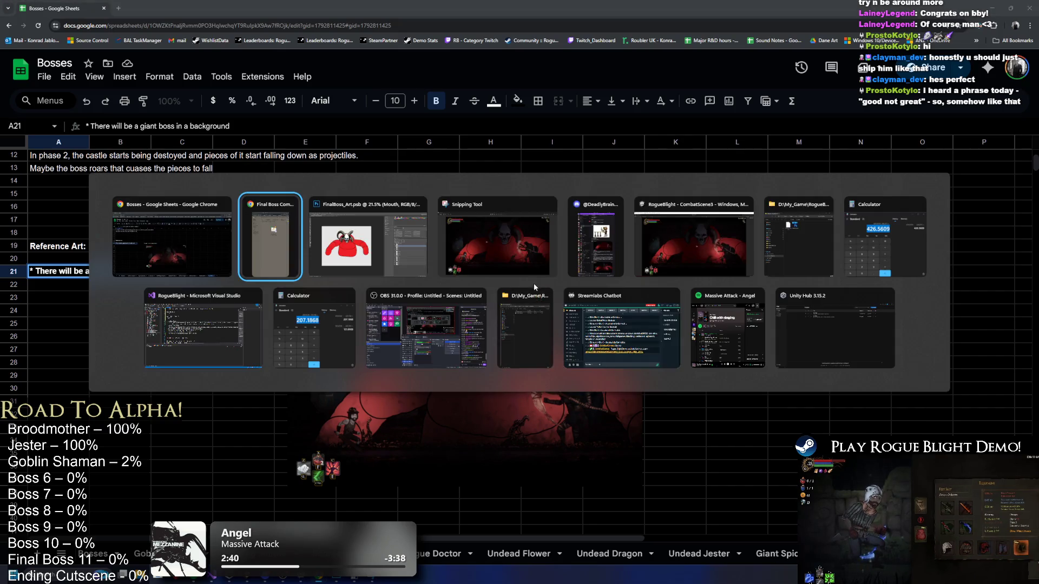
key(Tab)
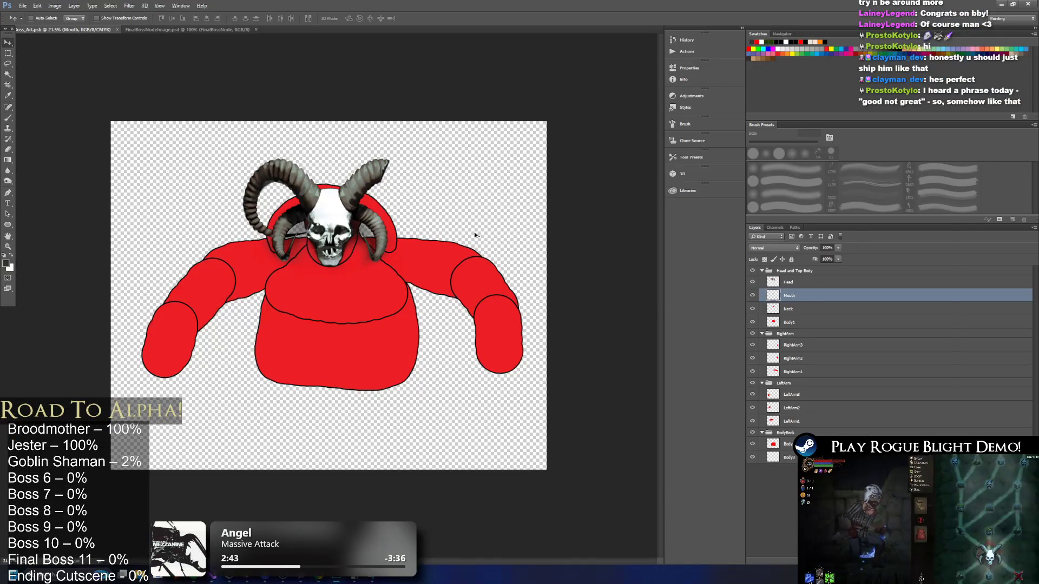
key(alt+Tab)
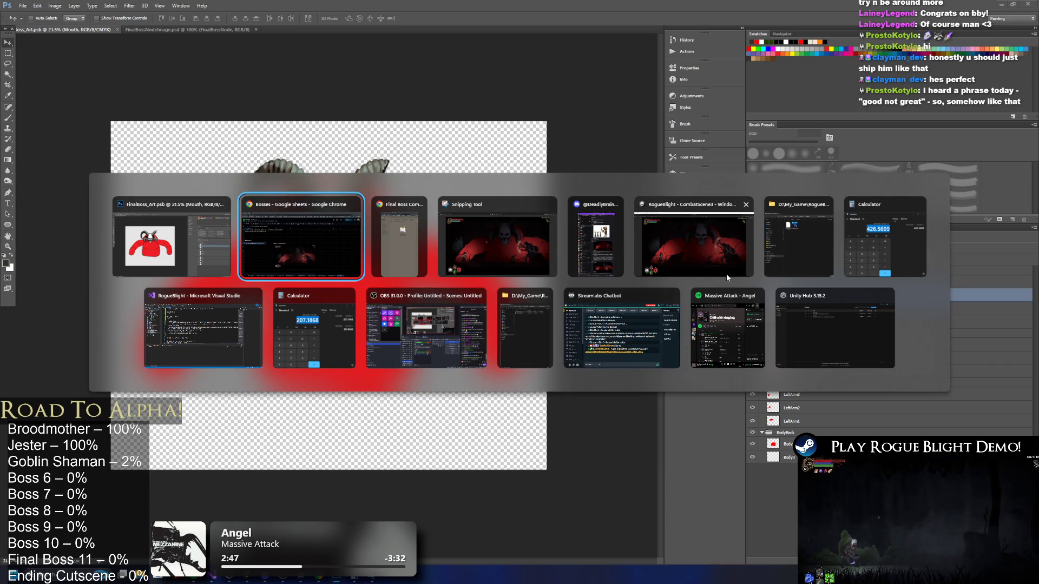
key(Escape)
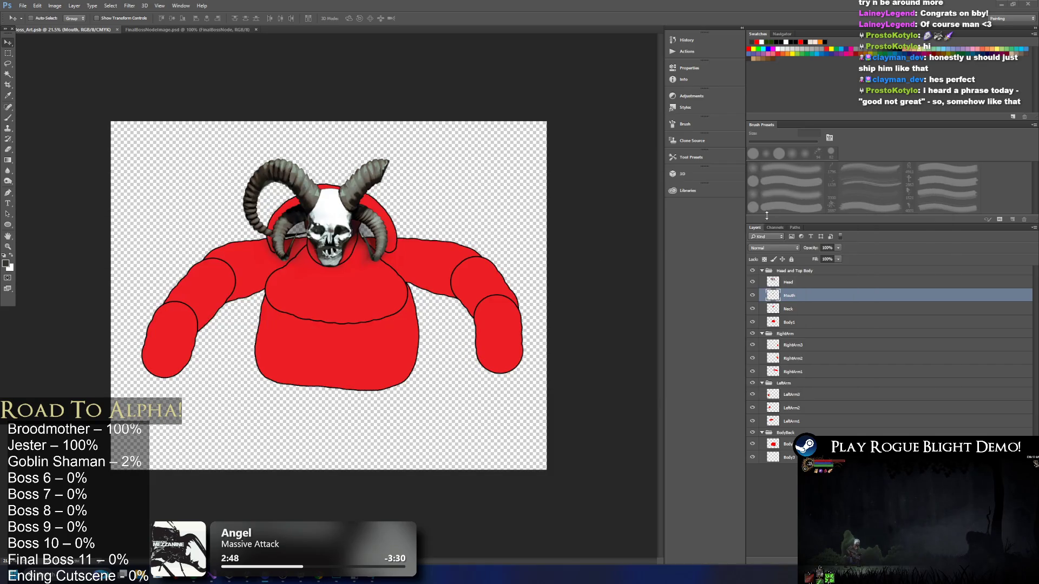
click(1002, 4)
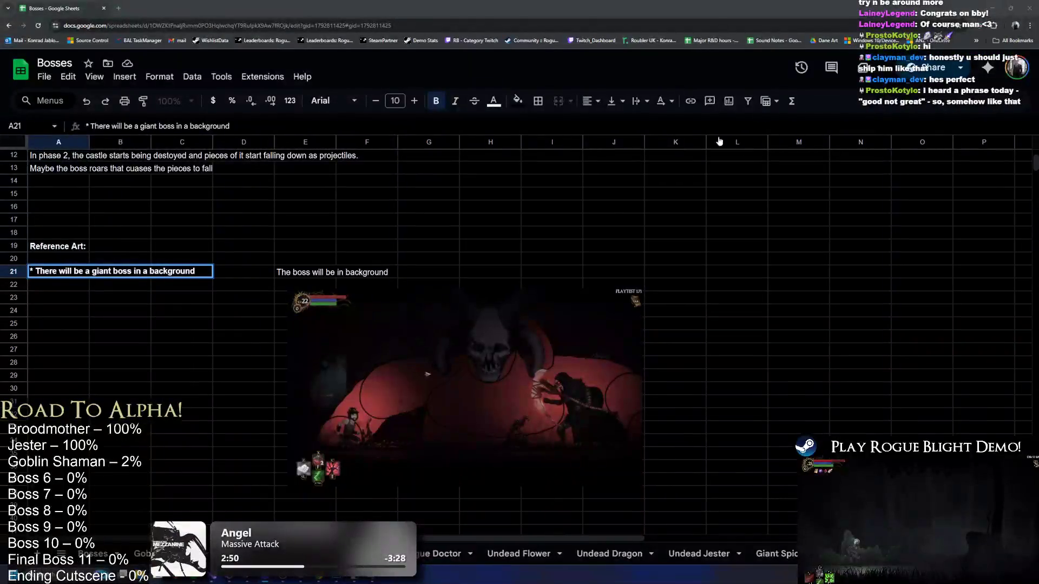
click(466, 317)
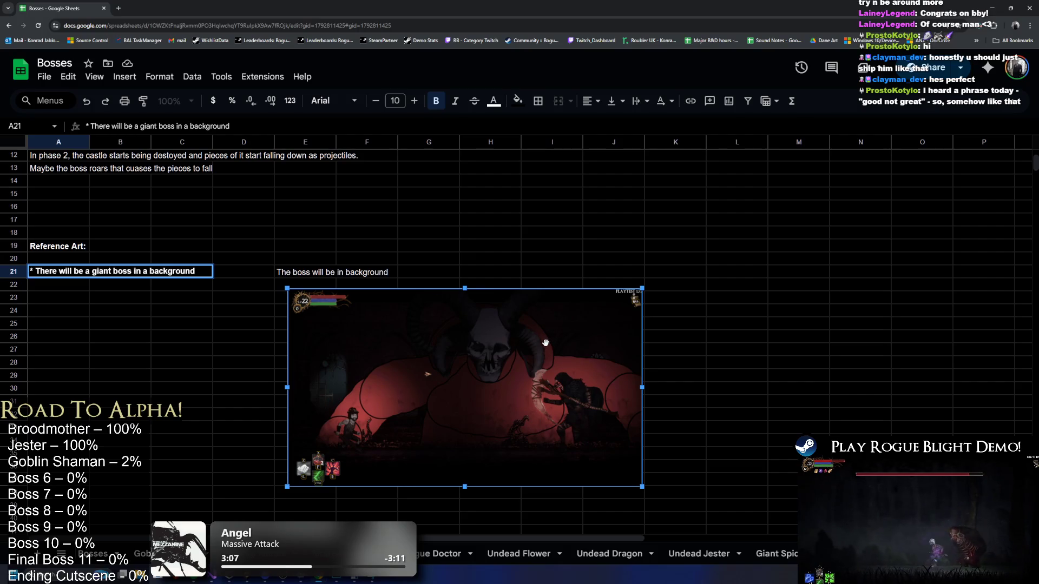
key(alt+Tab)
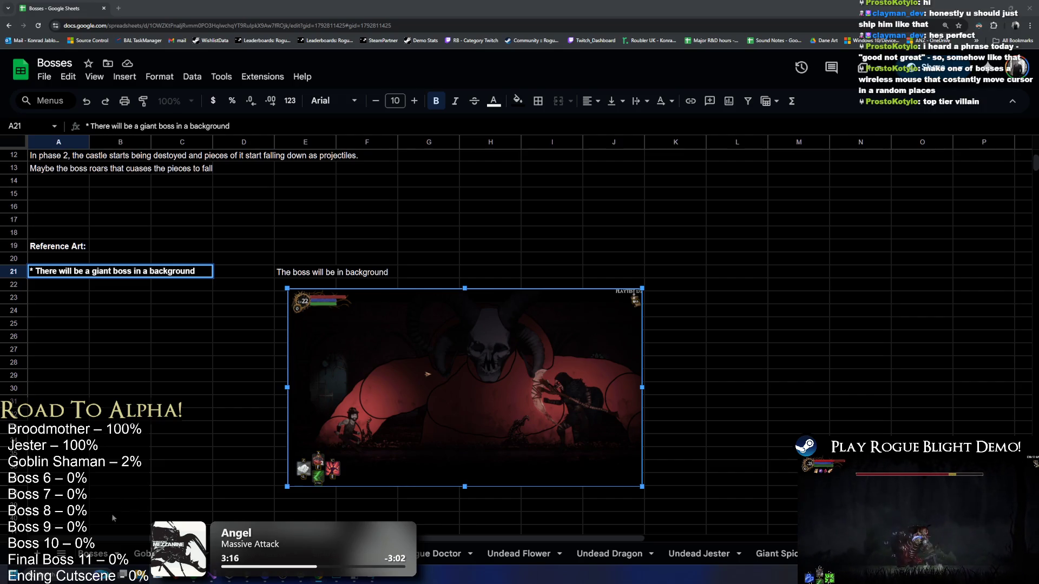
mouse_move(139, 572)
mouse_move(115, 532)
mouse_move(115, 532)
mouse_down()
mouse_move(376, 214)
mouse_move(916, 209)
mouse_up()
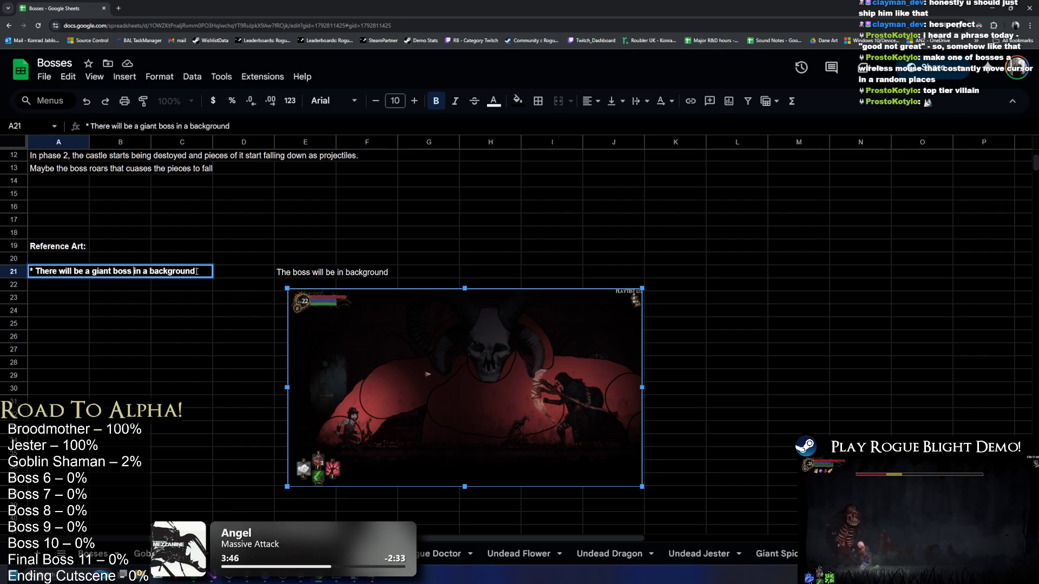
Append '(Possible layer example: ' plus the Google Drive link and ')' to the A21 note.
text( (Layer example)
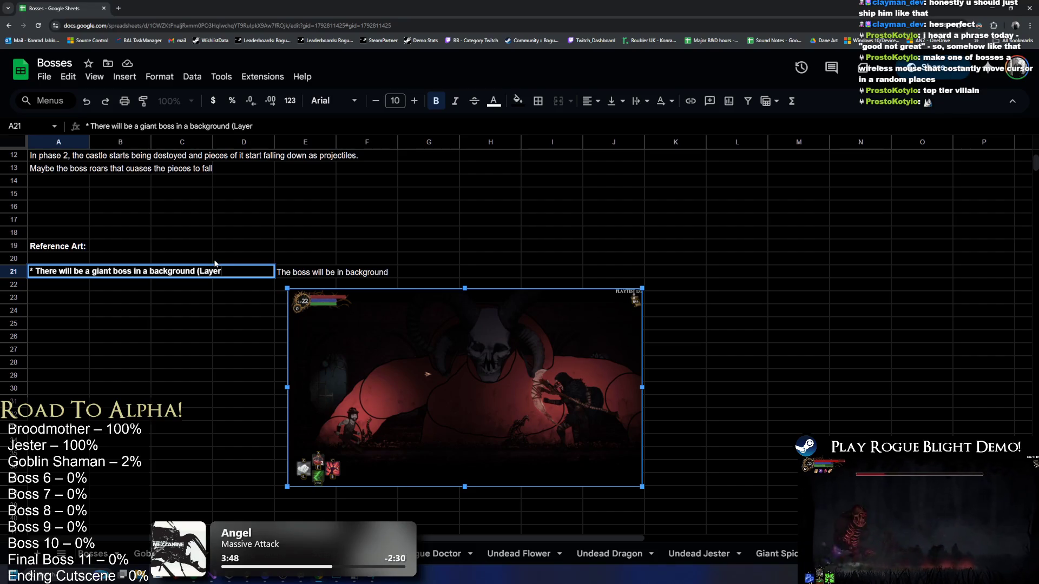
key(BackSpace)
key(BackSpace)
key(BackSpace)
text(Possible lay)
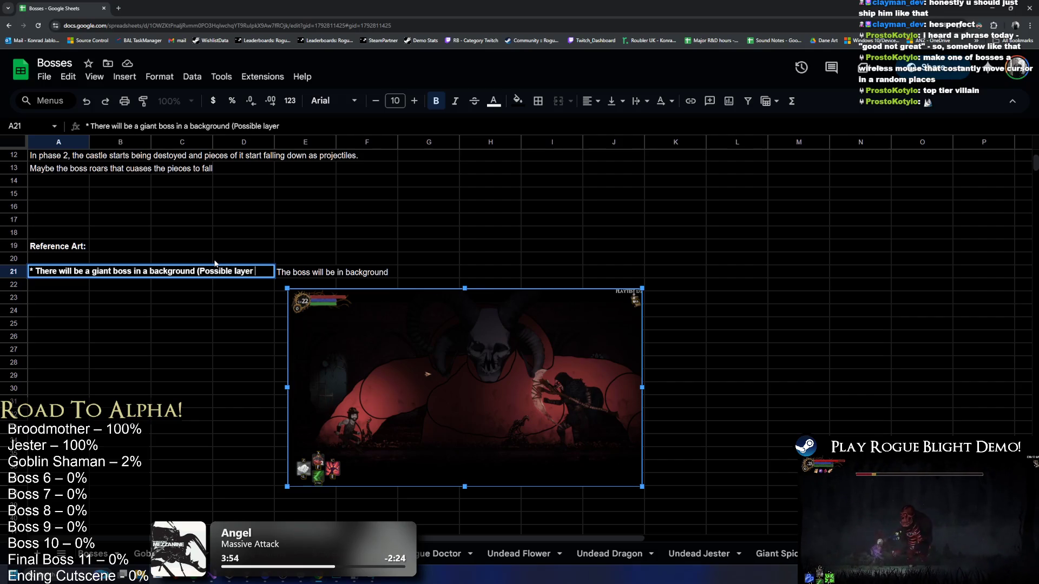
text(er example:)
key(ctrl+v)
text())
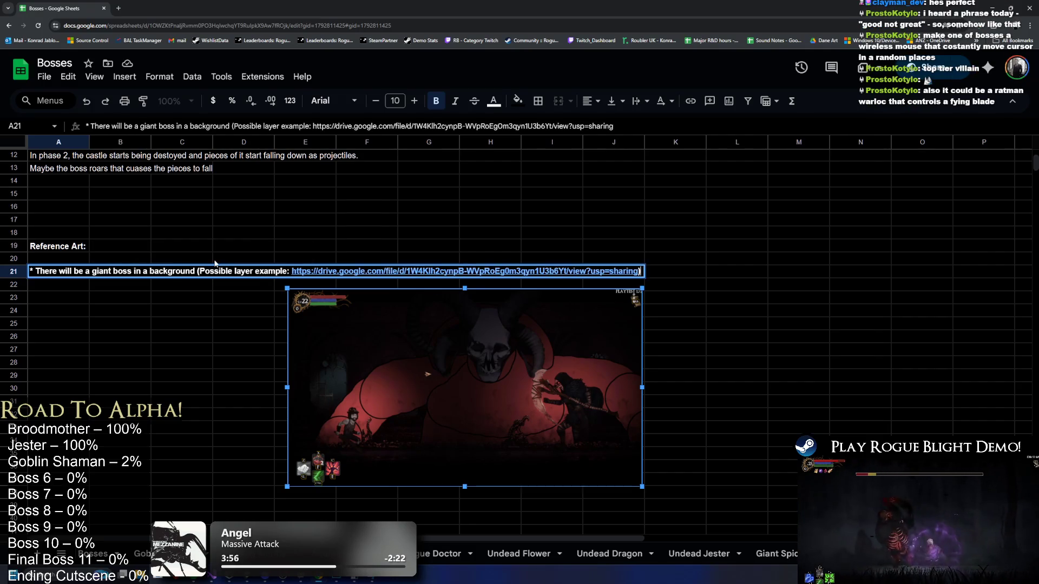
key(Return)
Move the boss-in-background caption out to J21, past the long note.
click(245, 271)
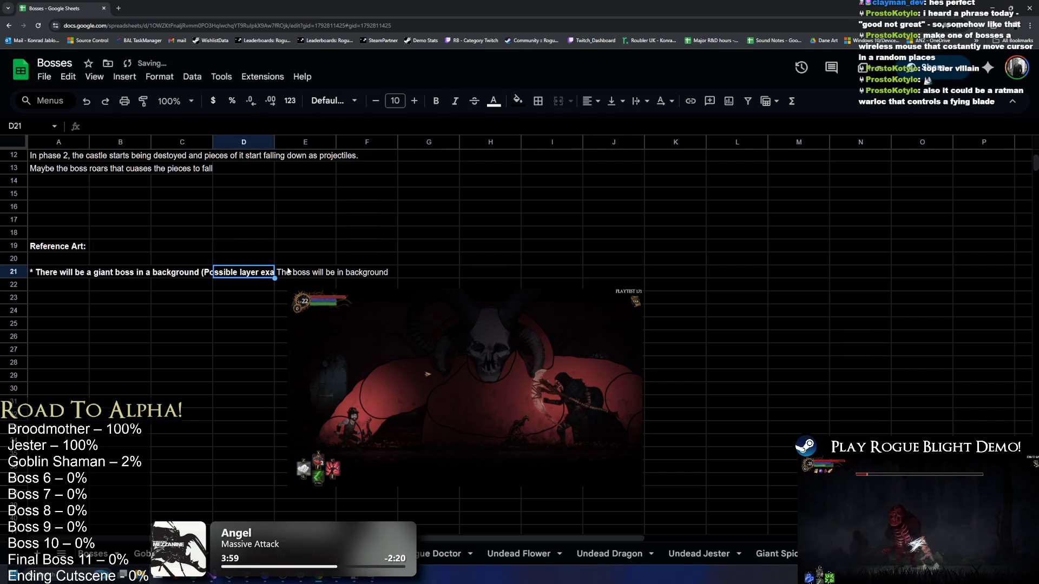
click(288, 272)
drag(317, 266, 614, 272)
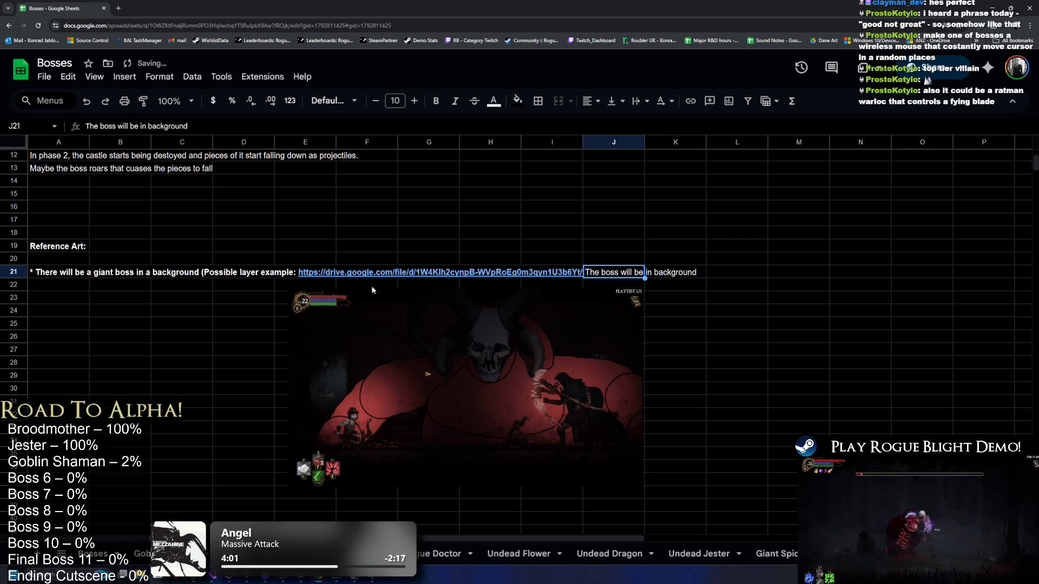
double_click(272, 272)
click(243, 323)
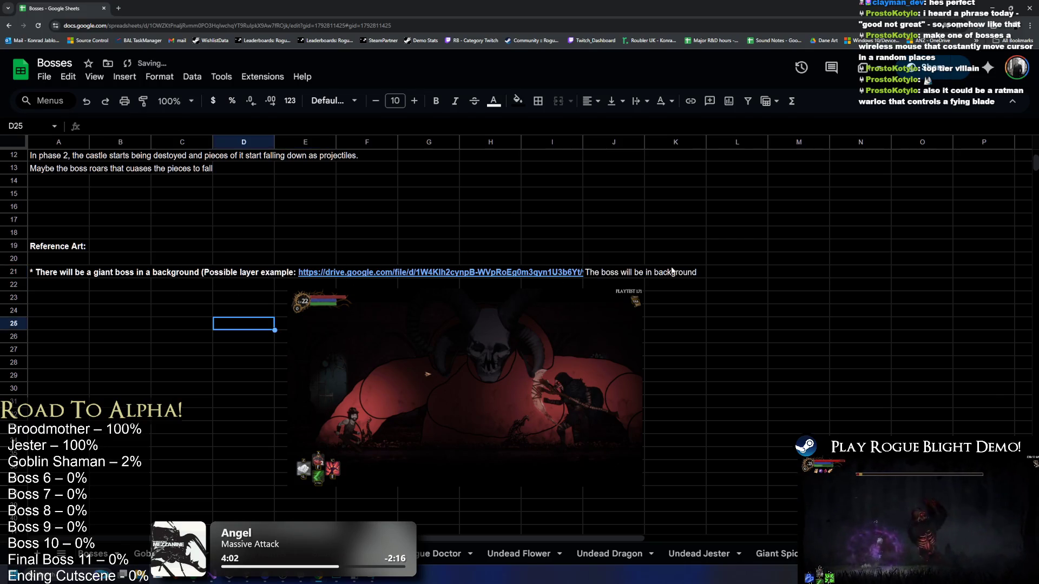
Shift the screenshot left and down and relocate the caption range to E24.
click(456, 342)
mouse_move(456, 342)
mouse_down()
mouse_move(404, 362)
mouse_move(405, 387)
mouse_up()
drag(710, 274, 527, 254)
key(ctrl+x)
click(254, 297)
key(ctrl+v)
Reposition the game screenshot below the caption, then move it far to the right.
click(314, 323)
mouse_move(343, 362)
mouse_down()
mouse_move(363, 359)
mouse_move(212, 353)
mouse_up()
drag(167, 354, 189, 353)
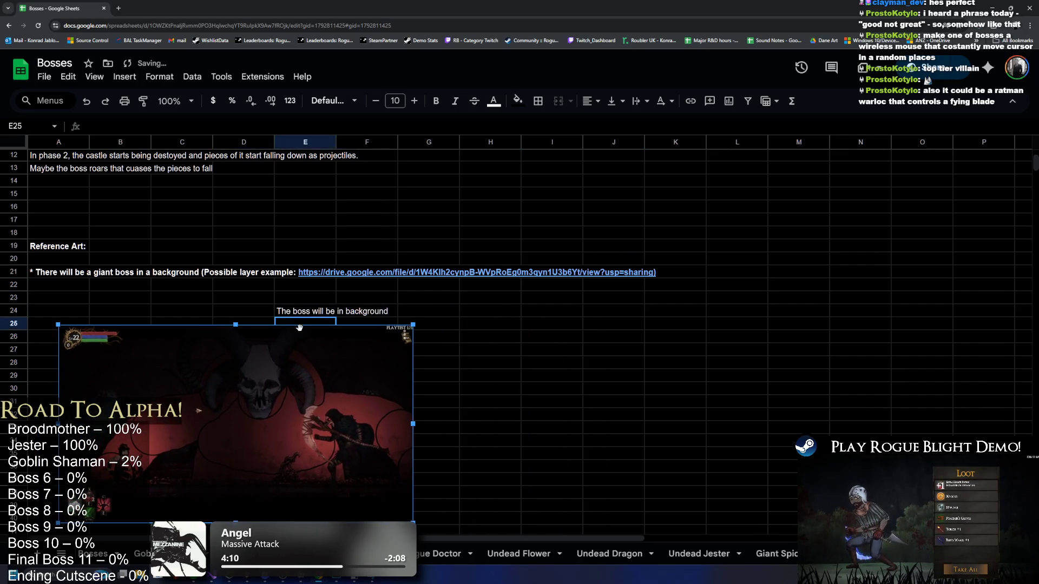
click(312, 316)
drag(320, 367, 620, 376)
Move the caption again, nudge the screenshot into place, and return to Unity.
click(428, 312)
key(ctrl+v)
drag(736, 272, 736, 285)
click(532, 362)
drag(532, 363, 538, 344)
key(alt+Tab)
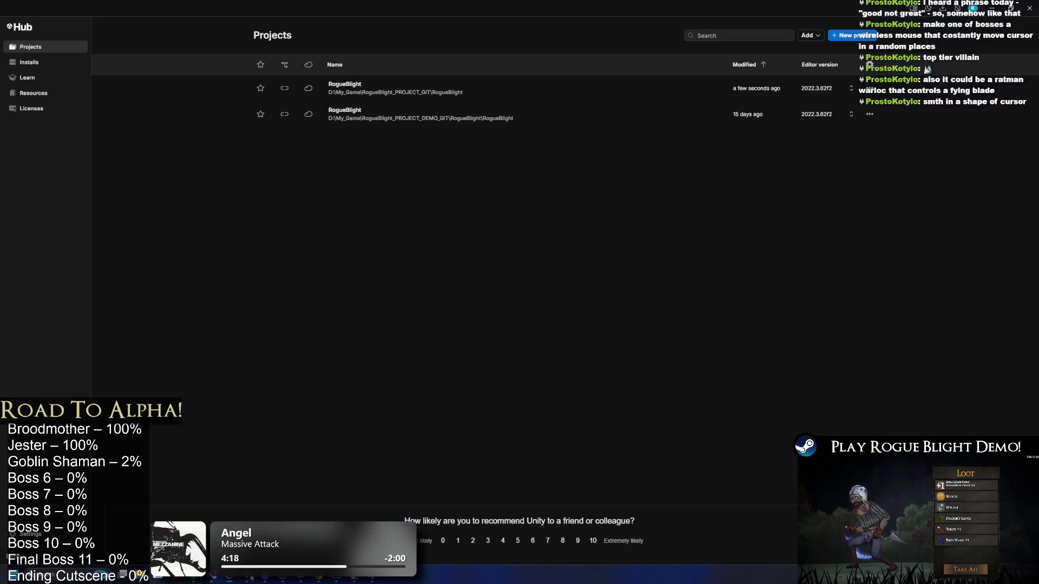
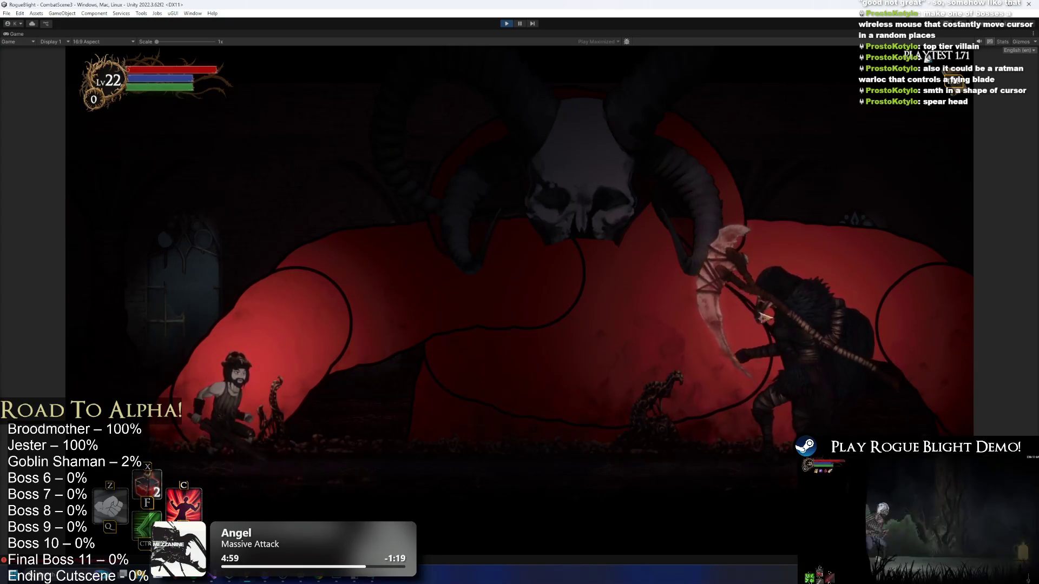
Snip the Unity game view of the player facing the scythe boss and maximize the screenshot.
key(super)
key(Print)
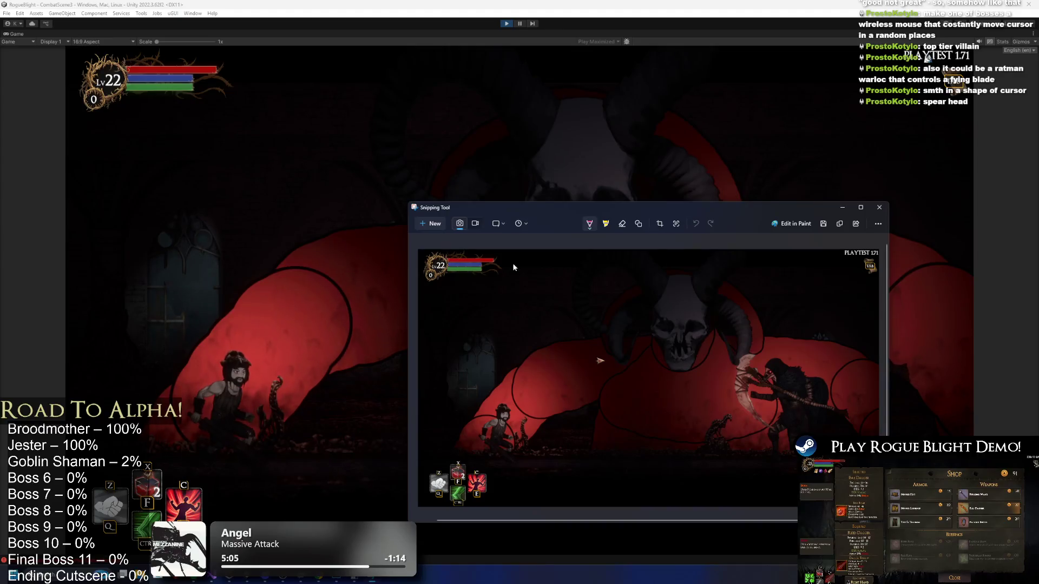
double_click(566, 211)
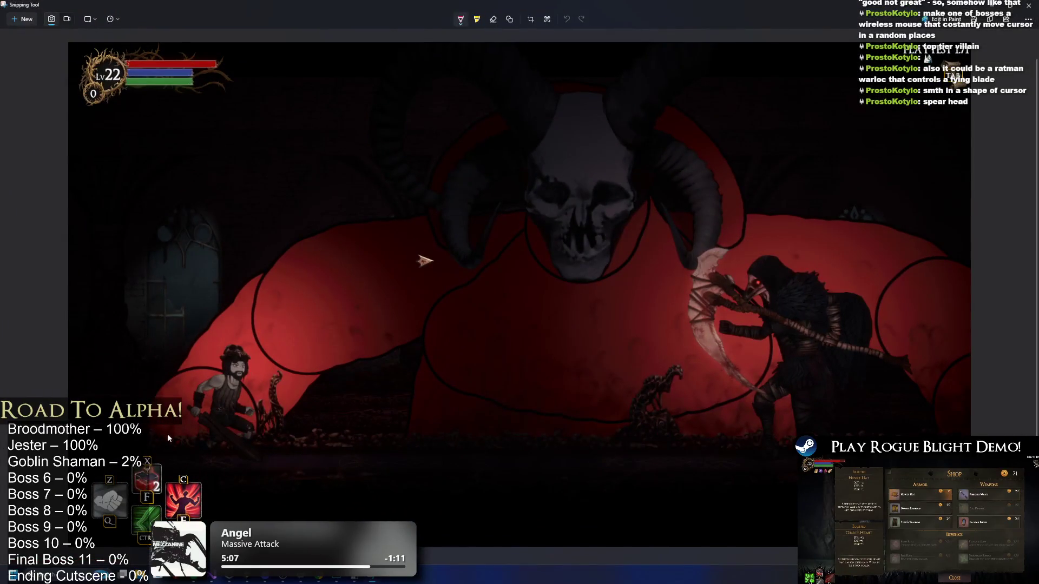
mouse_move(148, 464)
mouse_down()
mouse_move(239, 464)
mouse_move(242, 354)
mouse_up()
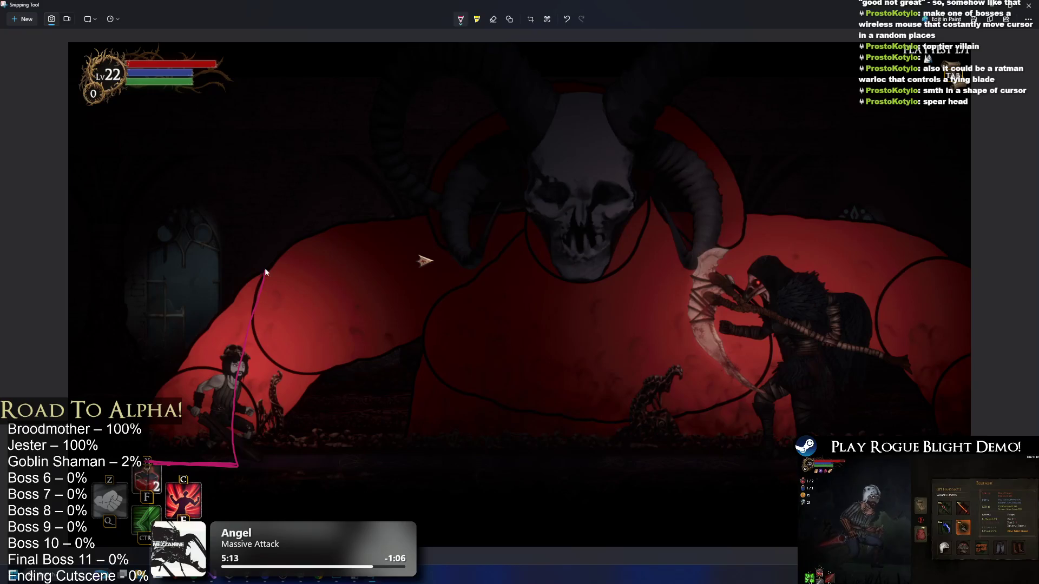
drag(266, 272, 273, 189)
mouse_move(238, 269)
mouse_down()
mouse_move(258, 104)
mouse_move(130, 211)
mouse_move(107, 144)
mouse_move(121, 284)
mouse_up()
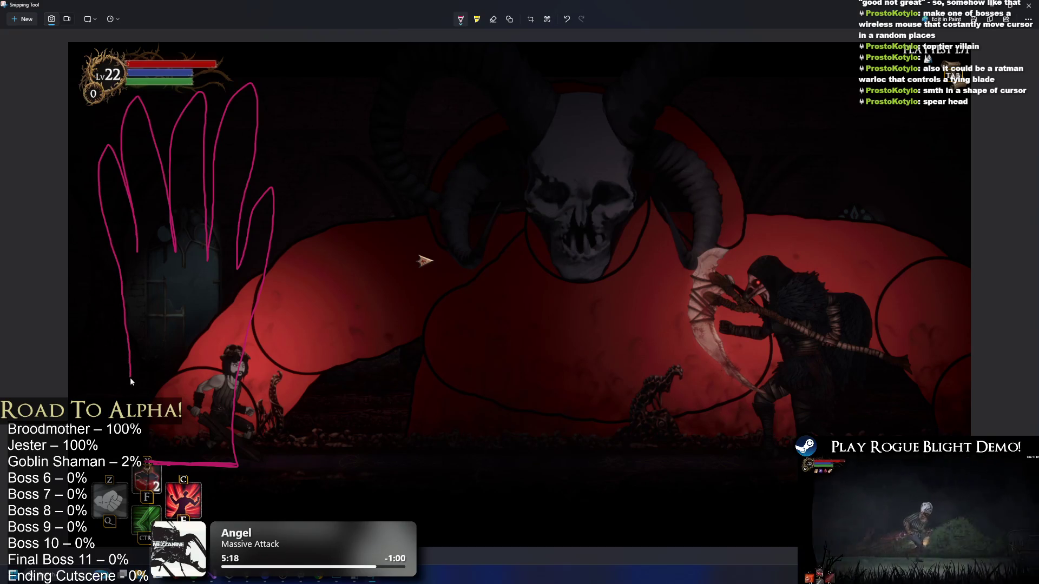
drag(131, 378, 138, 443)
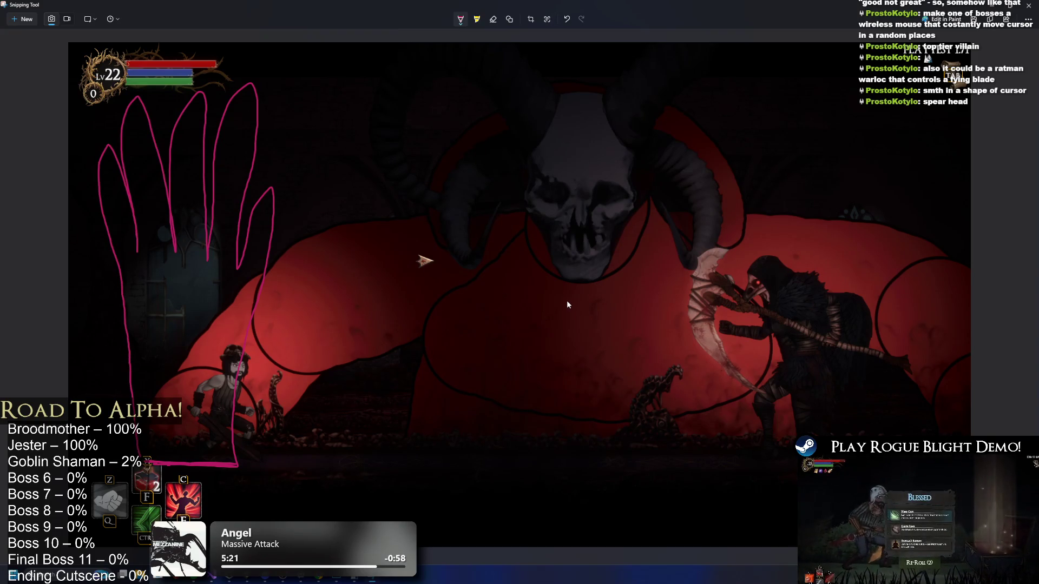
key(ctrl+z)
mouse_move(148, 460)
mouse_down()
mouse_move(140, 384)
mouse_move(174, 178)
mouse_move(250, 107)
mouse_move(351, 101)
mouse_up()
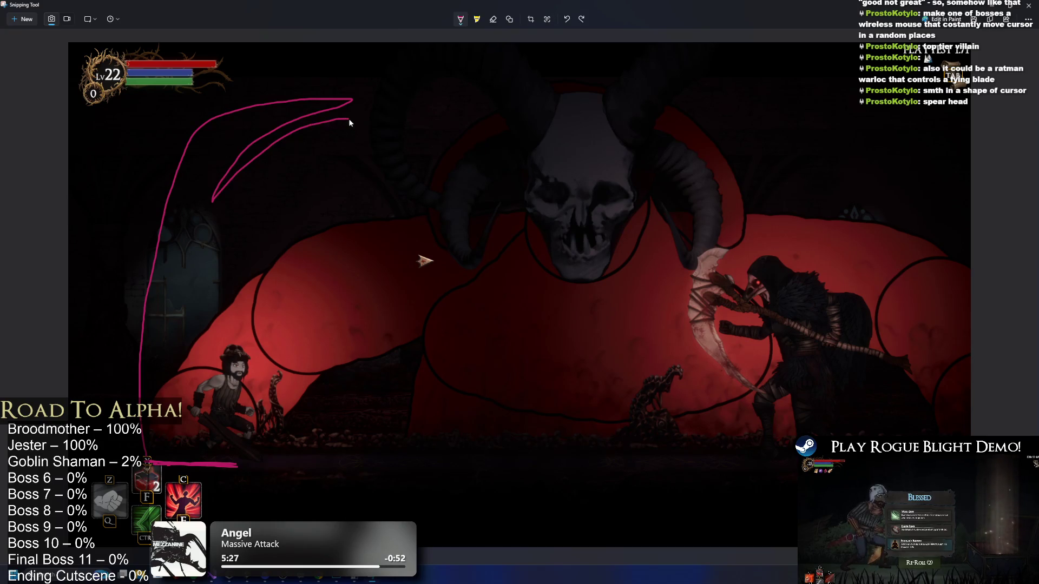
key(ctrl+z)
mouse_move(145, 460)
mouse_down()
mouse_move(169, 212)
mouse_move(333, 103)
mouse_move(197, 241)
mouse_up()
drag(301, 129, 227, 234)
drag(320, 178, 242, 249)
mouse_move(377, 171)
mouse_down()
mouse_move(268, 246)
mouse_move(294, 243)
mouse_move(265, 249)
mouse_move(370, 262)
mouse_up()
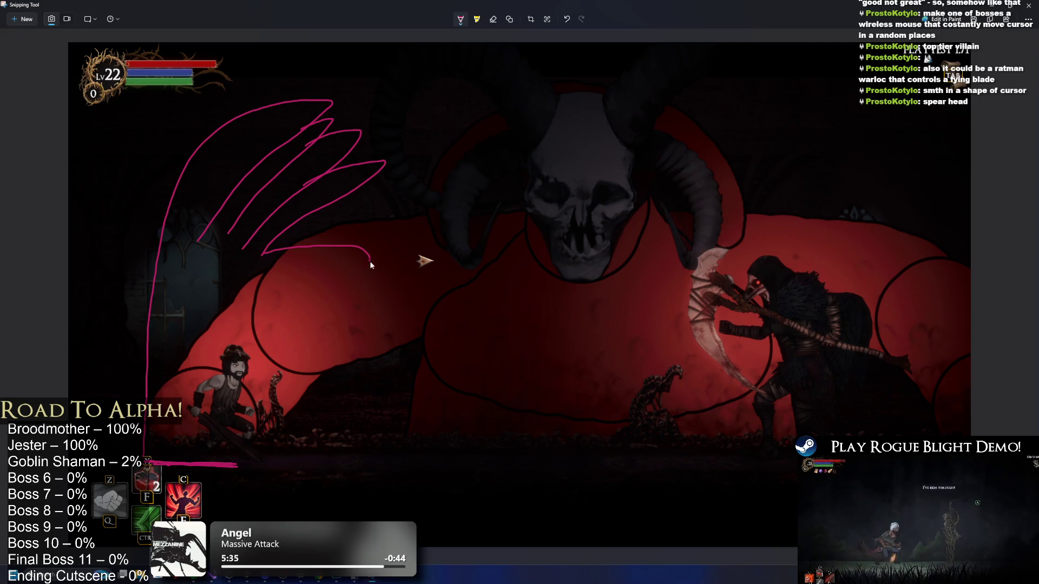
drag(268, 284, 236, 464)
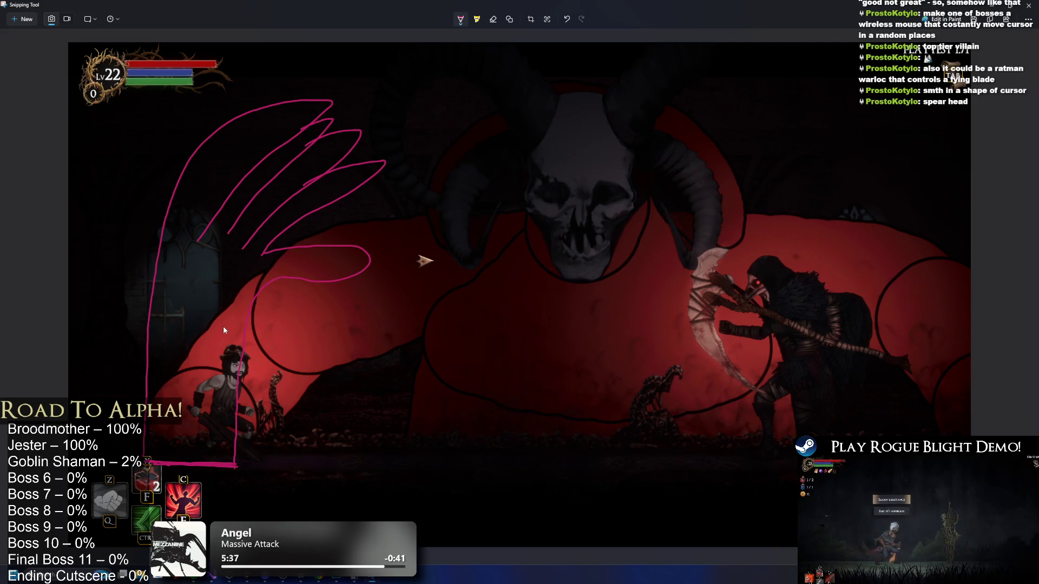
drag(325, 272, 310, 318)
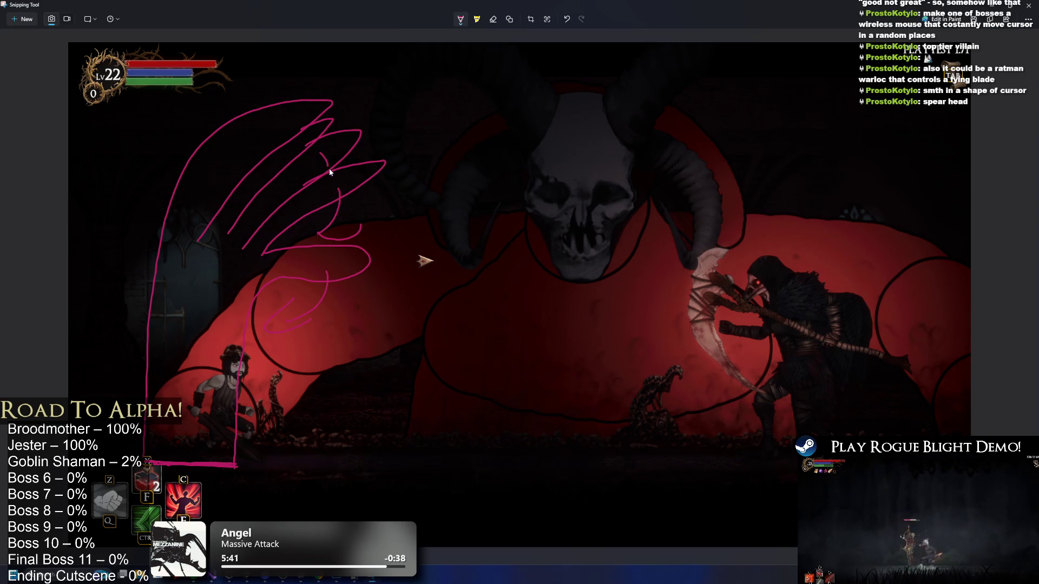
key(ctrl+z)
key(ctrl+z)
key(ctrl+z)
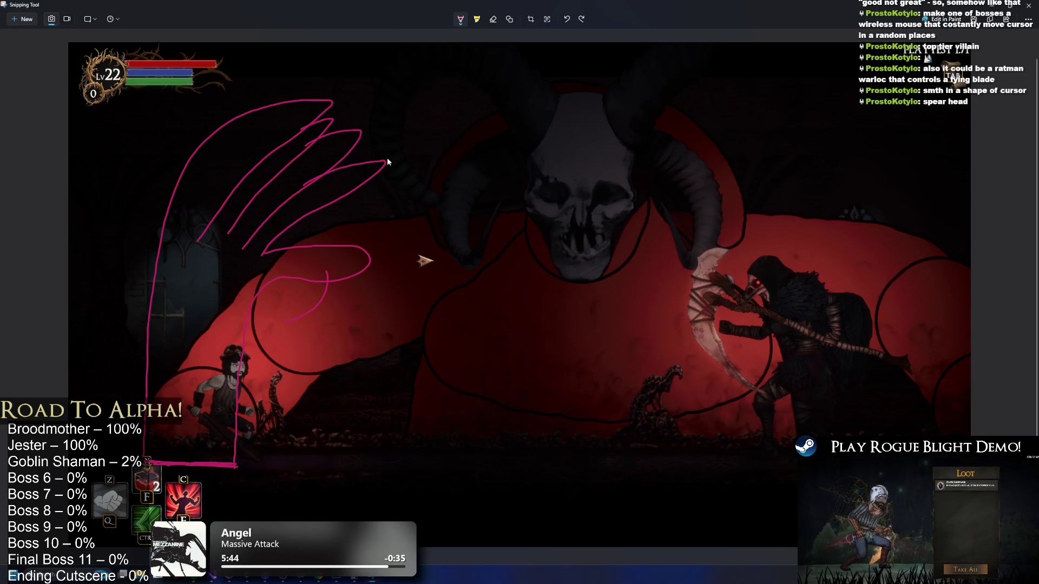
key(ctrl+z)
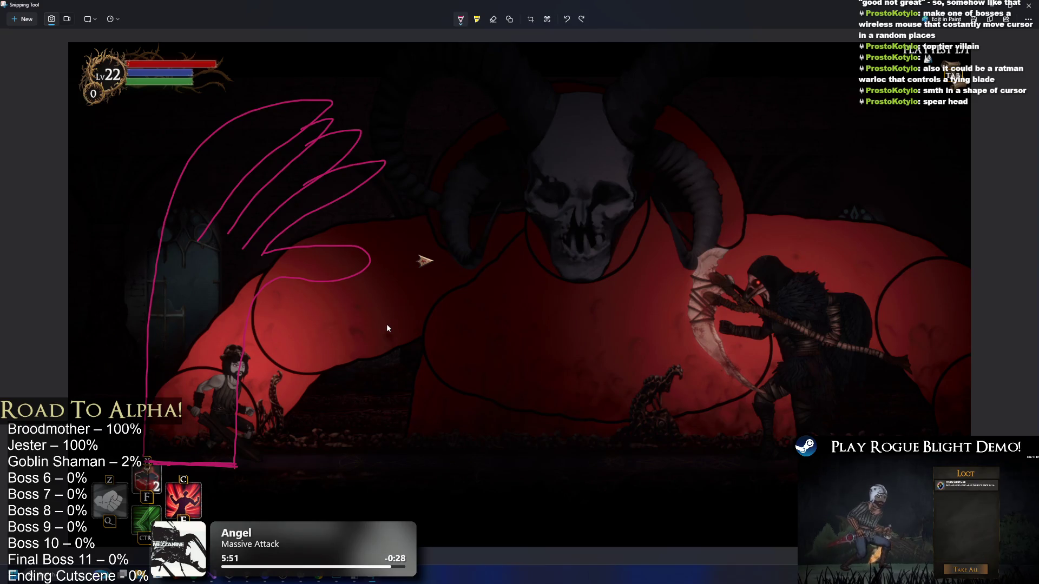
key(ctrl+z)
key(ctrl+z)
key(ctrl+z)
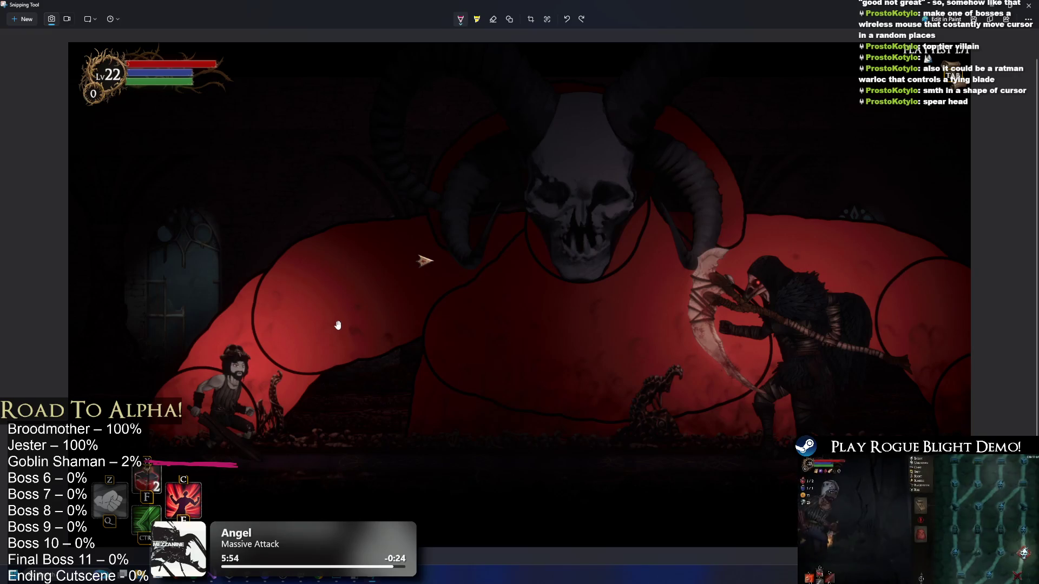
Try and undo horizontal base lines and a finger stroke along the lower-left edge.
key(ctrl+z)
drag(69, 281, 154, 279)
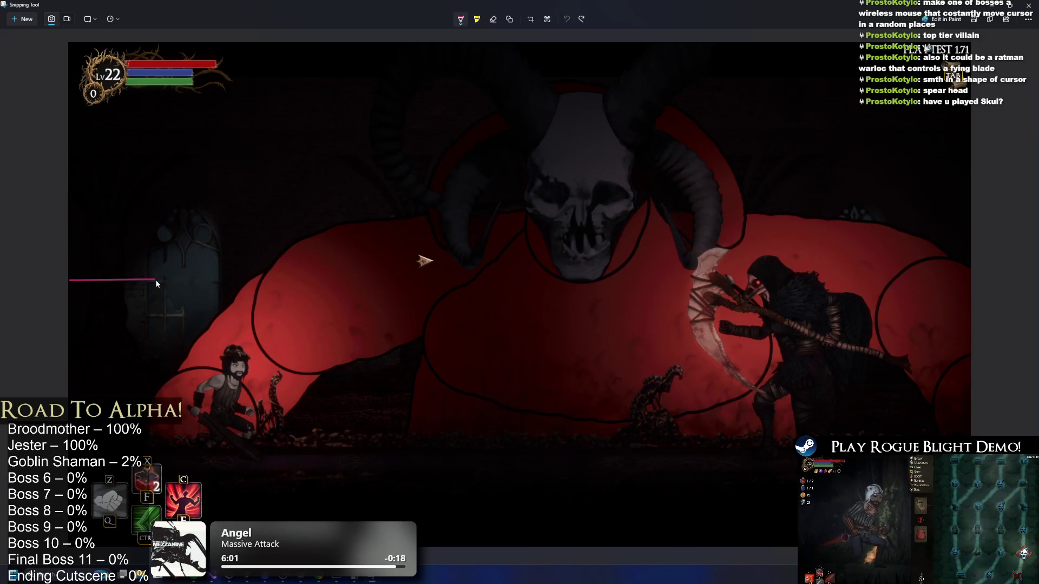
drag(156, 281, 189, 275)
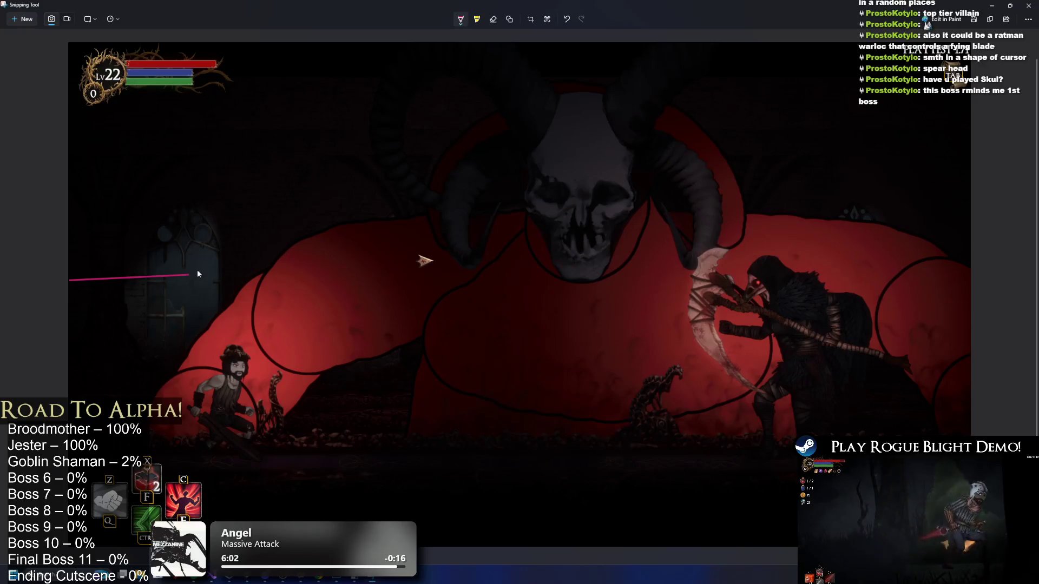
key(ctrl+z)
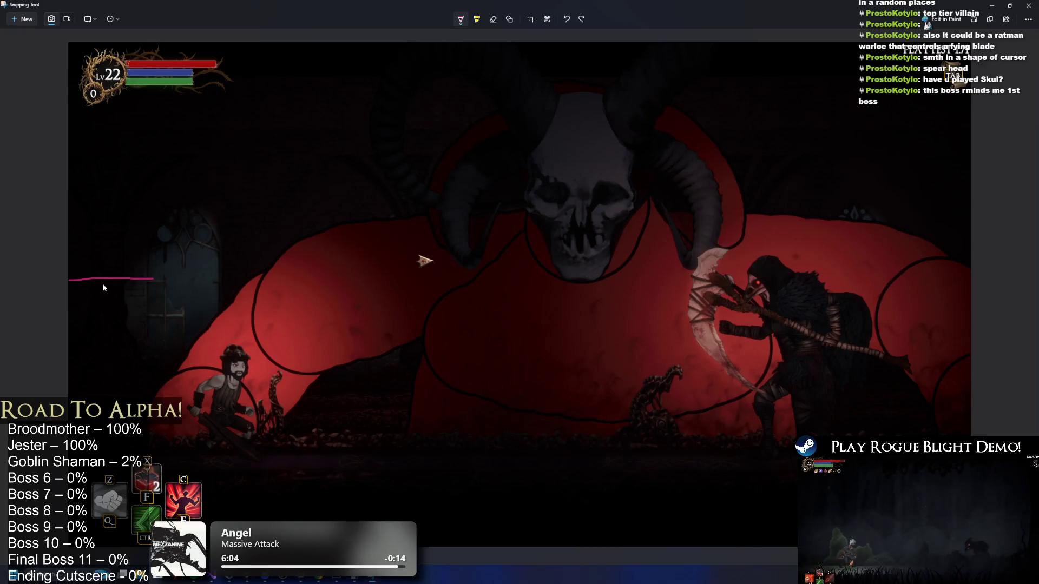
key(ctrl+z)
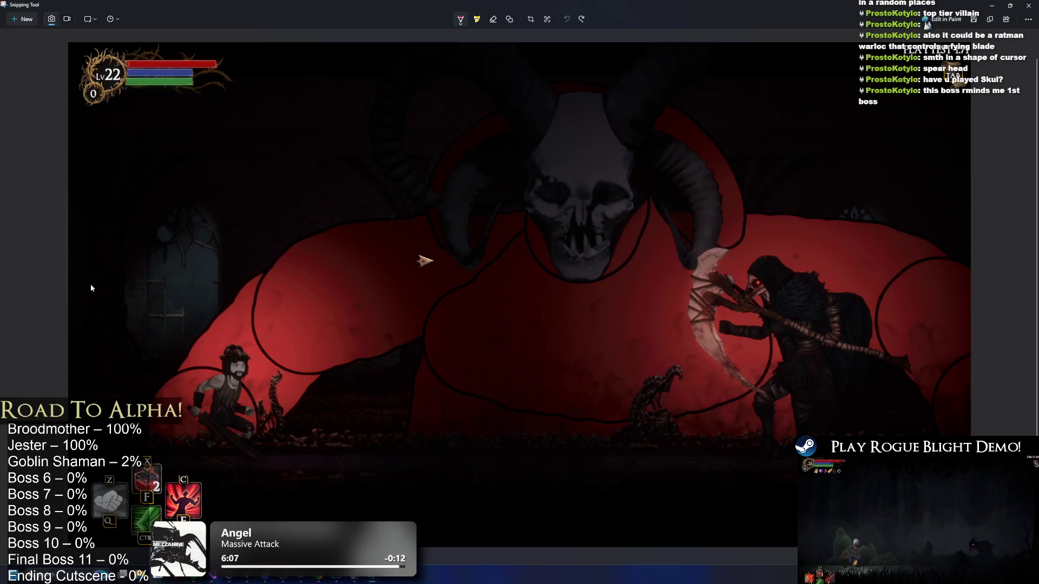
drag(67, 290, 109, 292)
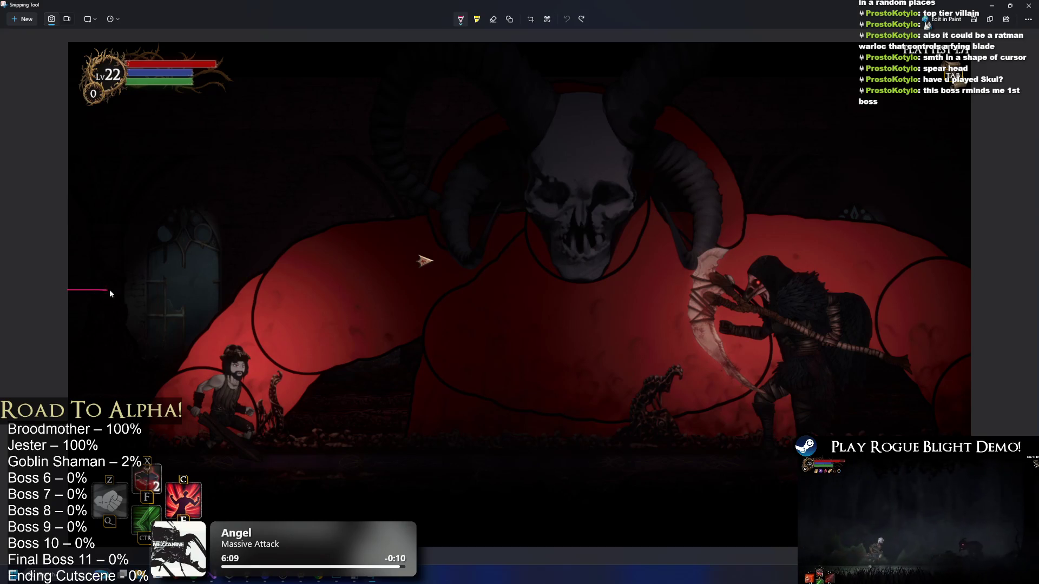
drag(202, 174, 237, 130)
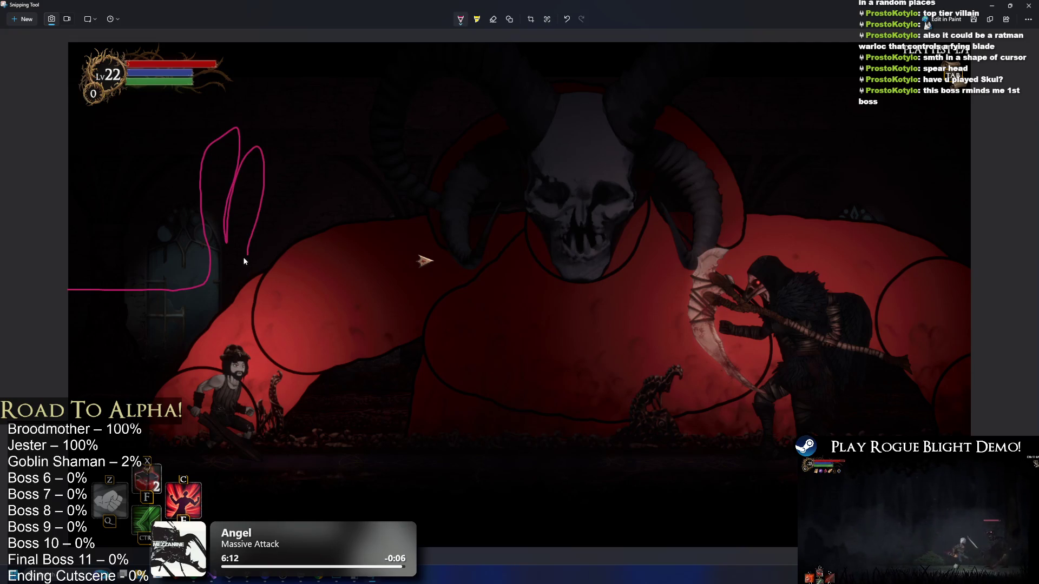
key(ctrl+z)
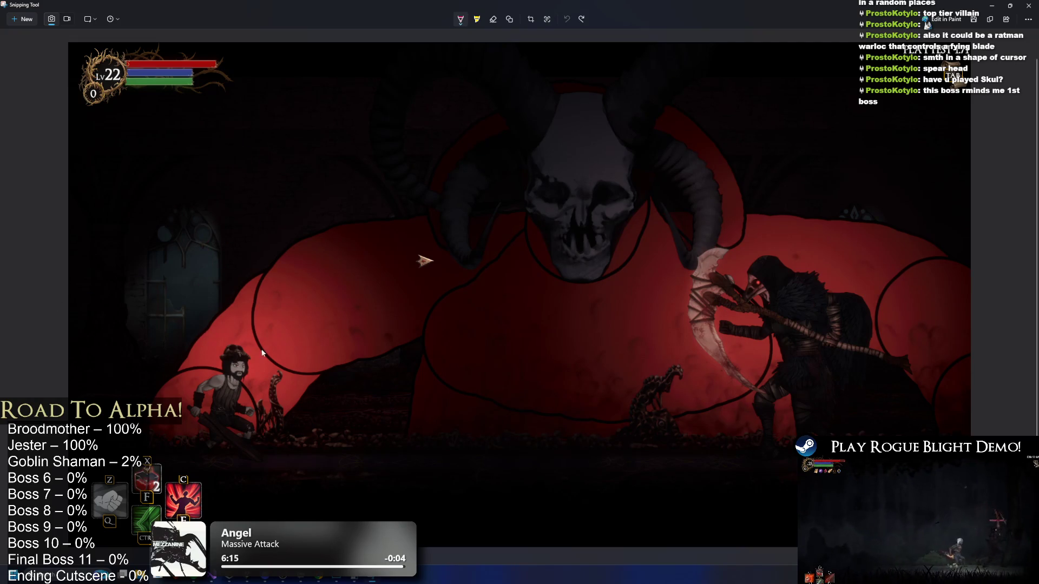
Sketch a looping stroke and a downward arrow over the boss, then undo the arrow.
drag(426, 187, 542, 167)
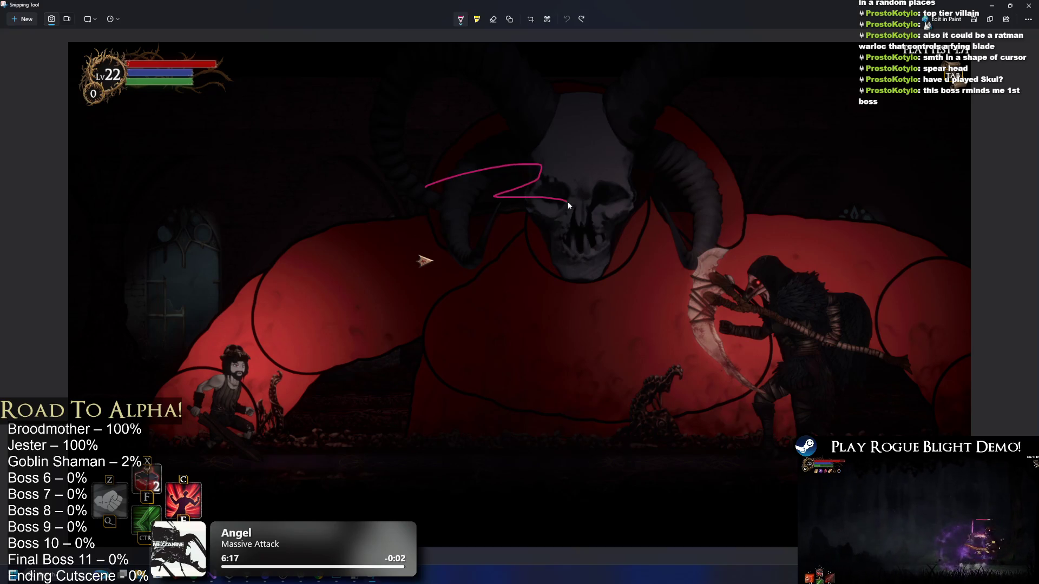
mouse_move(554, 252)
mouse_down()
mouse_move(387, 272)
mouse_move(309, 264)
mouse_move(209, 225)
mouse_move(436, 191)
mouse_up()
drag(459, 279, 460, 378)
drag(440, 328, 485, 328)
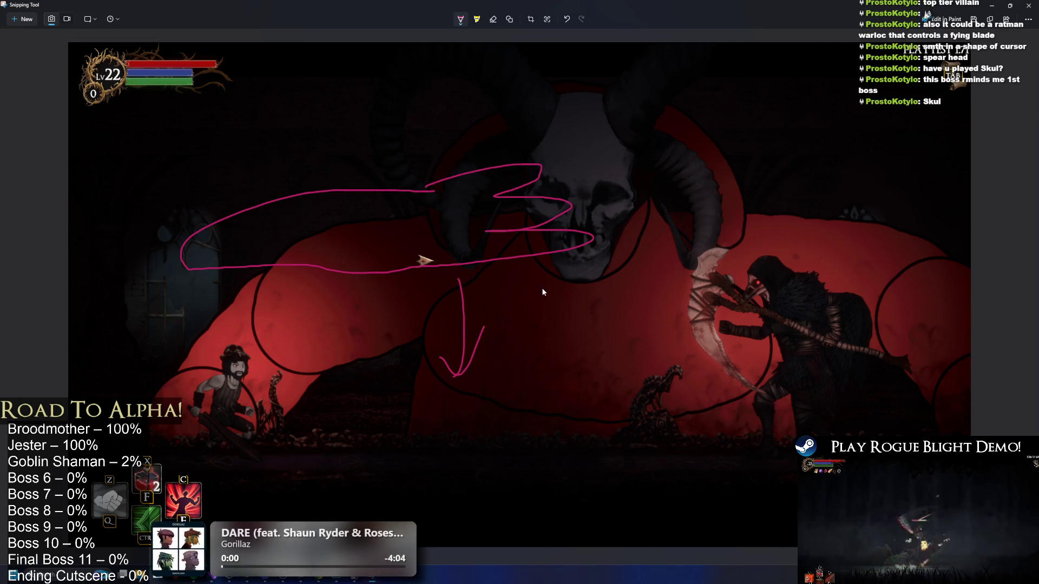
key(ctrl+z)
key(ctrl+z)
key(ctrl+z)
Sketch tall hand fingers, a base line and a palm stroke, then clear them.
mouse_move(158, 448)
mouse_down()
mouse_move(153, 306)
mouse_move(178, 118)
mouse_move(182, 226)
mouse_move(267, 162)
mouse_move(349, 140)
mouse_move(390, 190)
mouse_up()
mouse_move(296, 283)
mouse_down()
mouse_move(285, 291)
mouse_move(290, 306)
mouse_up()
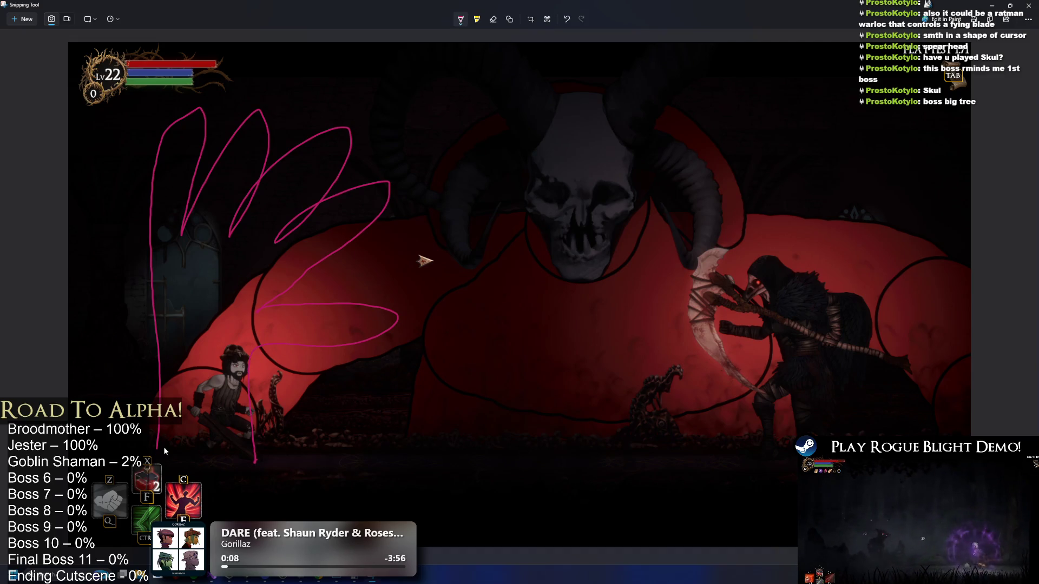
drag(255, 461, 158, 449)
drag(345, 327, 248, 347)
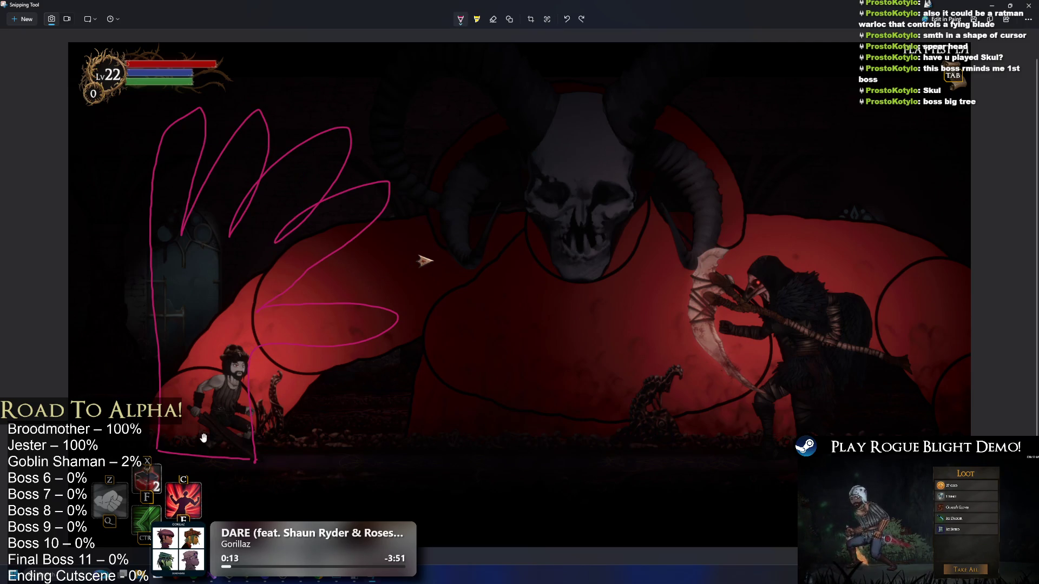
key(ctrl+z)
key(ctrl+z)
key(ctrl+z)
Draw the final pink hand outline: bottom stroke, arching outline and curved finger lines.
mouse_move(172, 465)
mouse_down()
mouse_move(161, 356)
mouse_move(244, 148)
mouse_move(354, 271)
mouse_move(254, 334)
mouse_move(231, 476)
mouse_up()
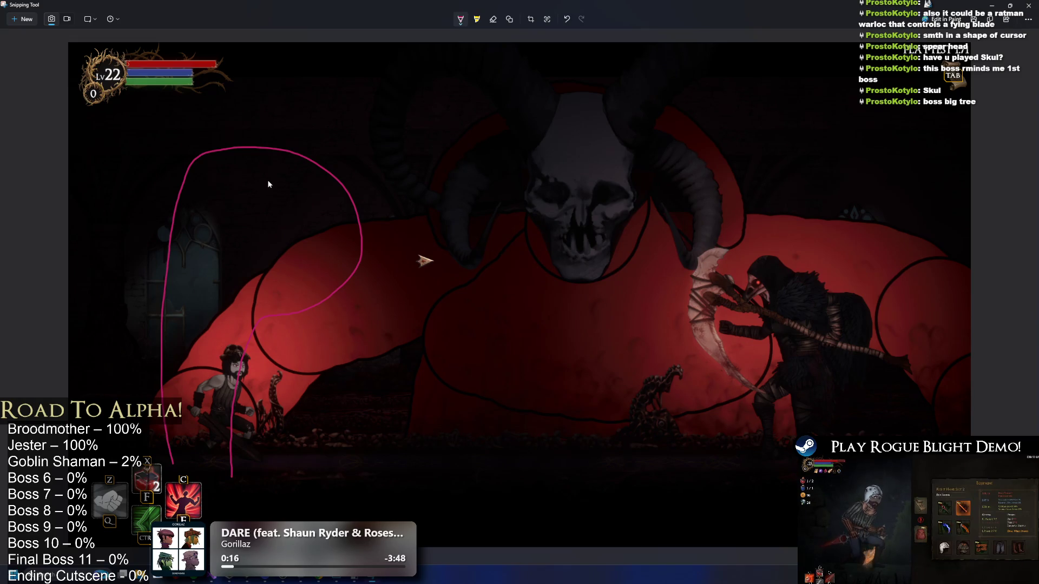
drag(287, 179, 285, 271)
drag(231, 192, 212, 291)
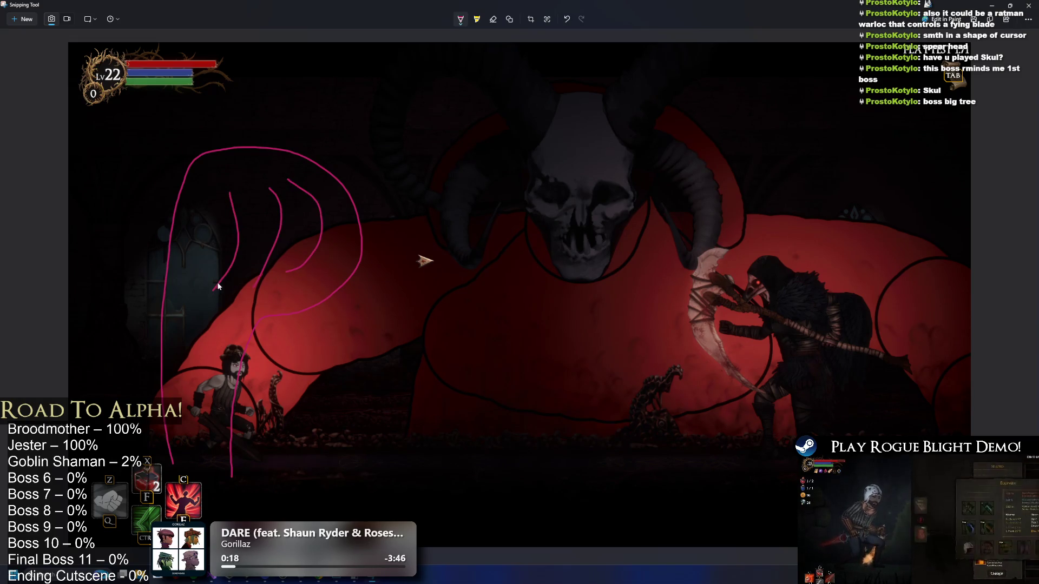
mouse_move(232, 466)
mouse_down()
mouse_move(163, 464)
mouse_move(219, 467)
mouse_up()
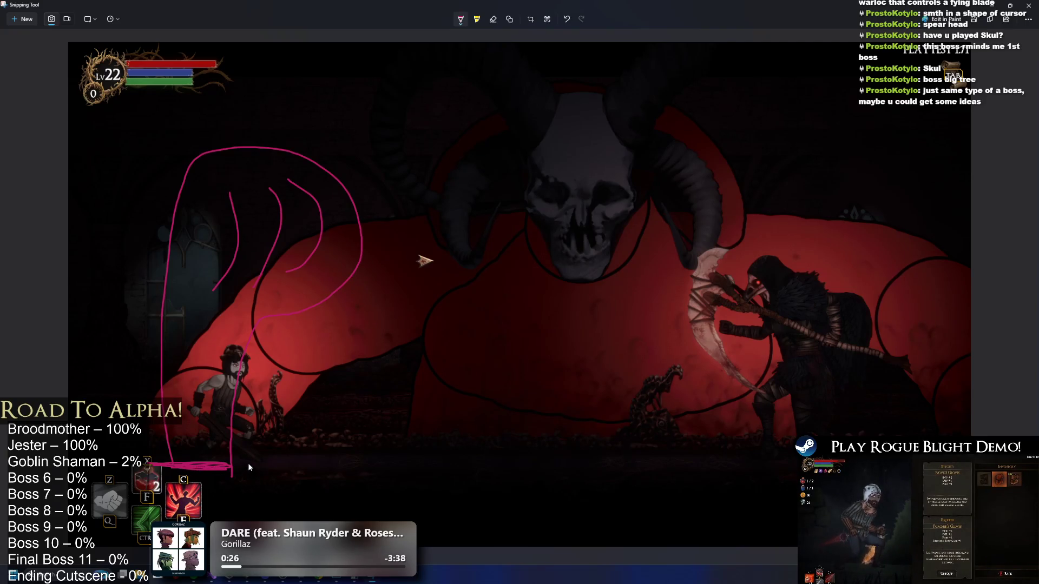
Undo the hand sketch and try a tall pink arch over the character, then remove it.
key(ctrl+z)
key(ctrl+z)
key(ctrl+z)
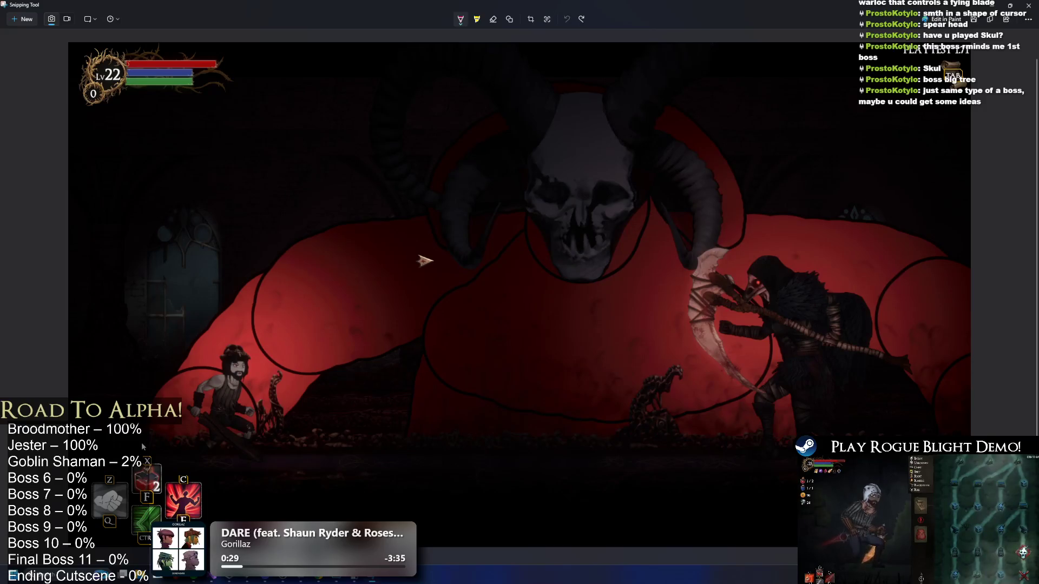
drag(144, 441, 145, 394)
drag(251, 443, 255, 380)
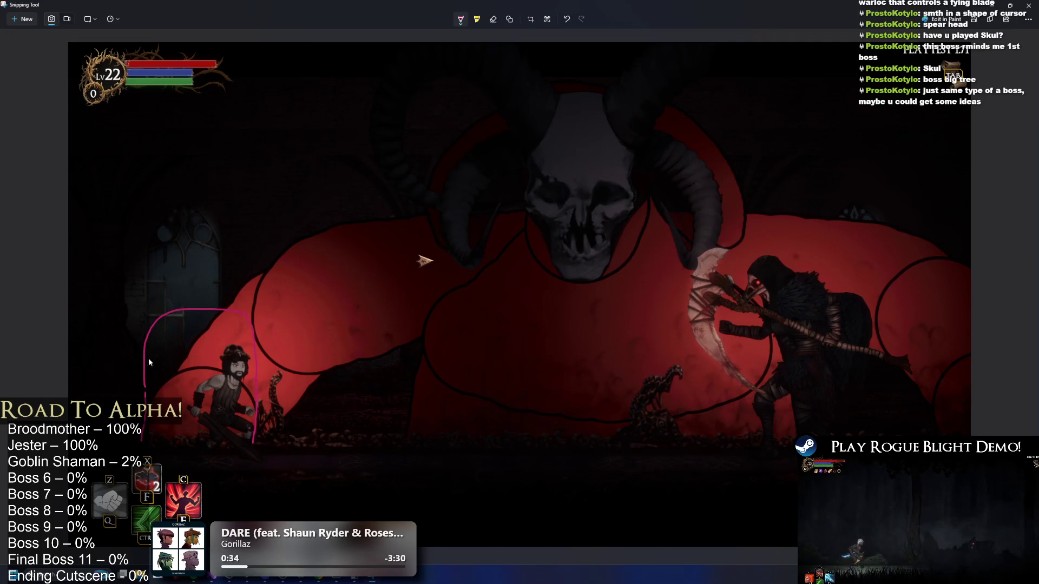
mouse_move(254, 204)
mouse_down()
mouse_move(147, 301)
mouse_move(141, 351)
mouse_up()
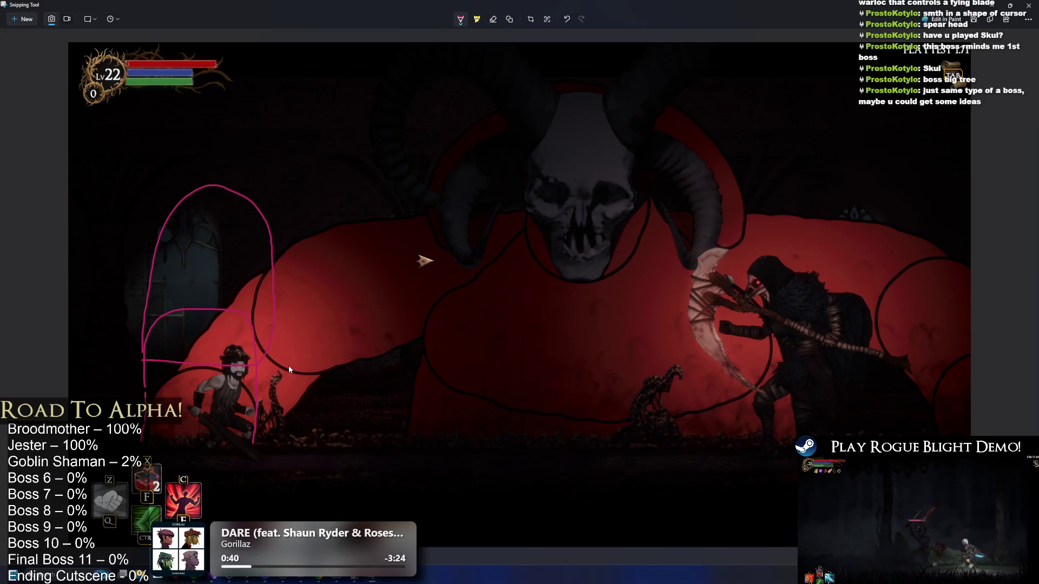
key(ctrl+z)
Try zigzag fingers and diagonal strokes near the boss, keep a small curve, and open Start search.
drag(223, 358, 170, 339)
mouse_move(162, 185)
mouse_down()
mouse_move(206, 183)
mouse_move(249, 144)
mouse_move(316, 151)
mouse_move(261, 294)
mouse_up()
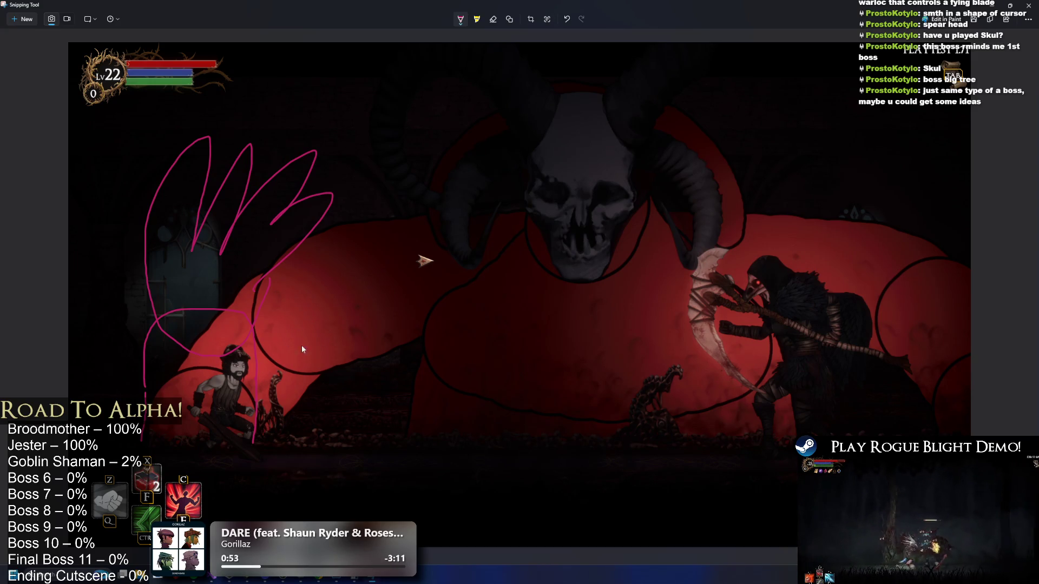
key(ctrl+z)
drag(445, 437, 489, 341)
mouse_move(357, 433)
mouse_down()
mouse_move(394, 329)
mouse_move(378, 296)
mouse_up()
key(ctrl+z)
key(ctrl+z)
key(ctrl+z)
key(ctrl+z)
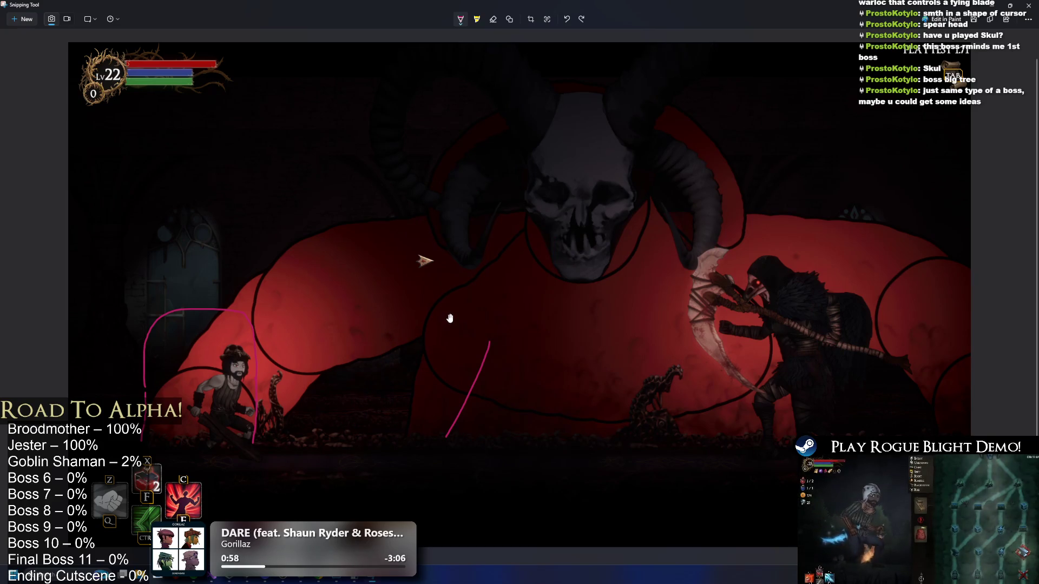
drag(146, 405, 171, 367)
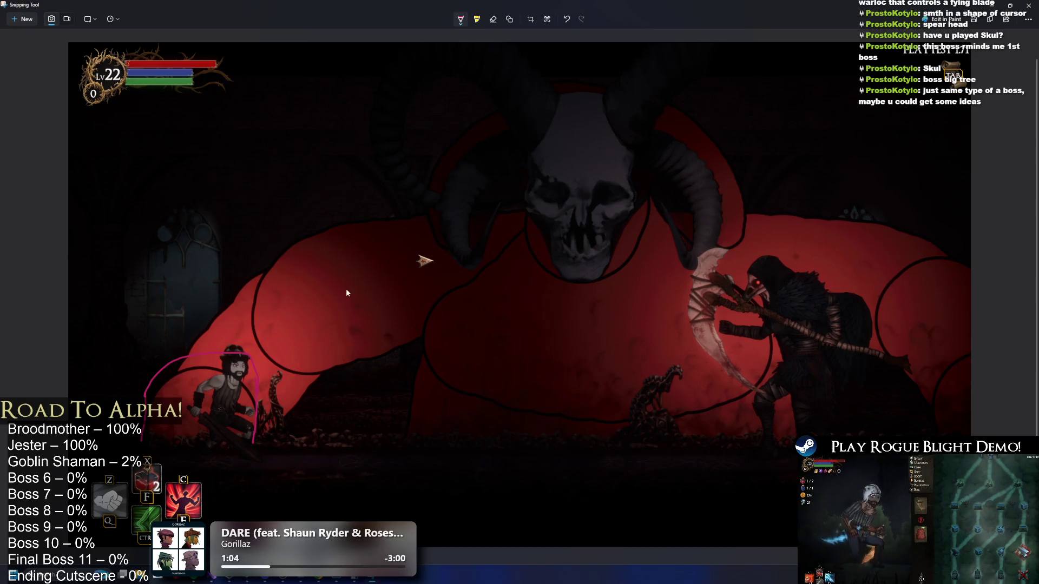
key(super)
Search for Paint but dismiss it, then redraw the pink curve arching over the character's head.
text(paint)
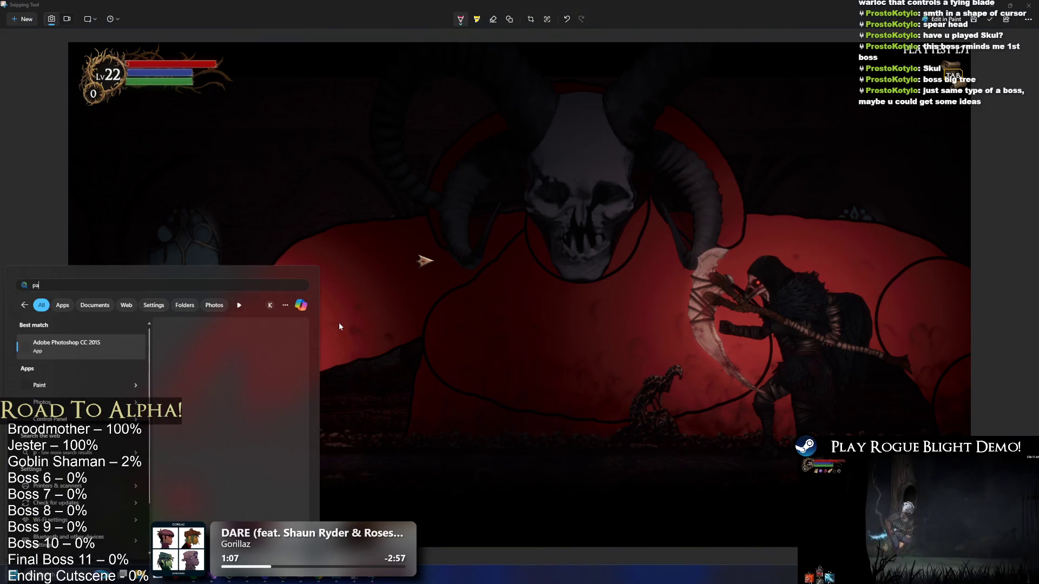
key(Escape)
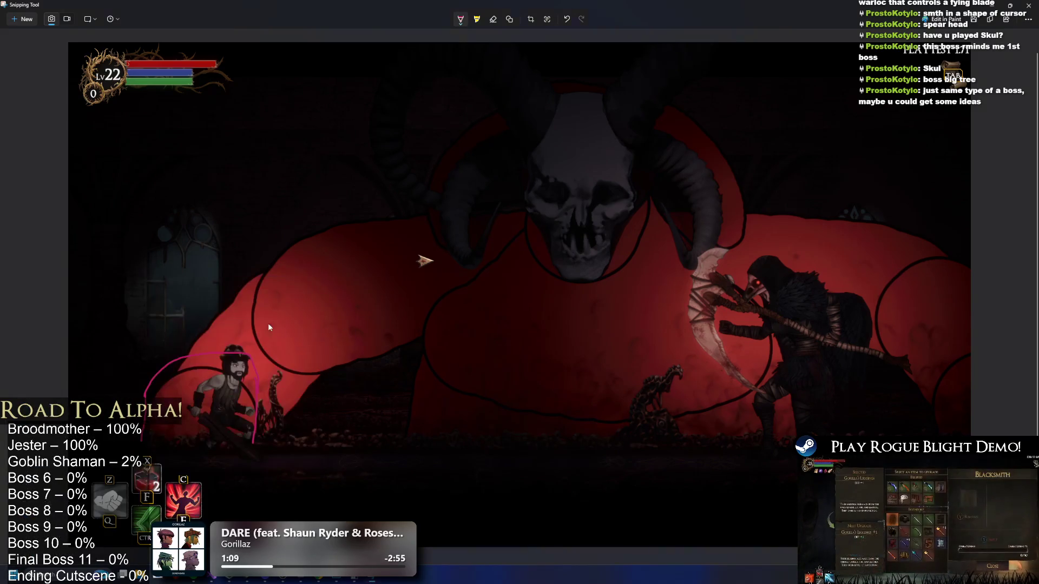
key(ctrl+z)
key(ctrl+z)
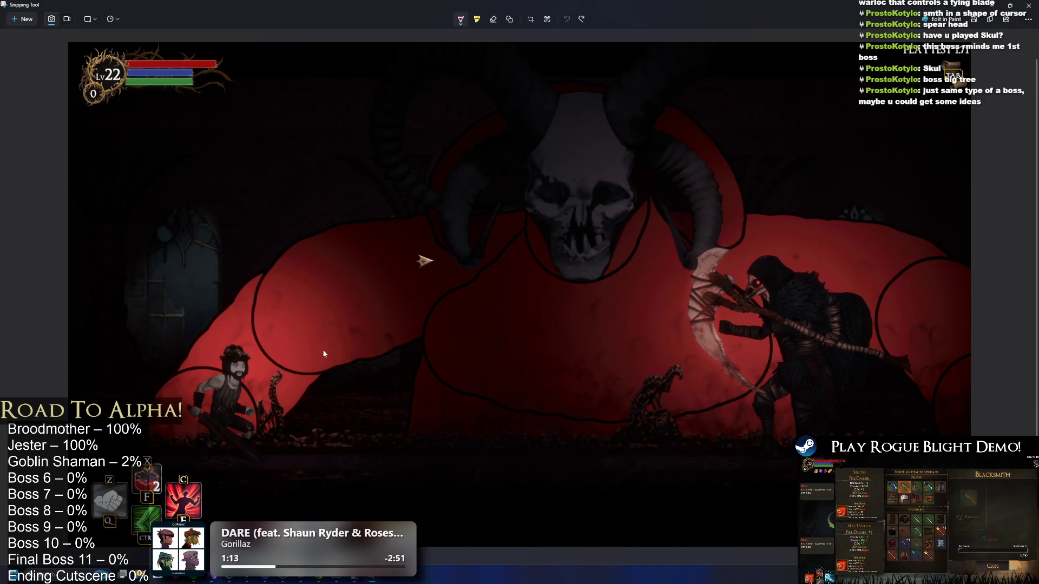
mouse_move(142, 435)
mouse_down()
mouse_move(157, 380)
mouse_move(246, 363)
mouse_up()
drag(238, 433, 239, 434)
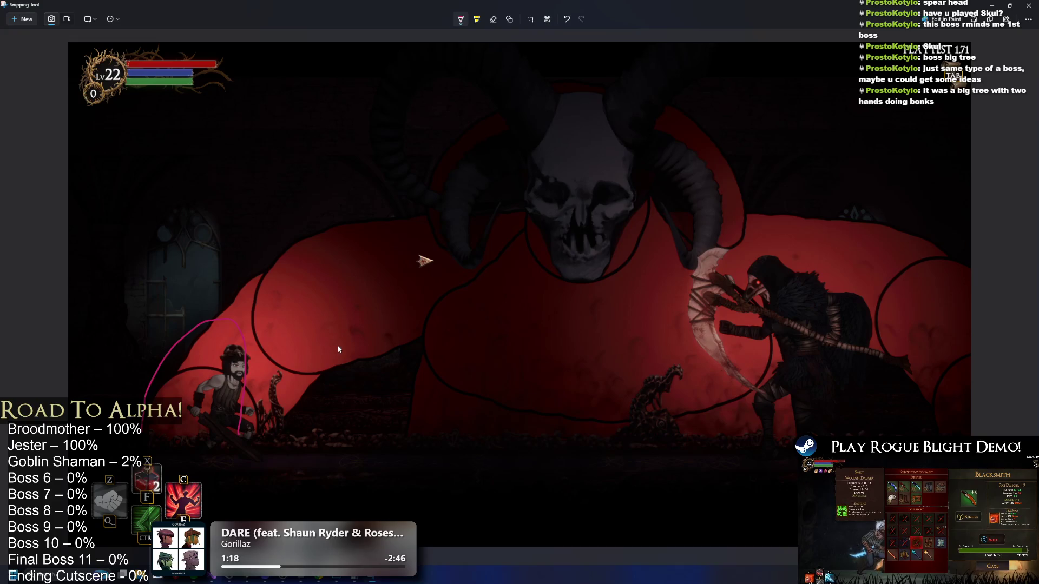
Launch Google Chrome and bring up the Skul: The Hero Slayer Play page.
key(super)
text(chrome)
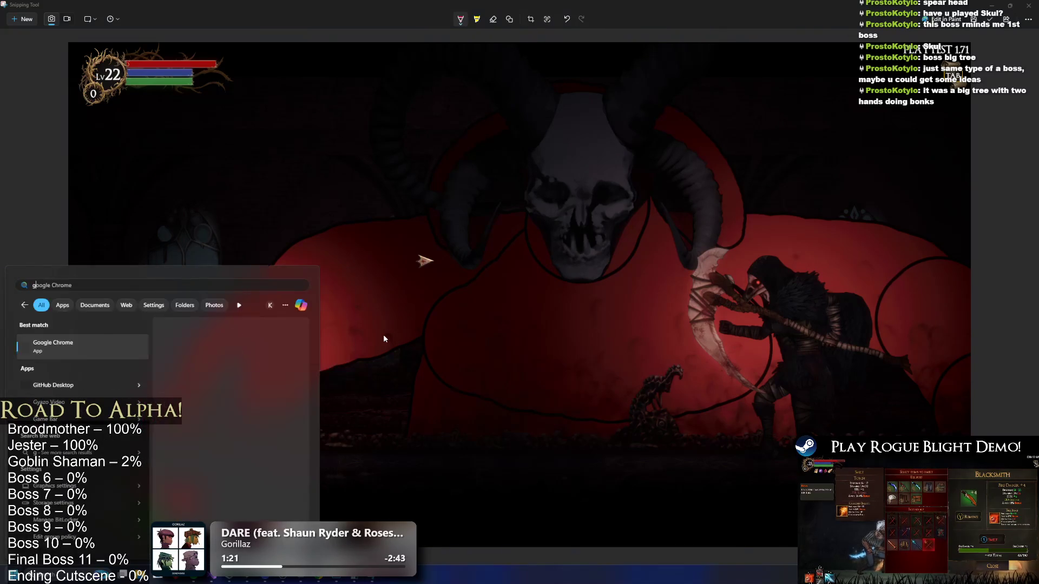
key(Return)
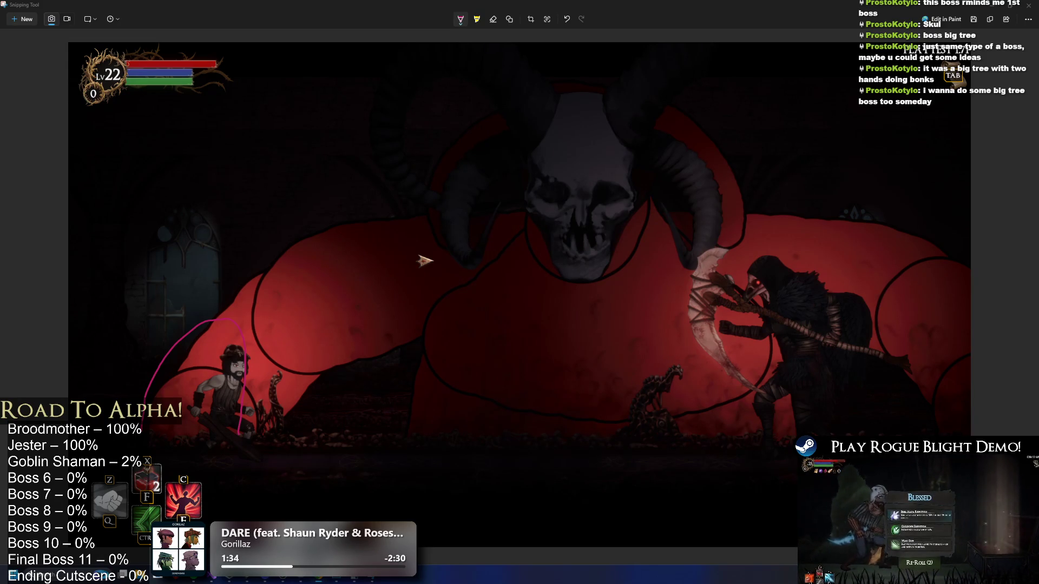
key(alt+Tab)
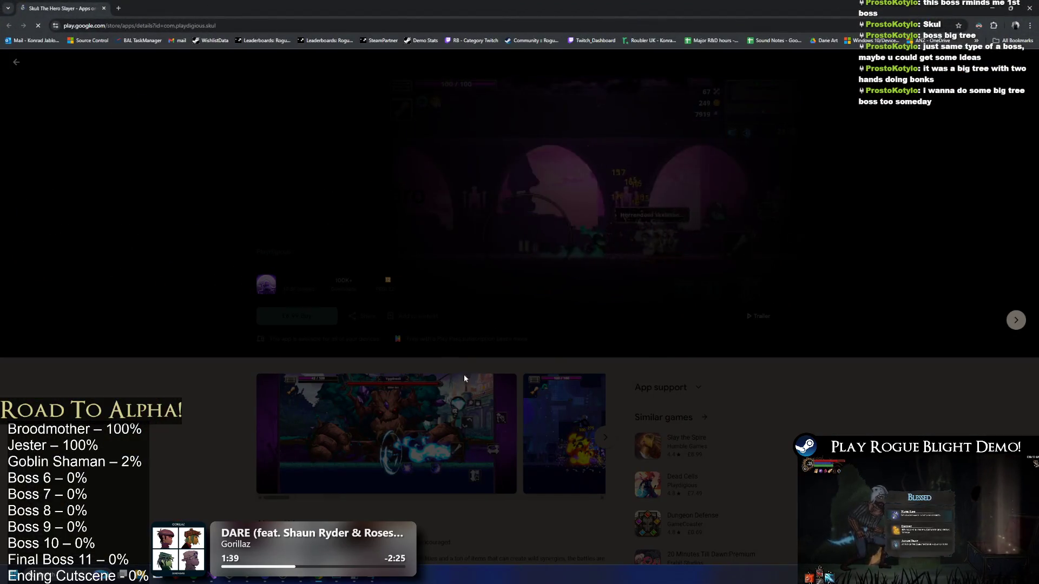
Enlarge the Skul Yggdrasil boss screenshot on Google Play, then return to Snipping Tool.
click(465, 374)
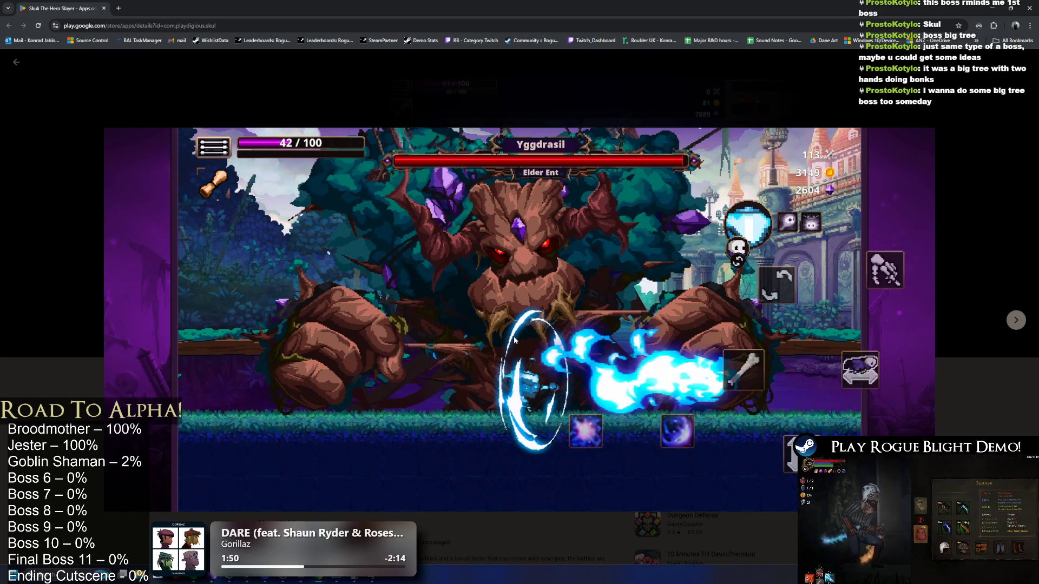
key(alt+Tab)
key(alt+Tab)
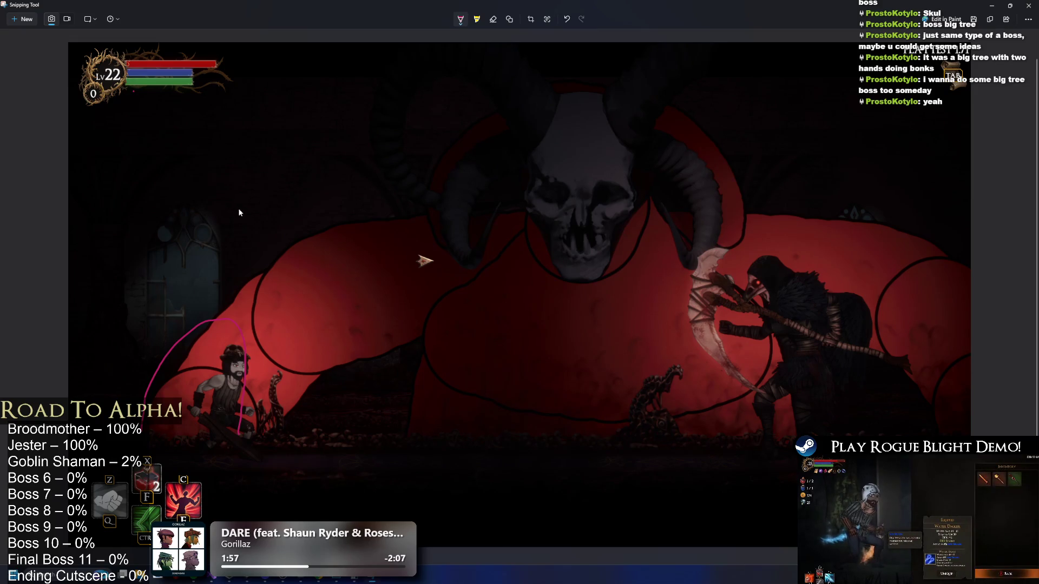
Abandon a new snip, bring up the FinalBoss_Art Photoshop document, then minimize Photoshop to show the Skul screenshot.
click(24, 19)
key(alt+Tab)
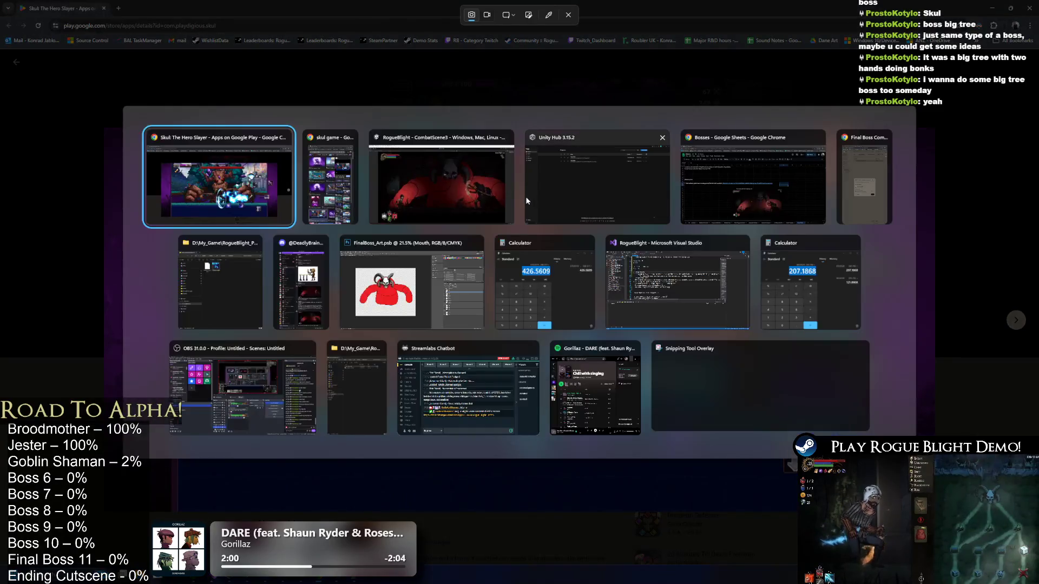
key(alt+Tab)
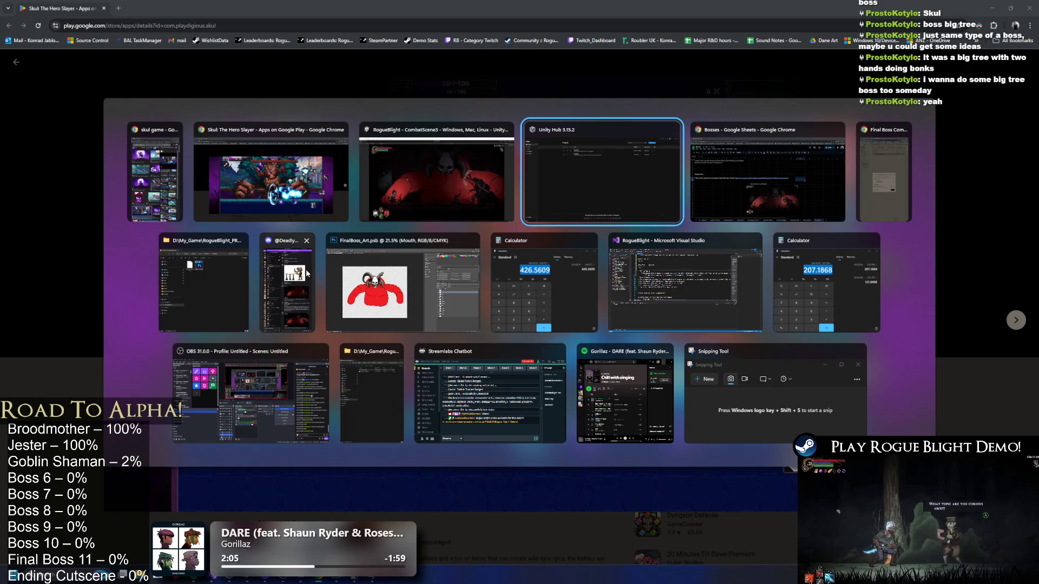
click(363, 295)
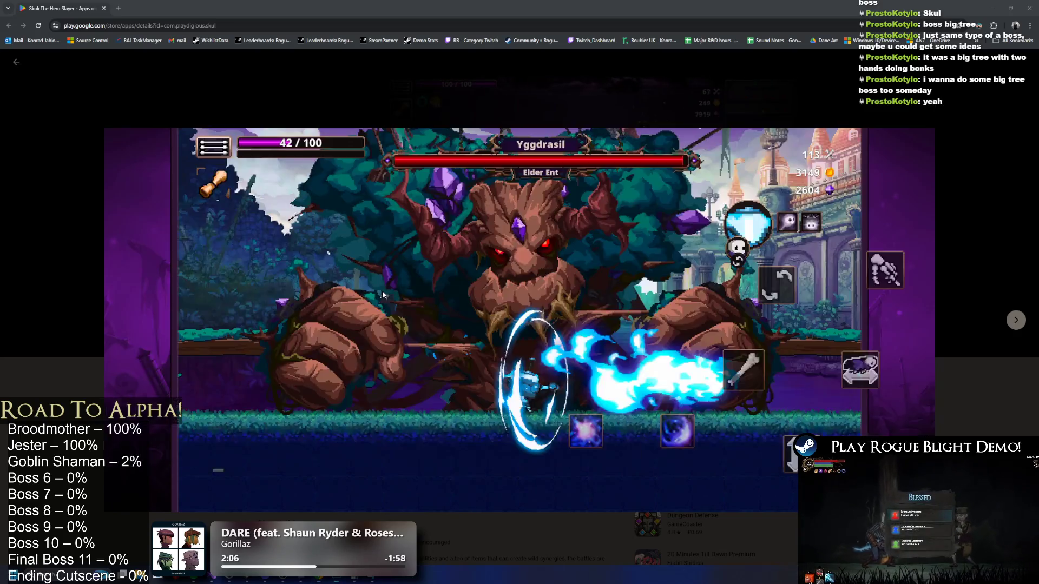
click(1002, 6)
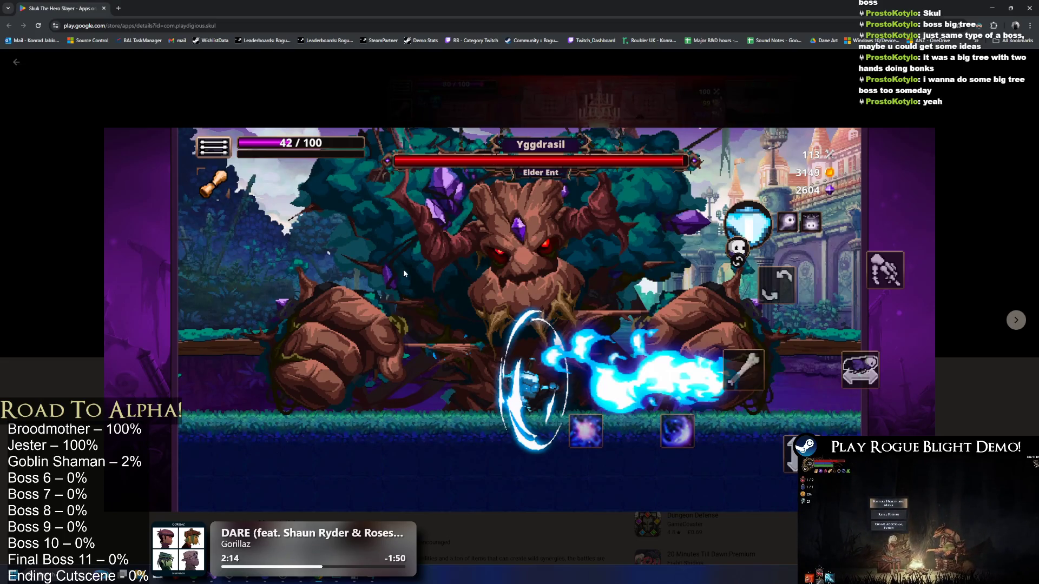
key(alt+Tab)
Switch to the RogueBlight Unity window, snip the running game, and maximize the capture.
key(Tab)
key(Tab)
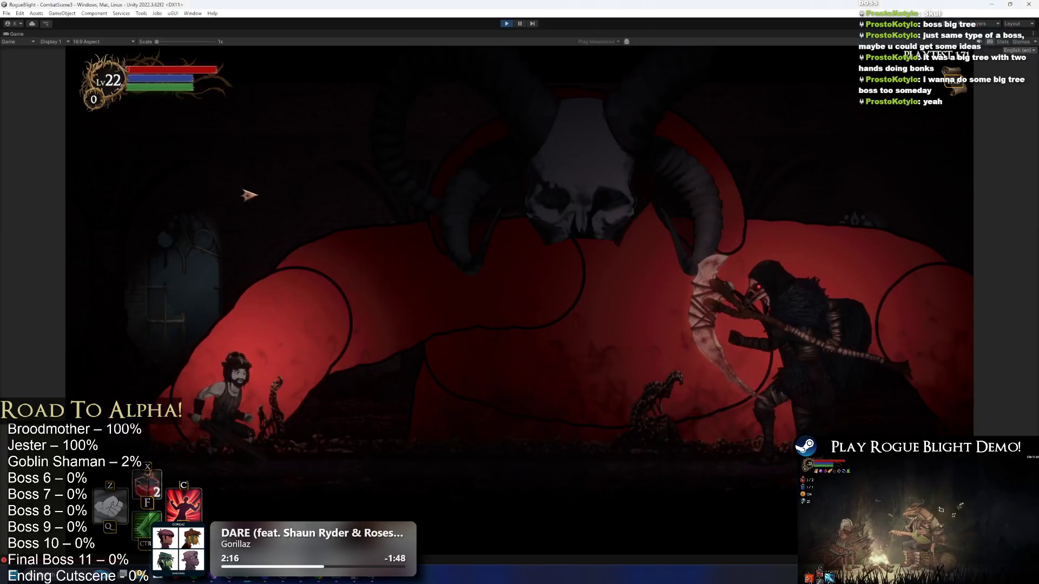
text(snipping Tool)
key(Return)
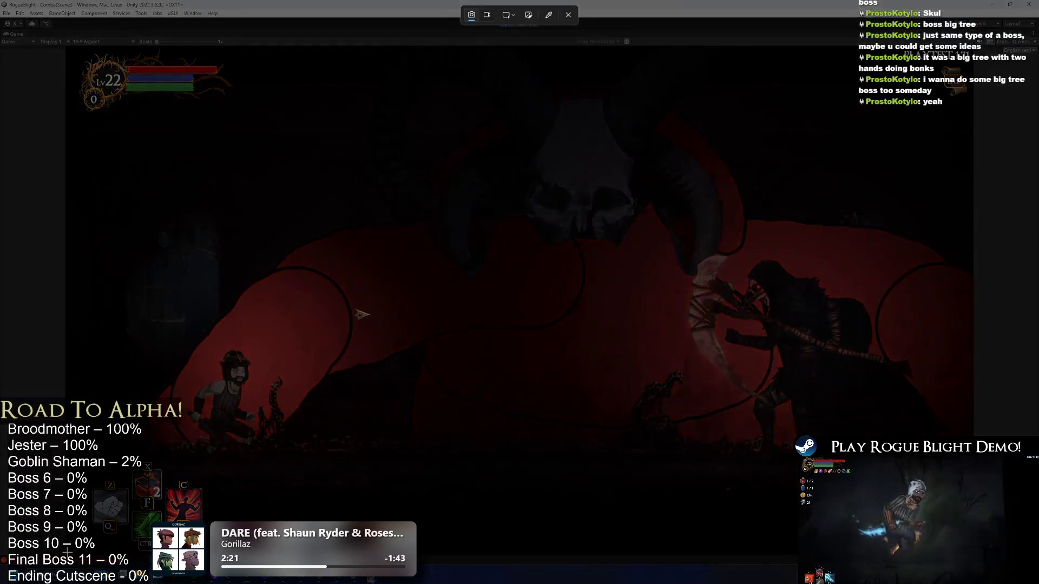
click(362, 314)
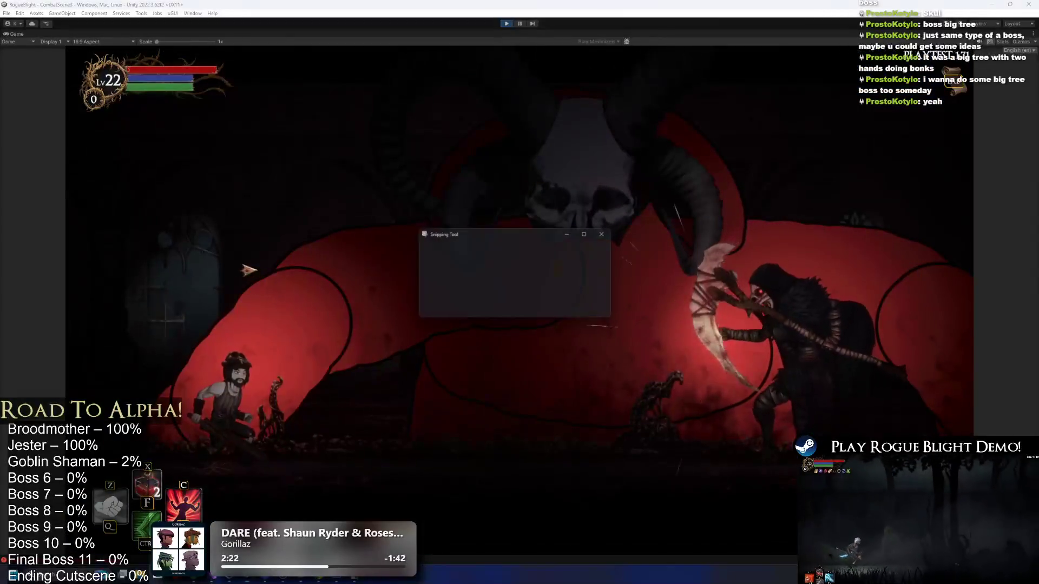
double_click(544, 235)
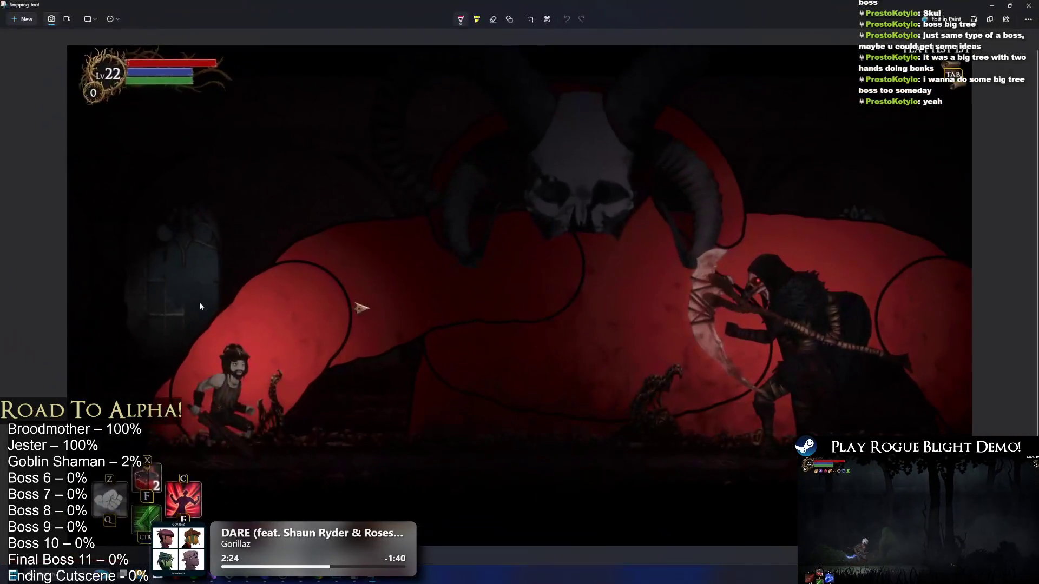
Circle the left red hand in pink, glance at the Skul page, then undo the inner scribble.
drag(200, 246, 323, 270)
key(ctrl+z)
mouse_move(198, 249)
mouse_down()
mouse_move(349, 346)
mouse_move(248, 244)
mouse_up()
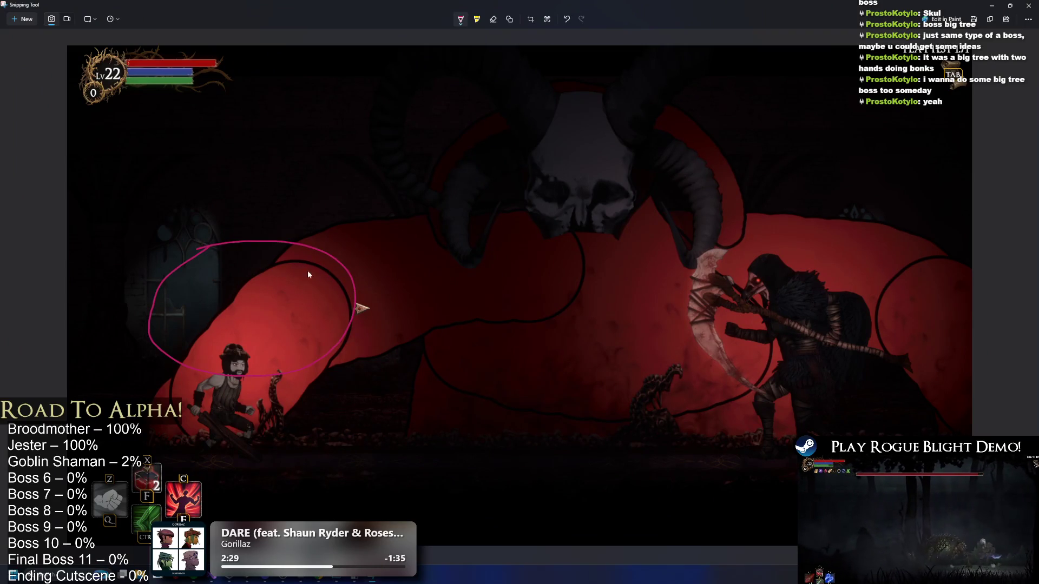
key(alt+Tab)
click(362, 271)
key(alt+Tab)
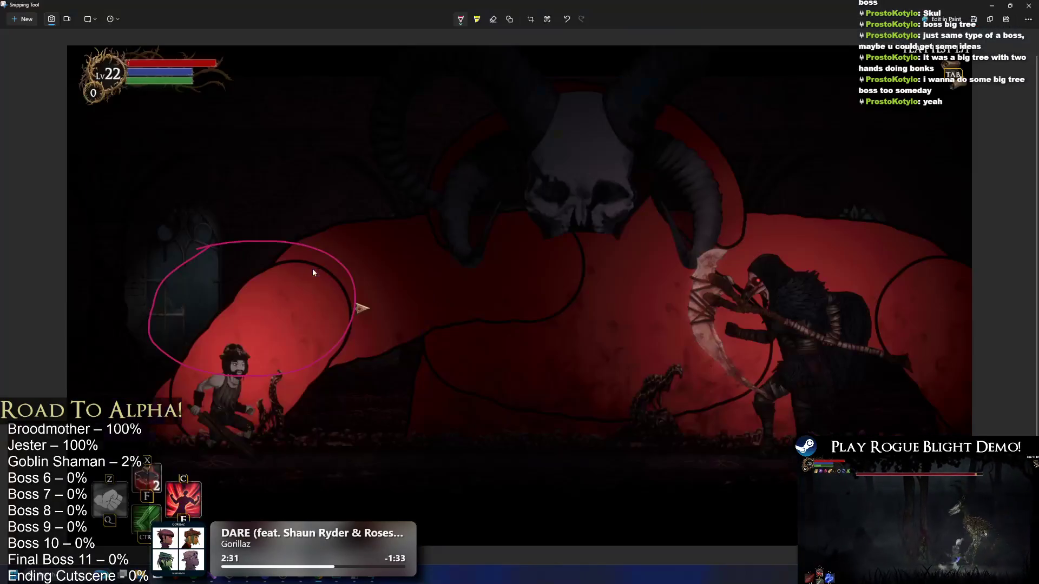
drag(243, 249, 230, 287)
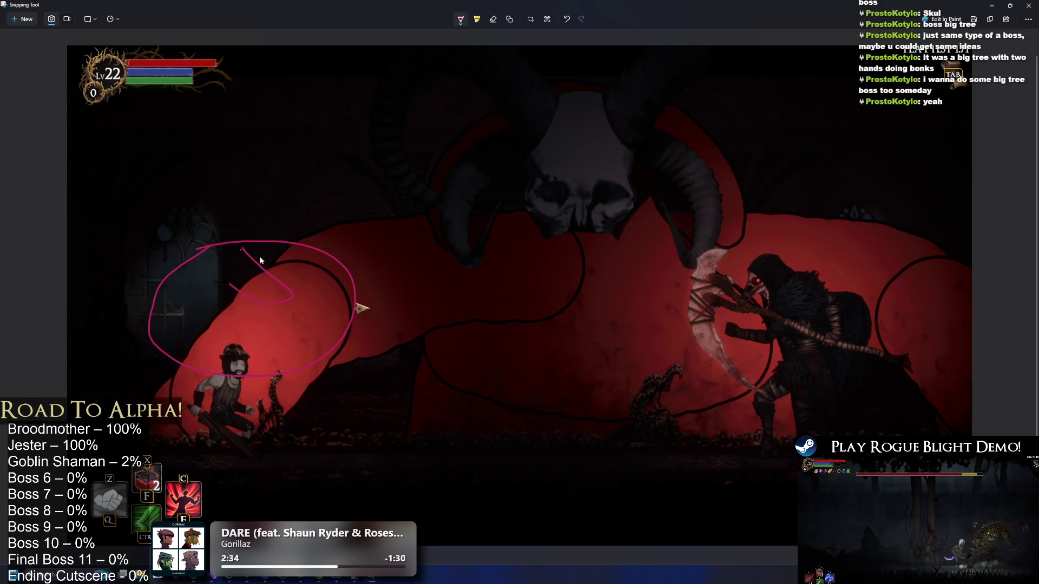
drag(231, 331, 283, 373)
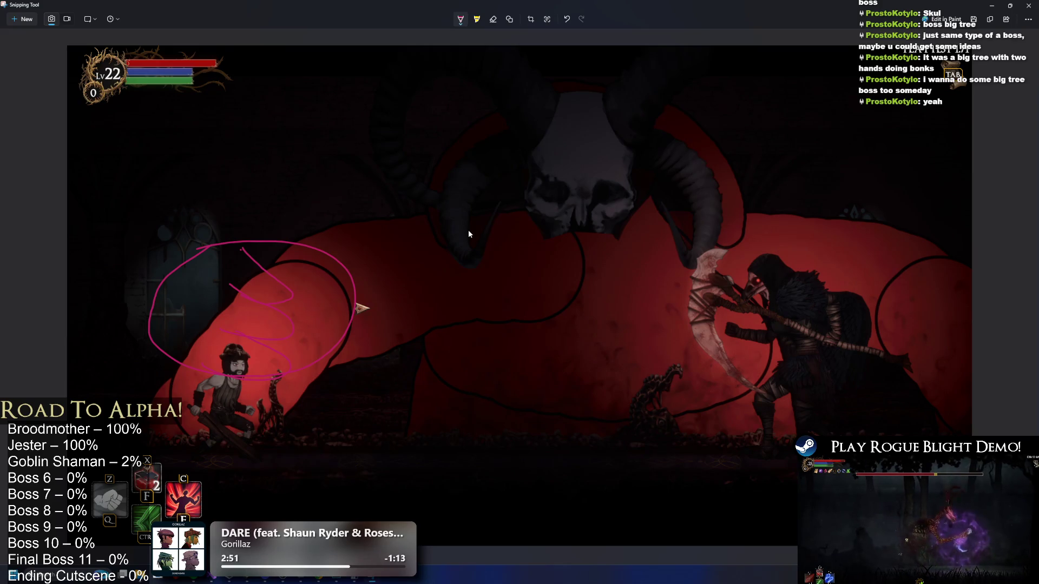
key(ctrl+z)
key(ctrl+z)
Draw tall pink vertical guide lines on the left and right, plus short strokes on the left.
drag(265, 468, 260, 54)
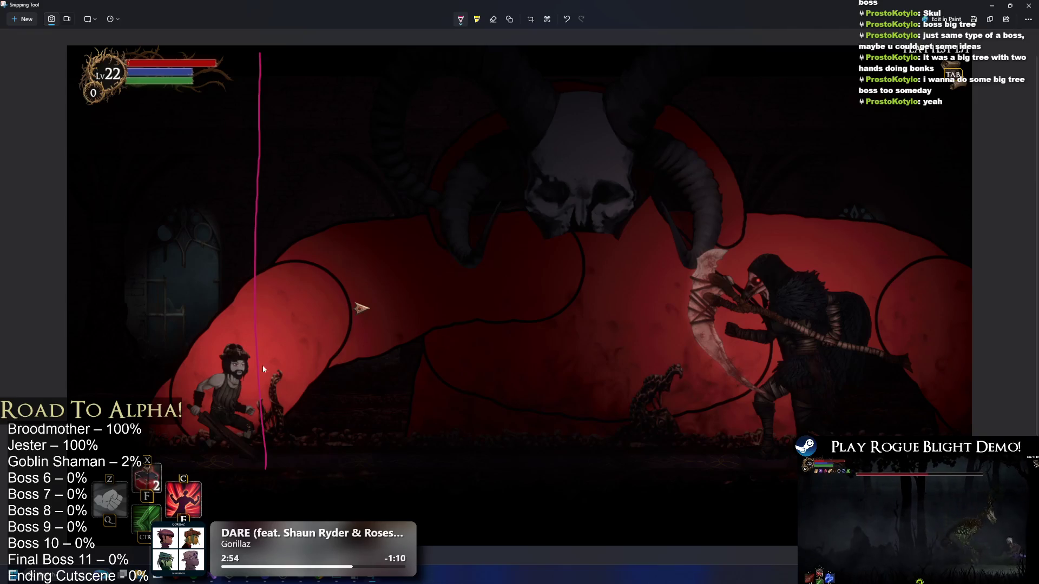
drag(905, 52, 883, 431)
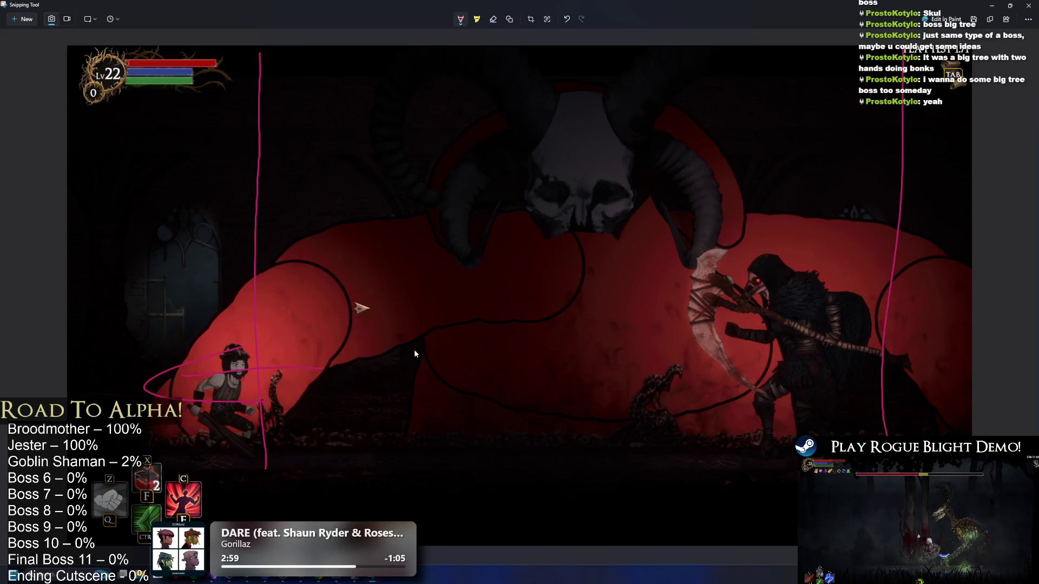
drag(99, 320, 109, 316)
key(ctrl+z)
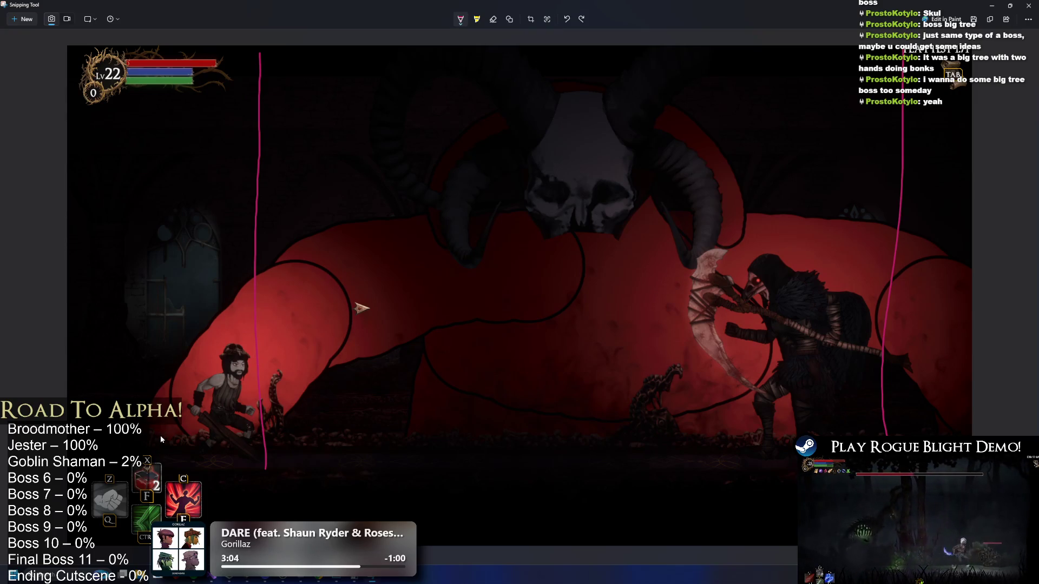
drag(160, 436, 161, 284)
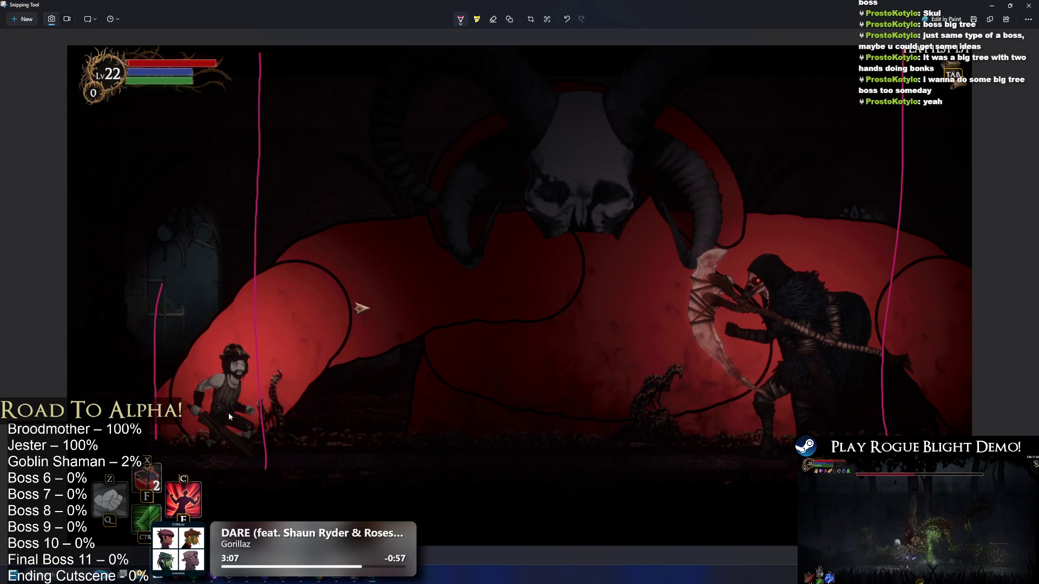
drag(242, 427, 241, 325)
mouse_move(135, 398)
mouse_down()
mouse_move(213, 211)
mouse_move(268, 255)
mouse_move(162, 365)
mouse_move(128, 324)
mouse_up()
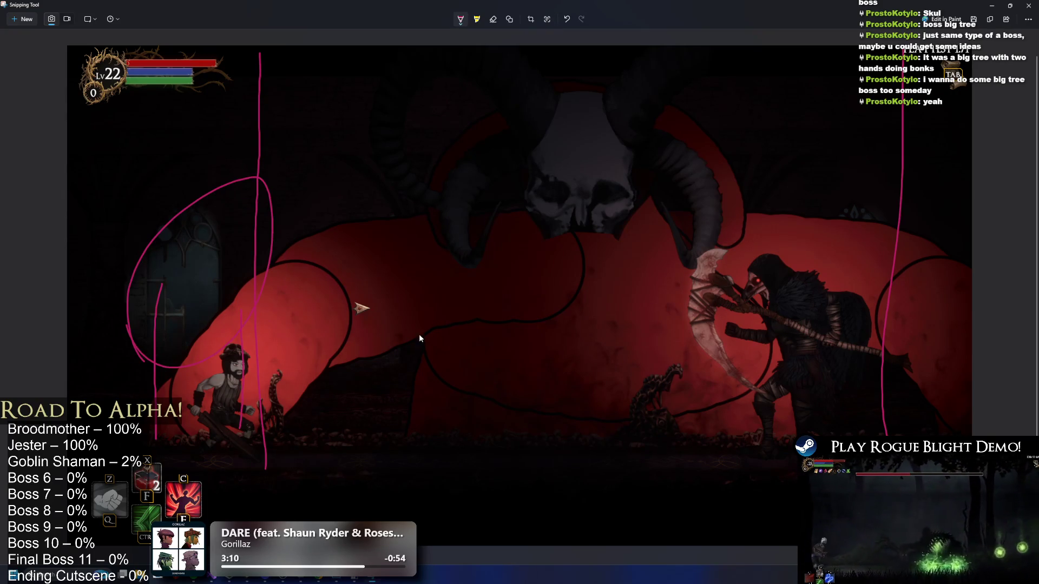
Try short vertical lines and loops on the right side, undoing most of them.
drag(883, 433, 885, 351)
drag(950, 436, 951, 346)
drag(847, 325, 885, 327)
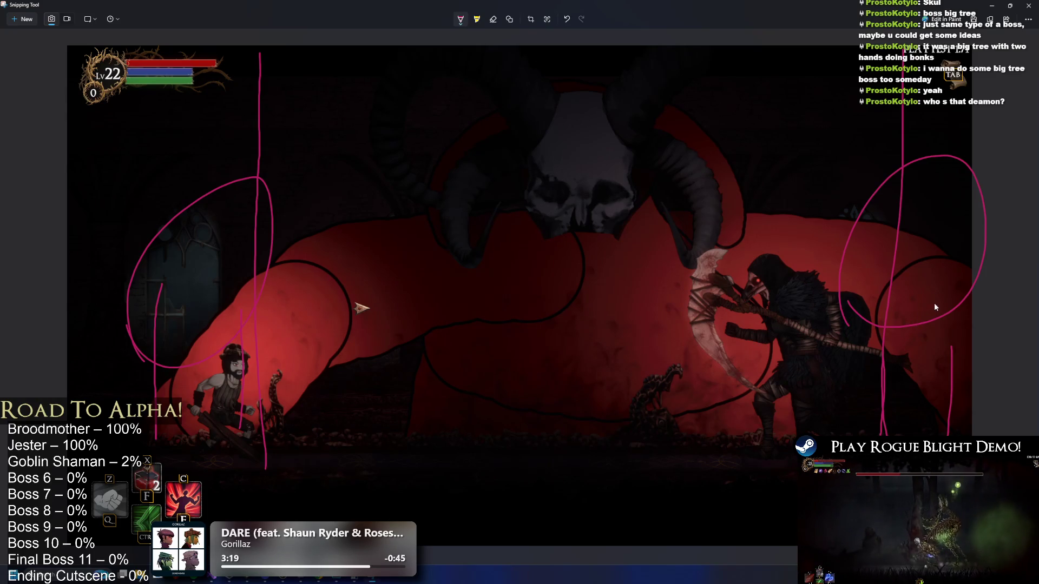
key(ctrl+z)
key(ctrl+z)
key(ctrl+z)
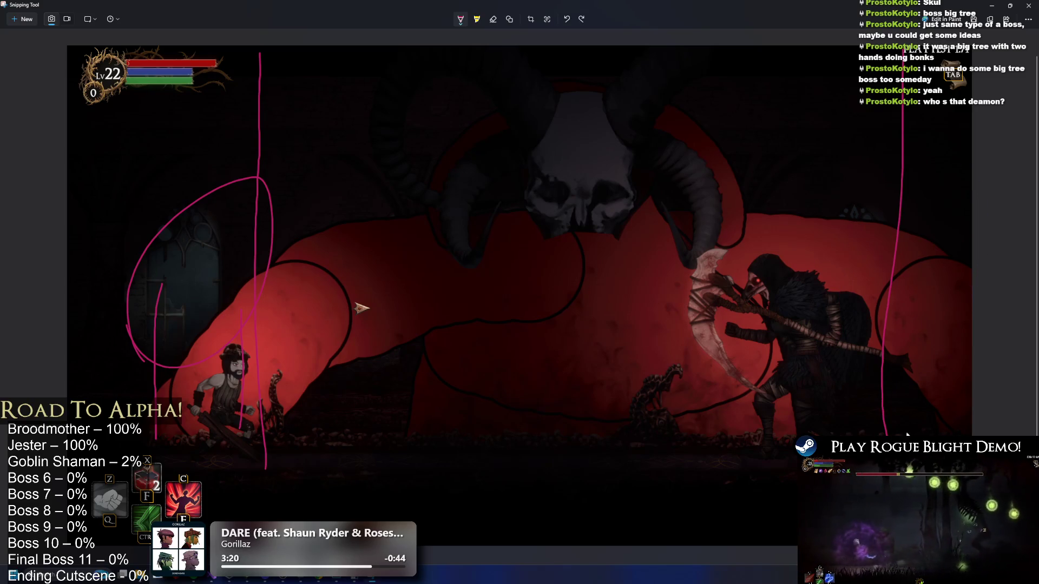
mouse_move(902, 436)
mouse_down()
mouse_move(907, 321)
mouse_move(958, 346)
mouse_move(959, 437)
mouse_up()
mouse_move(888, 303)
mouse_down()
mouse_move(920, 142)
mouse_move(952, 303)
mouse_up()
key(ctrl+z)
mouse_move(877, 324)
mouse_down()
mouse_move(908, 158)
mouse_move(876, 318)
mouse_up()
key(ctrl+z)
key(ctrl+z)
key(ctrl+z)
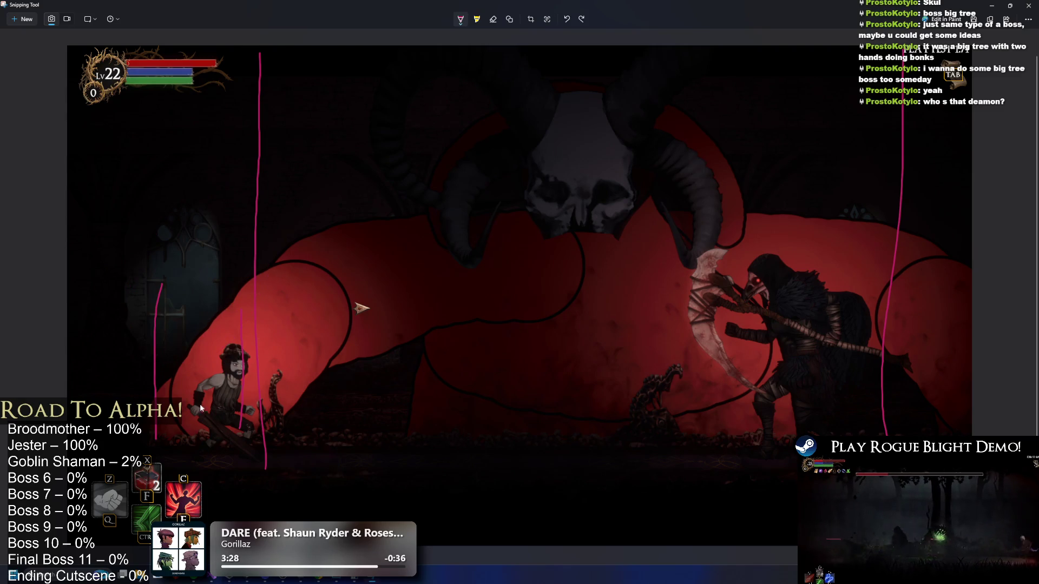
Settle on a pink loop over the left side after a couple of retries.
mouse_move(144, 286)
mouse_down()
mouse_move(246, 298)
mouse_move(170, 299)
mouse_move(292, 243)
mouse_move(178, 320)
mouse_up()
key(ctrl+z)
key(ctrl+z)
drag(224, 232, 130, 254)
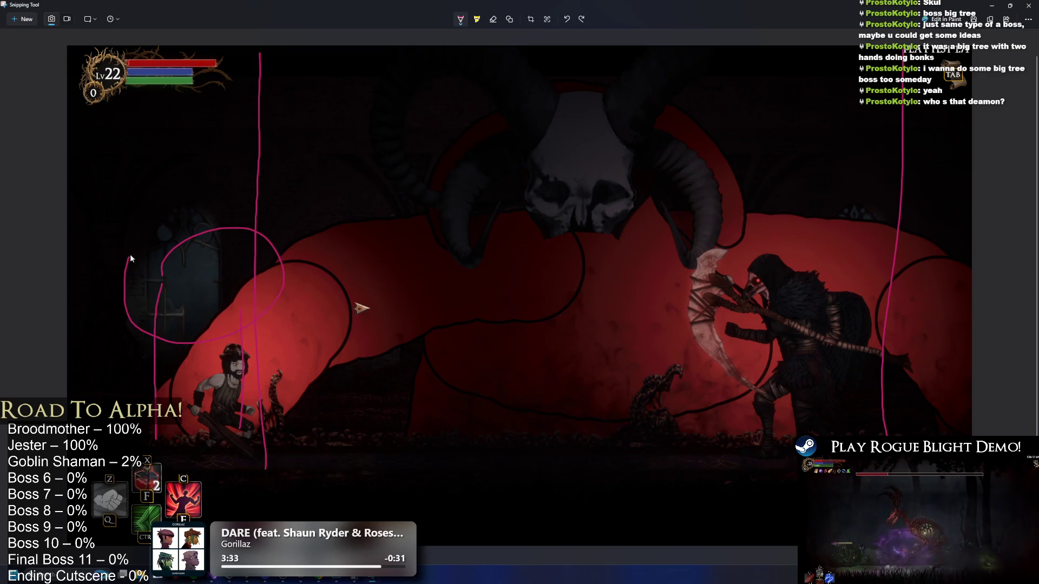
key(ctrl+z)
mouse_move(147, 295)
mouse_down()
mouse_move(247, 203)
mouse_move(176, 320)
mouse_move(161, 279)
mouse_up()
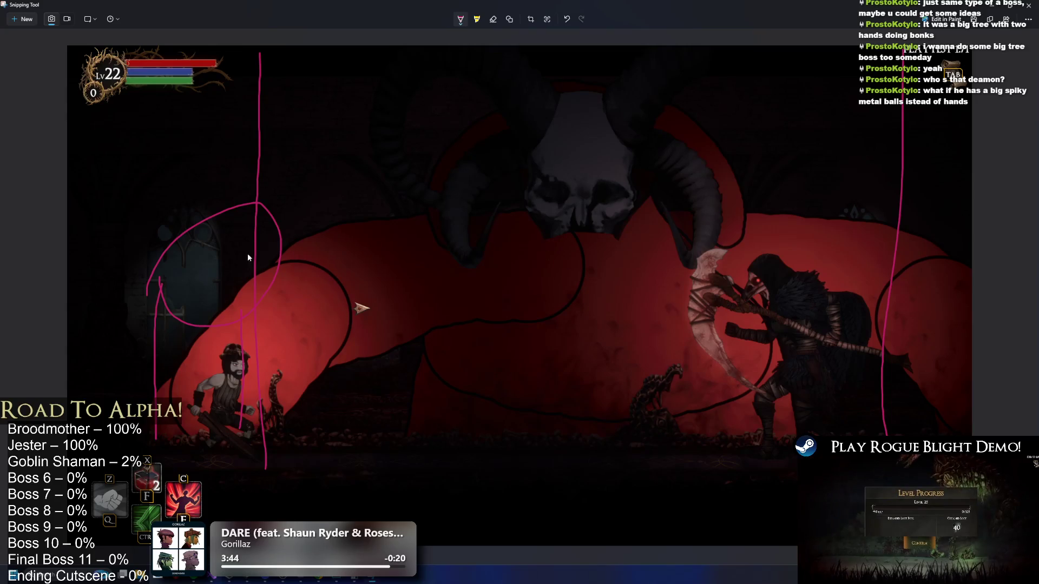
Sketch raised fingers, an oval across the shoulder and tall arches over the boss, then undo them all.
drag(166, 261, 204, 107)
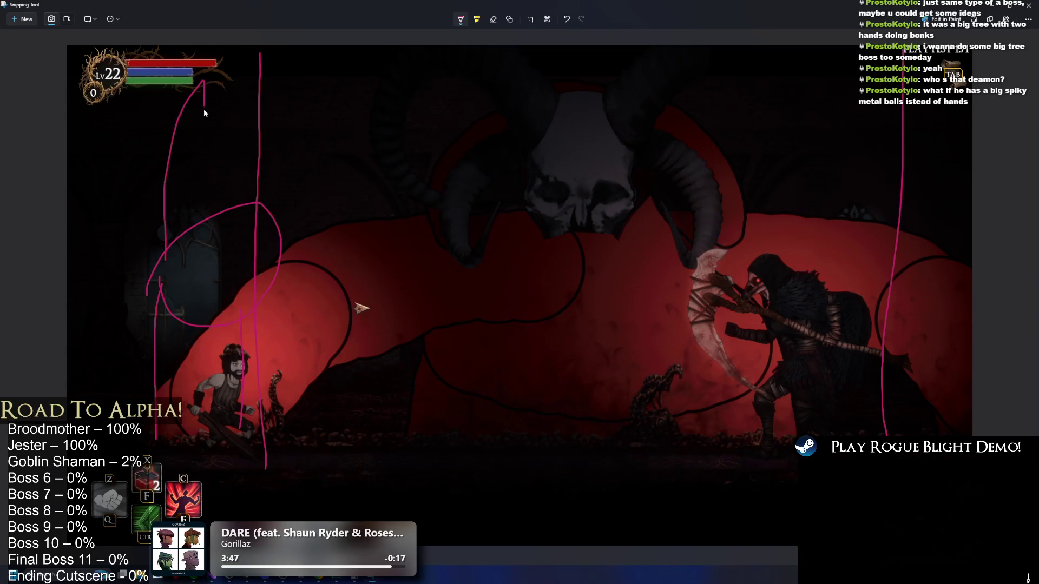
drag(178, 233, 244, 119)
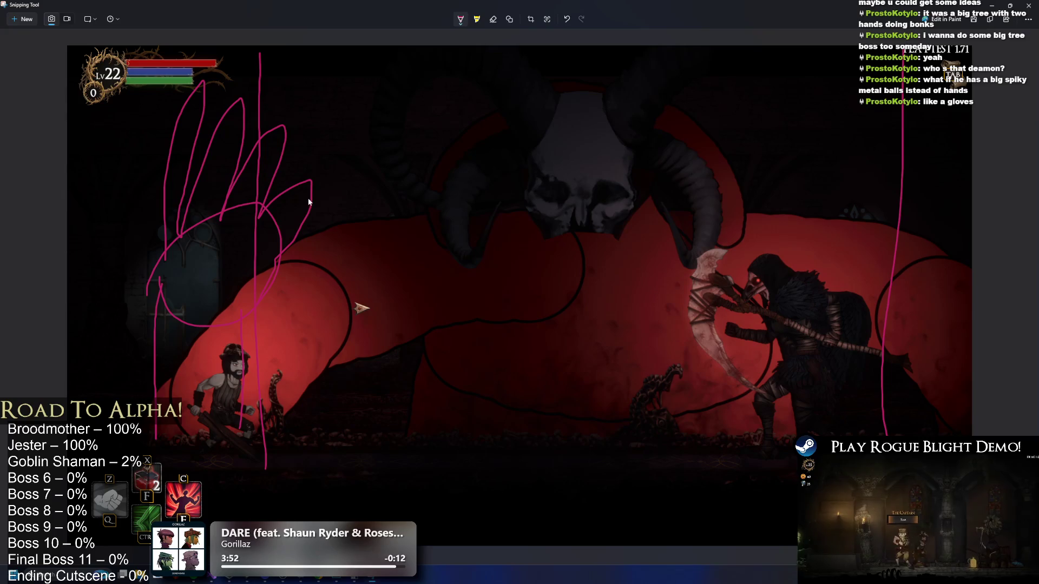
drag(352, 215, 332, 238)
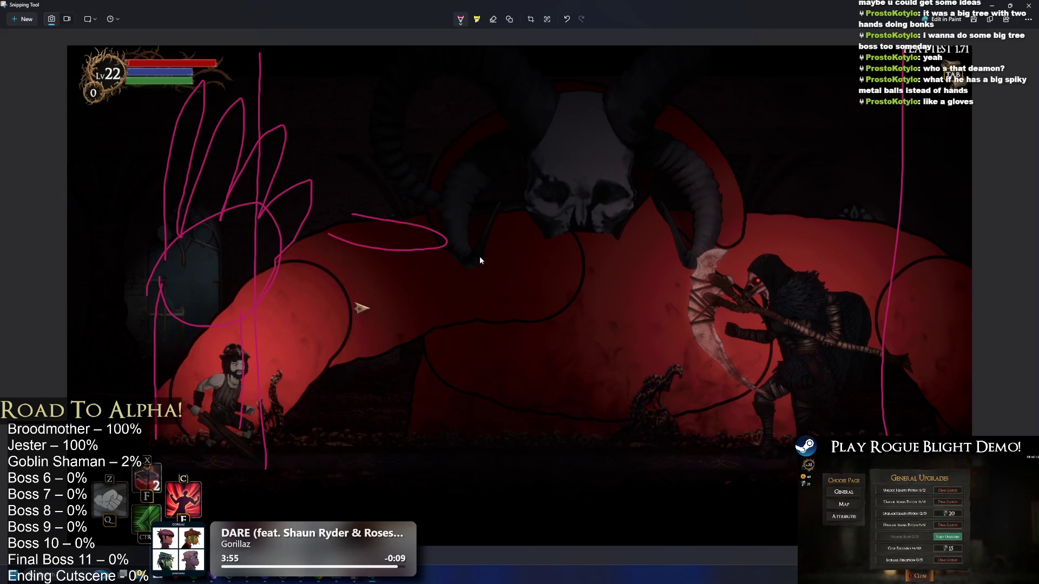
key(ctrl+z)
key(ctrl+z)
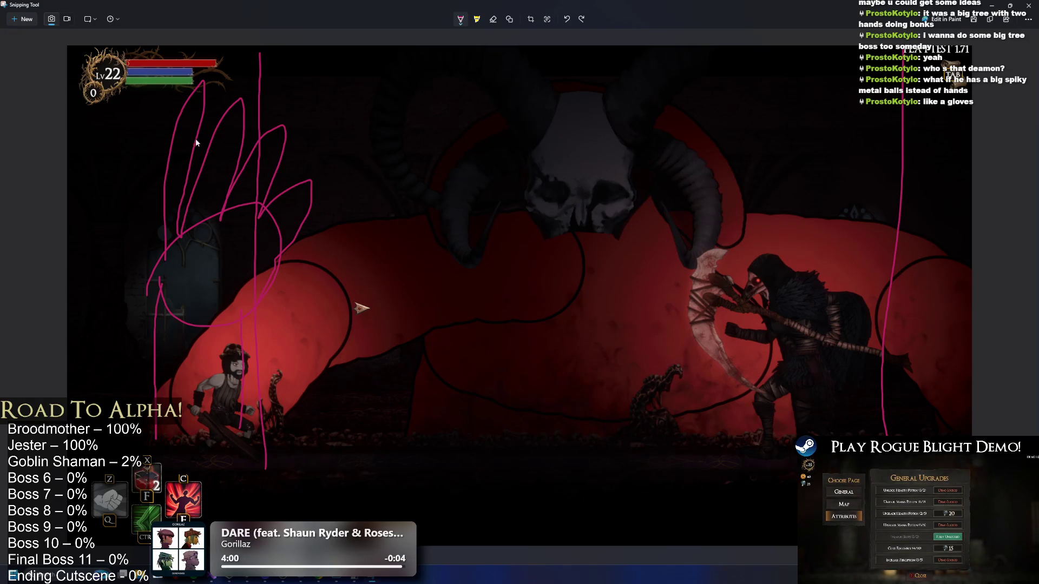
key(ctrl+z)
drag(362, 250, 362, 117)
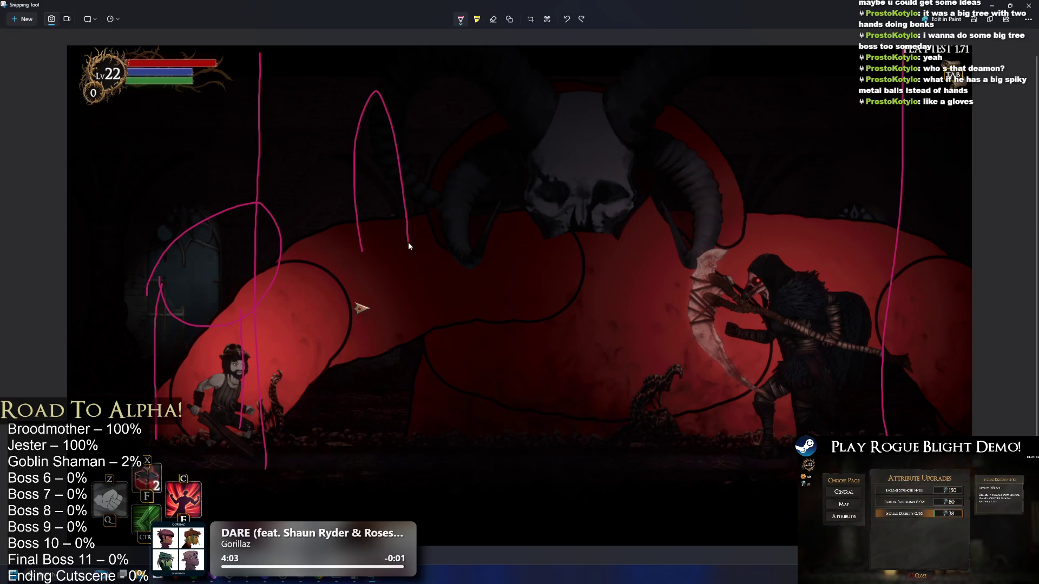
mouse_move(470, 245)
mouse_down()
mouse_move(537, 170)
mouse_move(580, 313)
mouse_move(411, 346)
mouse_move(369, 240)
mouse_move(422, 113)
mouse_move(471, 132)
mouse_move(467, 244)
mouse_move(541, 265)
mouse_up()
key(ctrl+z)
key(ctrl+z)
key(ctrl+z)
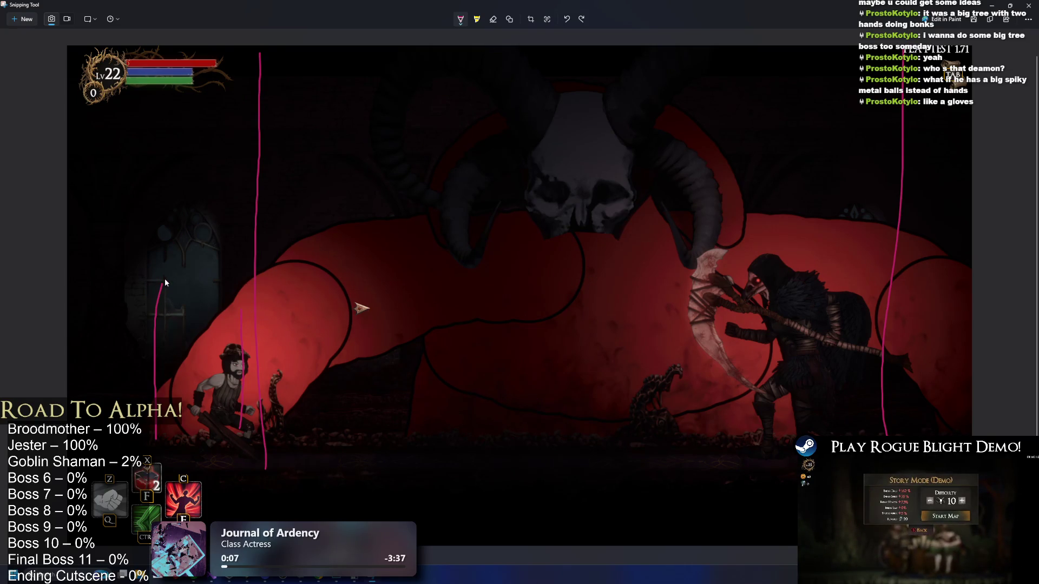
Sketch a loop with ears beside the left window, then undo those strokes.
mouse_move(156, 286)
mouse_down()
mouse_move(257, 194)
mouse_move(160, 291)
mouse_up()
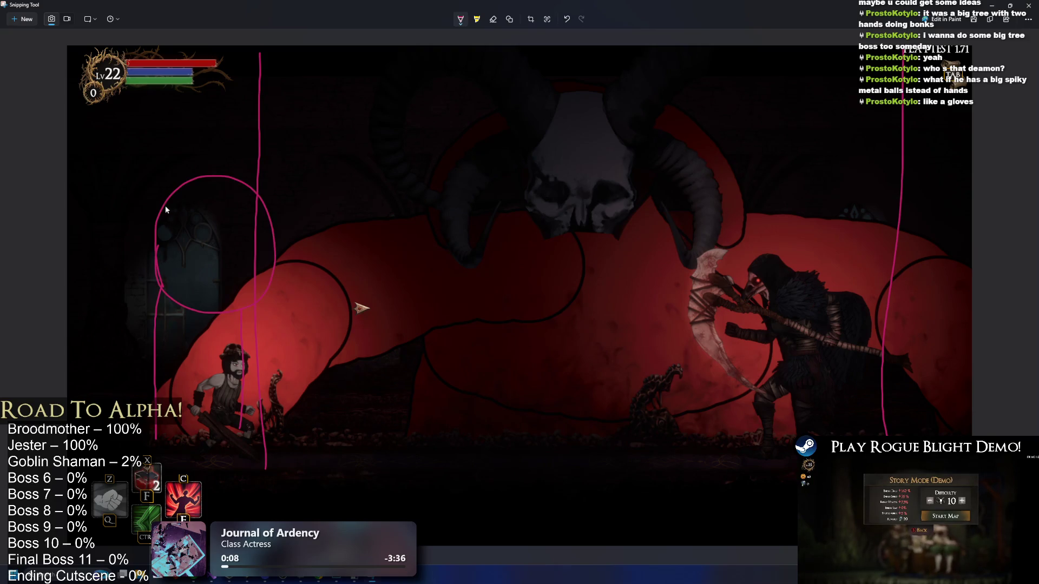
drag(209, 184, 277, 222)
drag(286, 270, 299, 278)
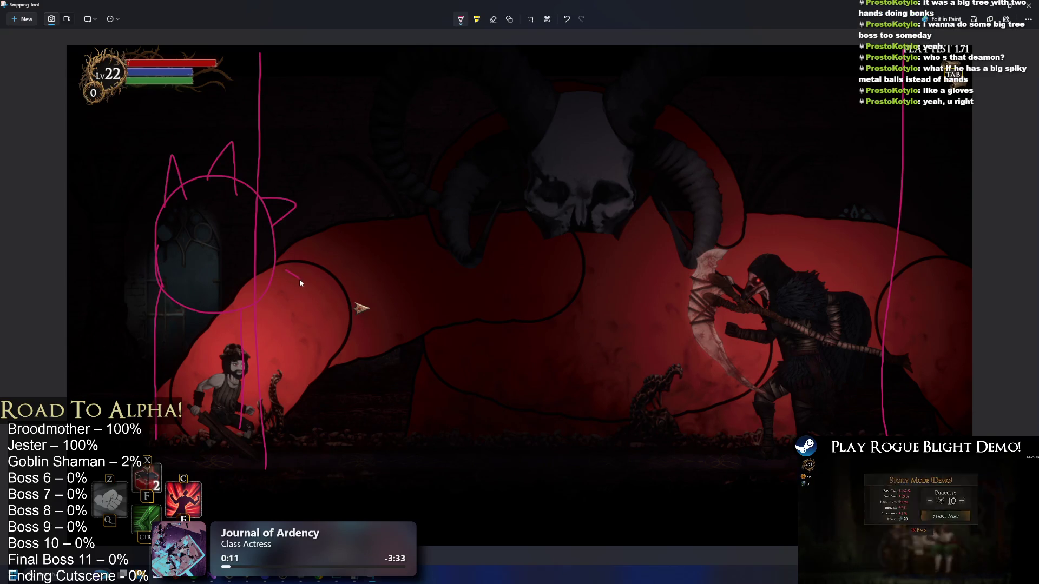
key(ctrl+z)
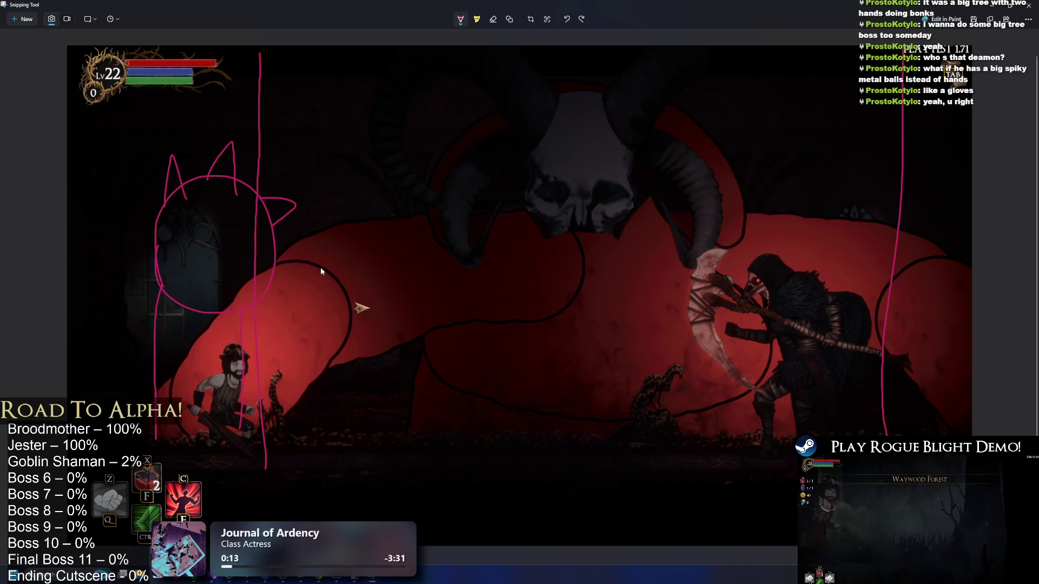
key(ctrl+z)
key(ctrl+z)
key(ctrl+z)
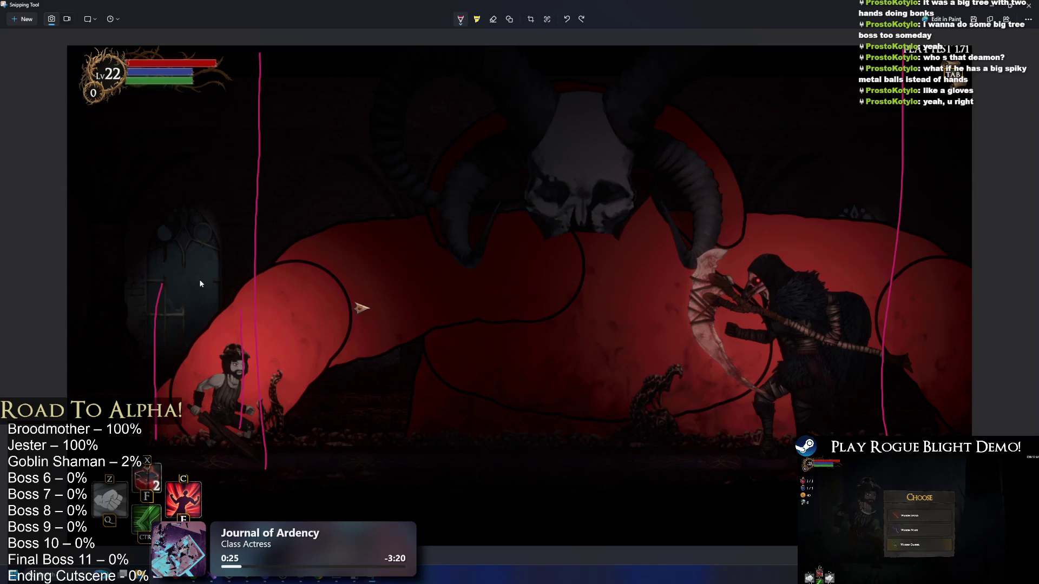
key(ctrl+z)
key(ctrl+z)
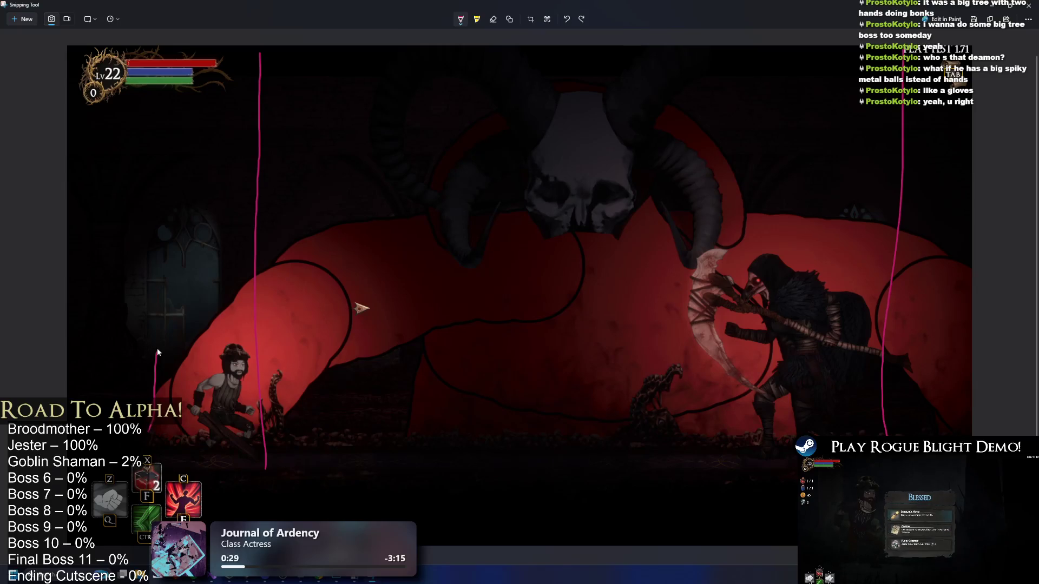
Leave two overlapping pink loops near the left window after trying a vertical stroke and arch.
drag(241, 437, 239, 311)
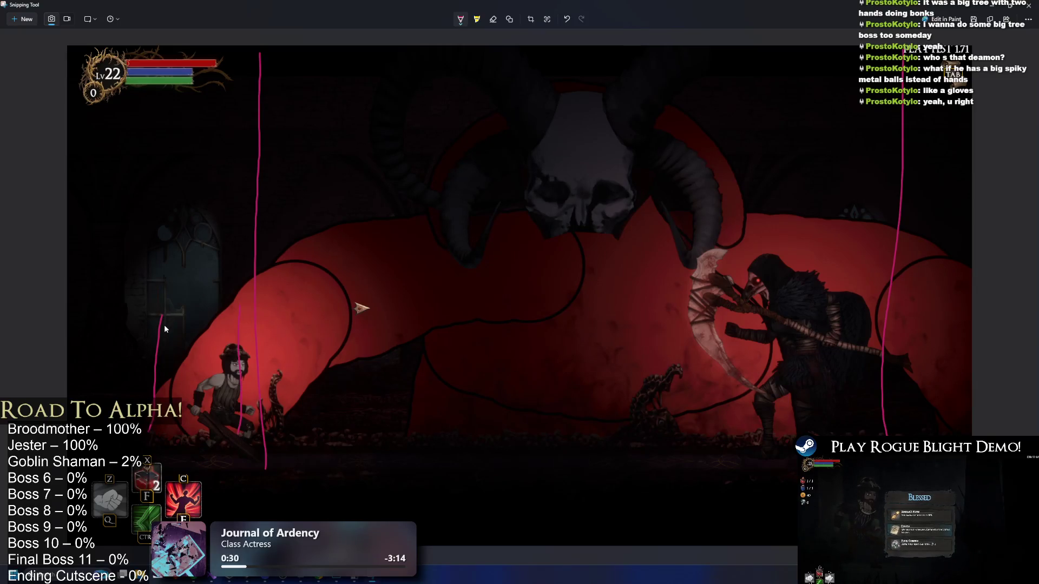
key(ctrl+z)
drag(166, 331, 242, 326)
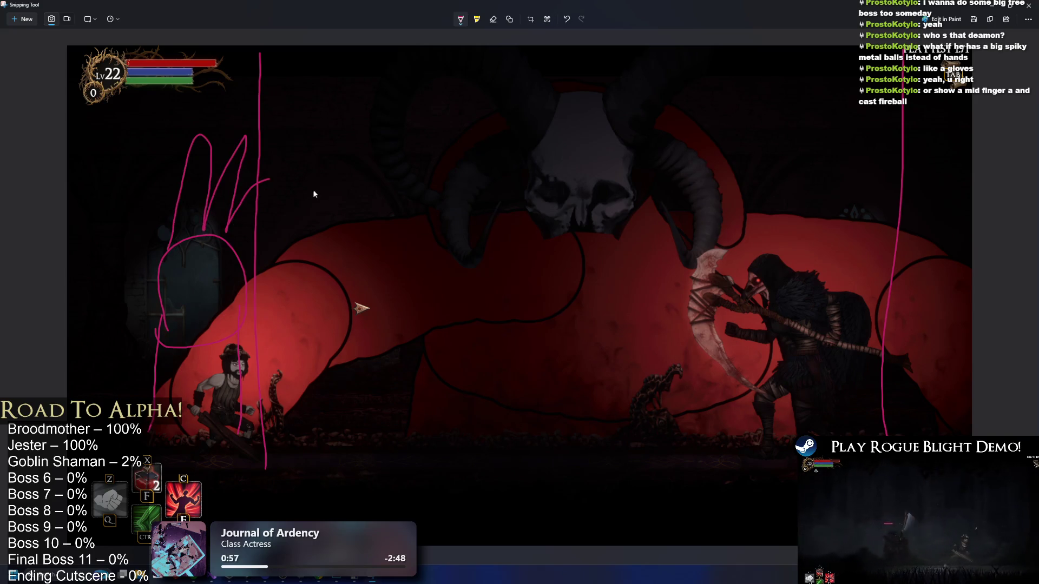
key(ctrl+z)
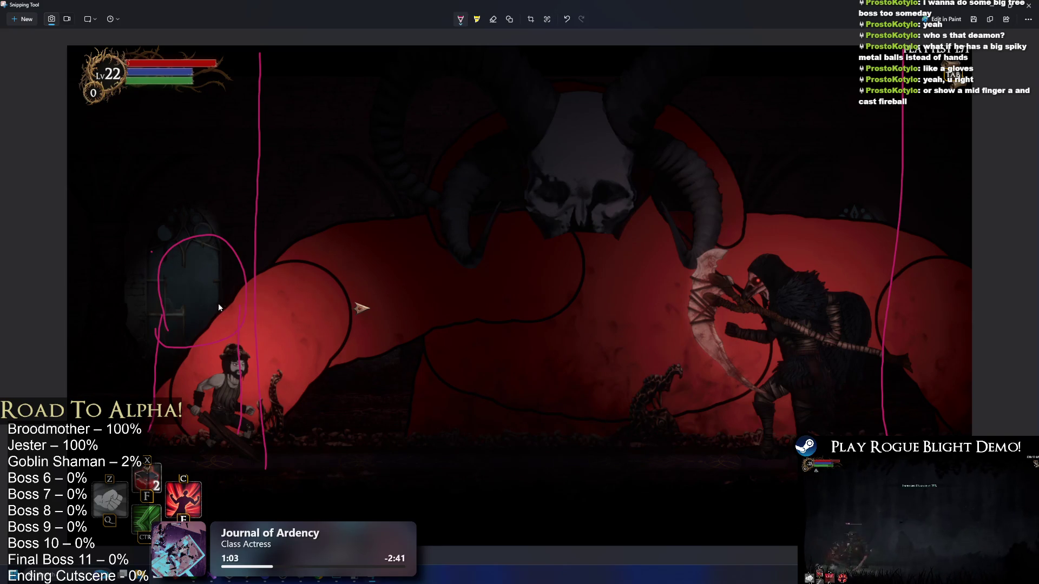
drag(236, 292, 252, 303)
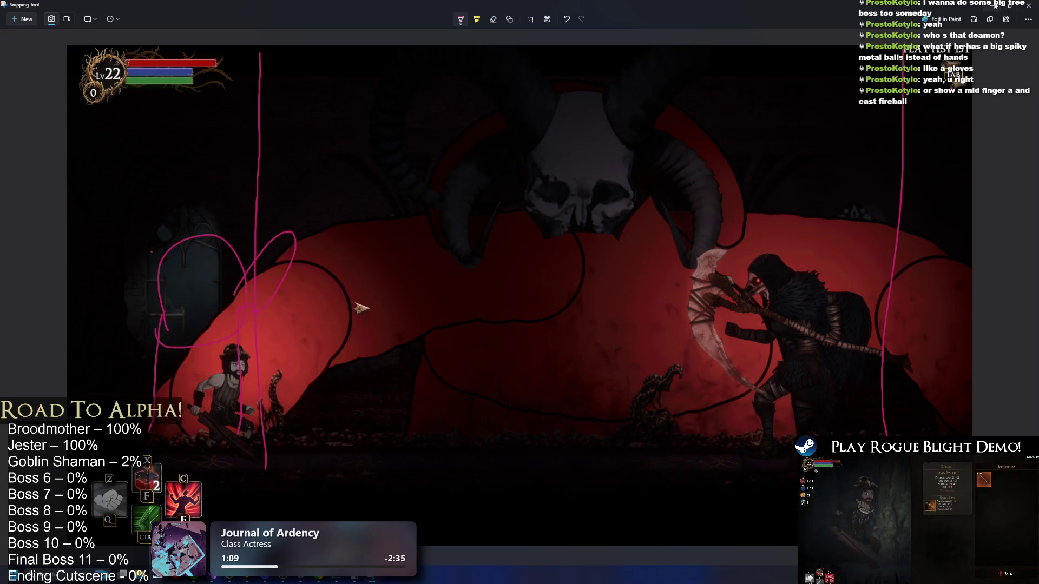
Close the enlarged store screenshot and bring the Unity editor back to the front.
key(alt+Tab)
key(Escape)
key(alt+Tab)
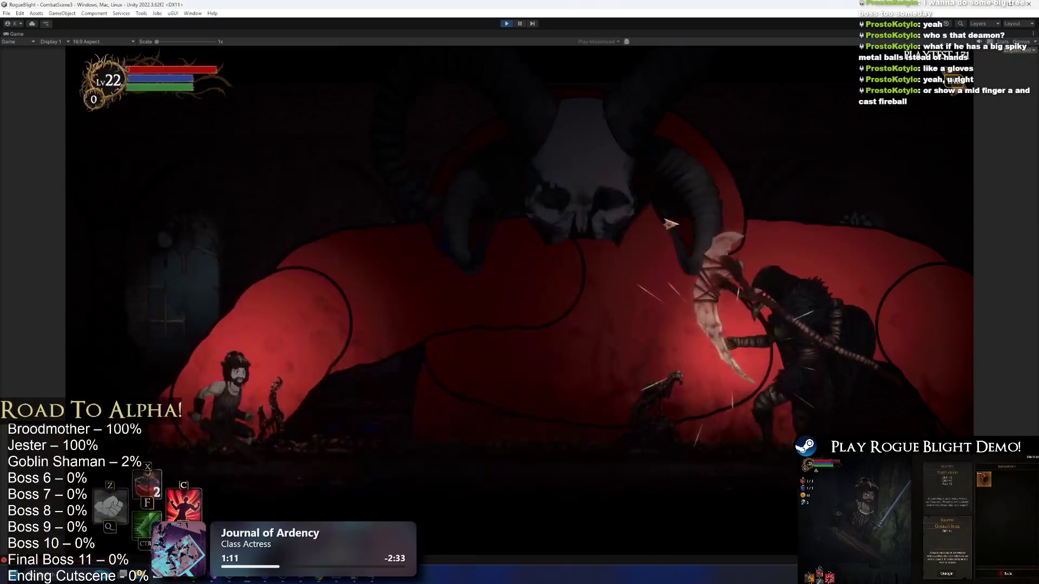
Pause play, search the Project for 'forest skeleton', and open the ForestSkeleton .psb in Photoshop.
key(ctrl+shift+p)
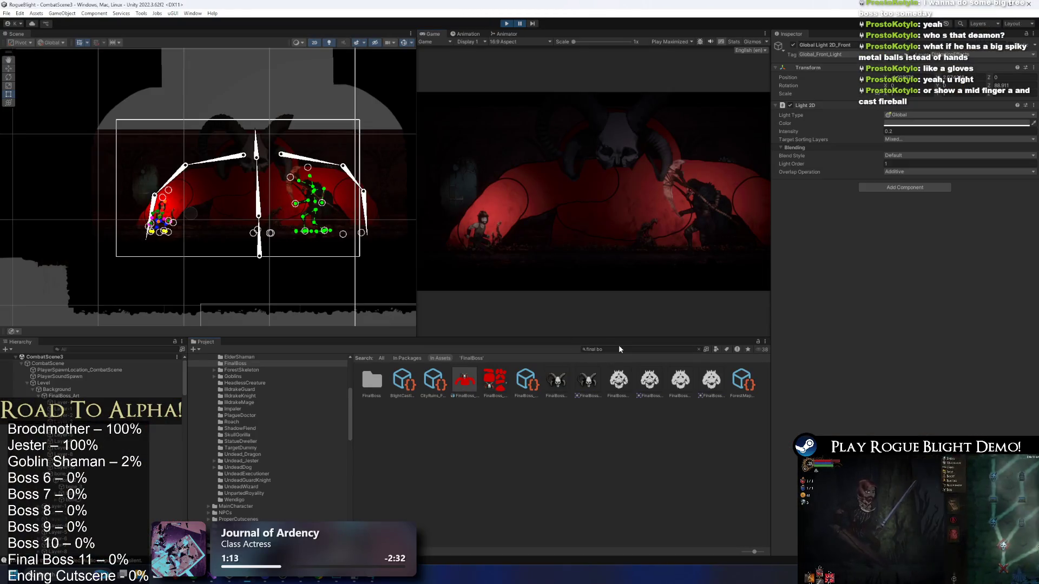
click(622, 350)
text(forest ske)
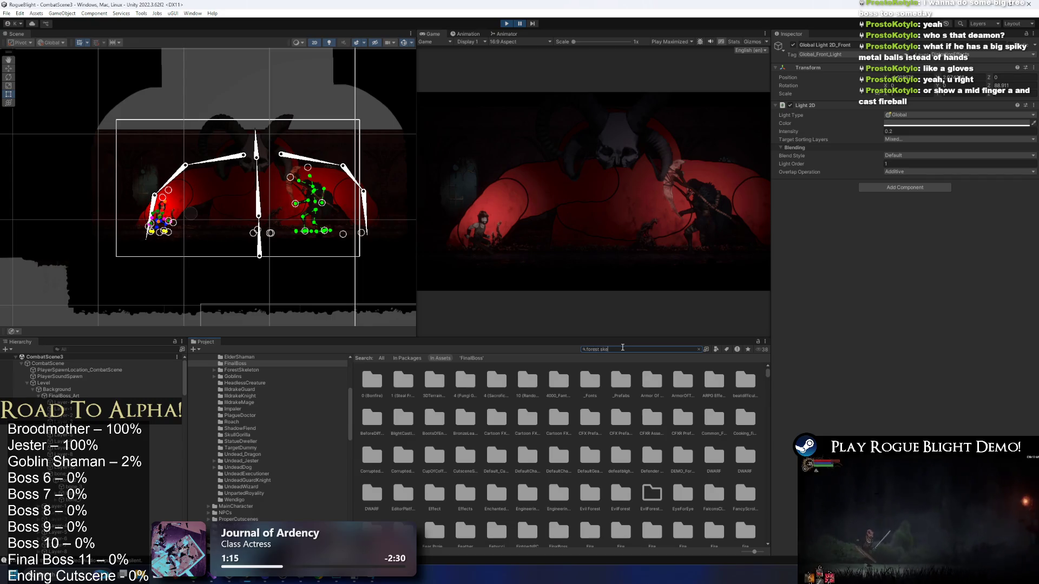
text(leton)
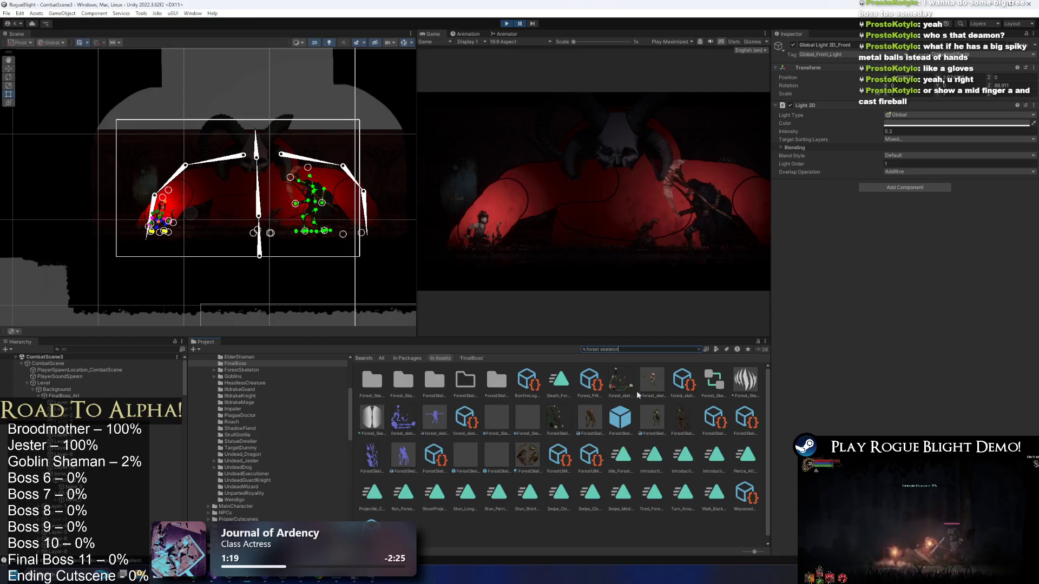
double_click(620, 417)
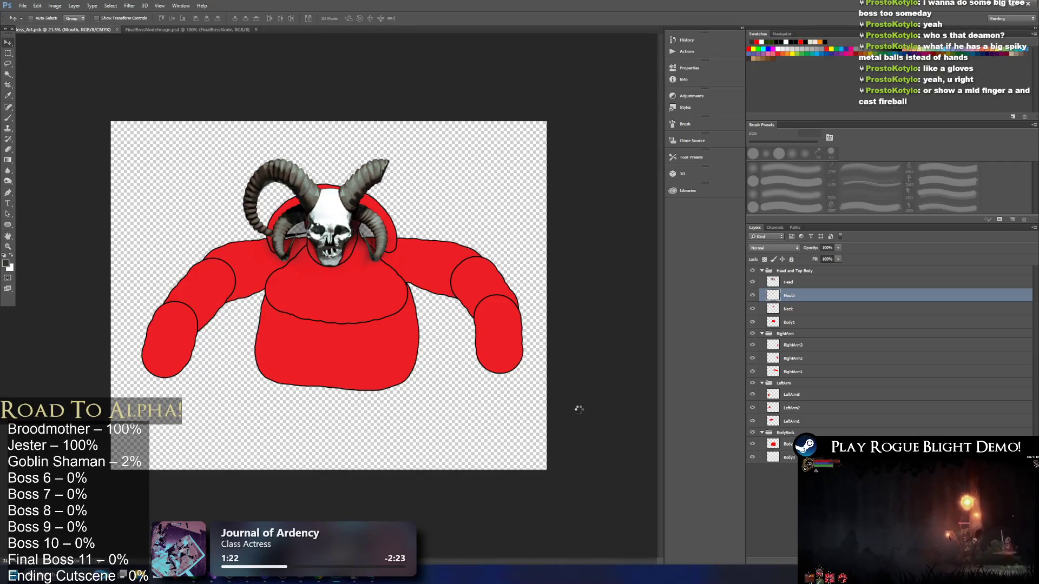
Look over the ForestSkeleton's legs and layer groups in Photoshop, then return to Unity.
scroll(287, 423, up, 3)
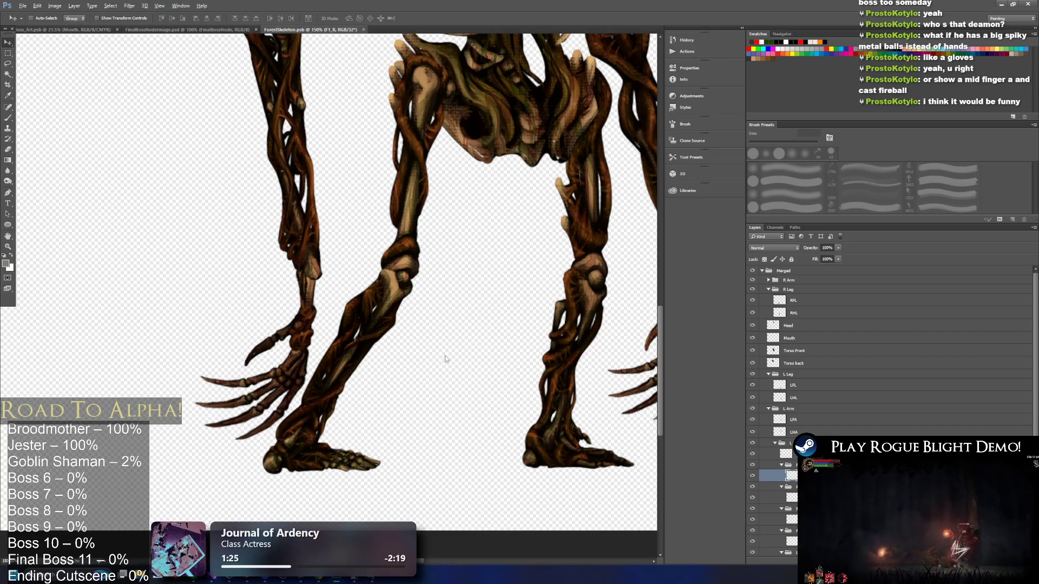
scroll(469, 367, down, 2)
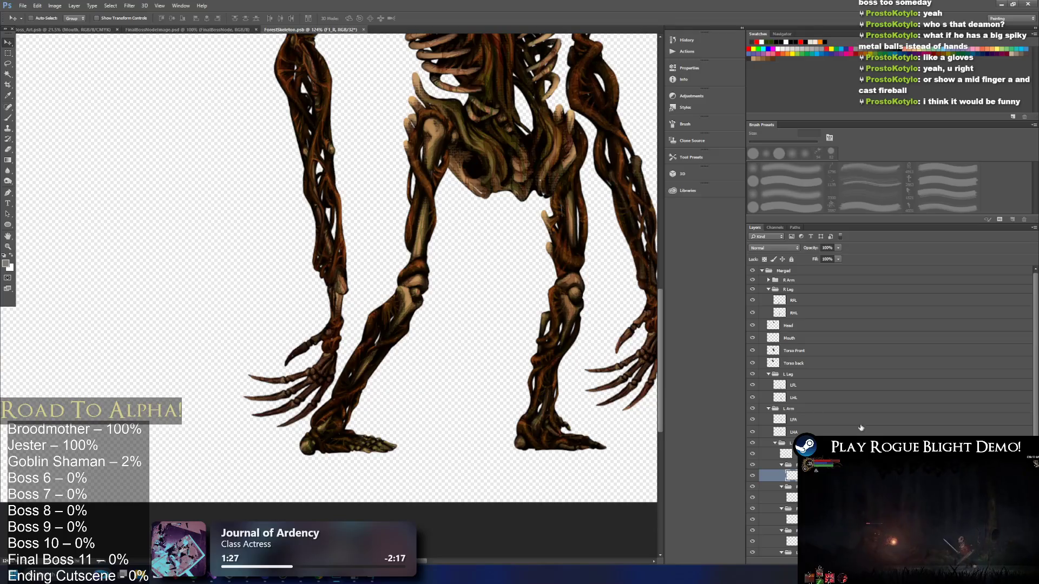
scroll(861, 428, down, 1)
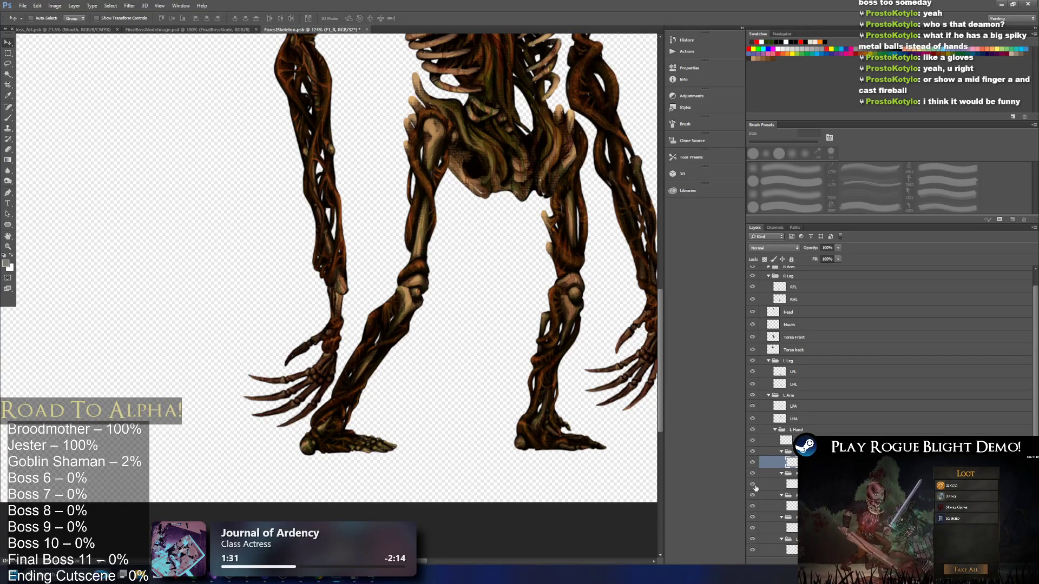
scroll(553, 393, down, 2)
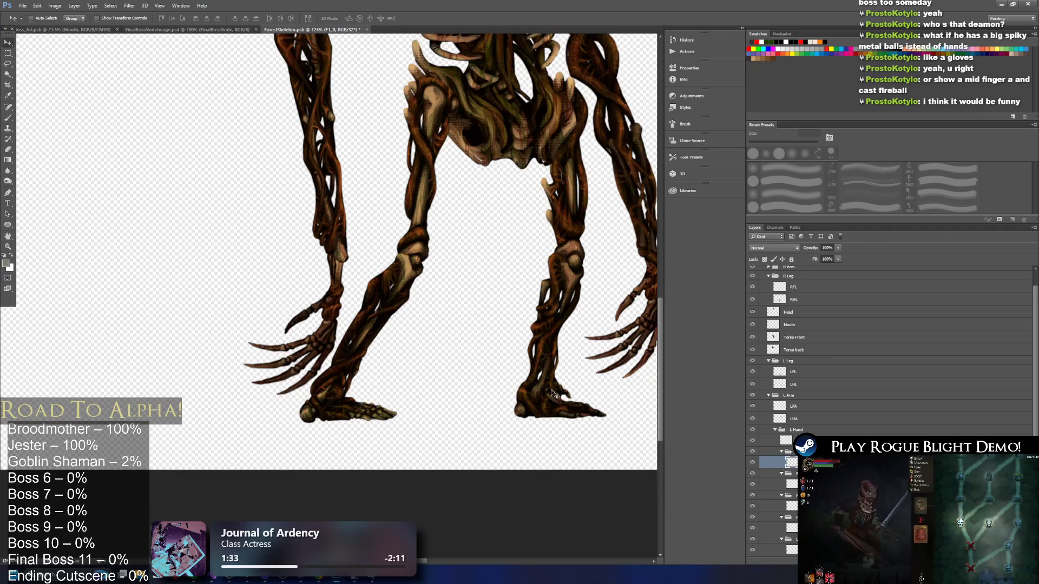
scroll(553, 393, down, 1)
key(alt+Tab)
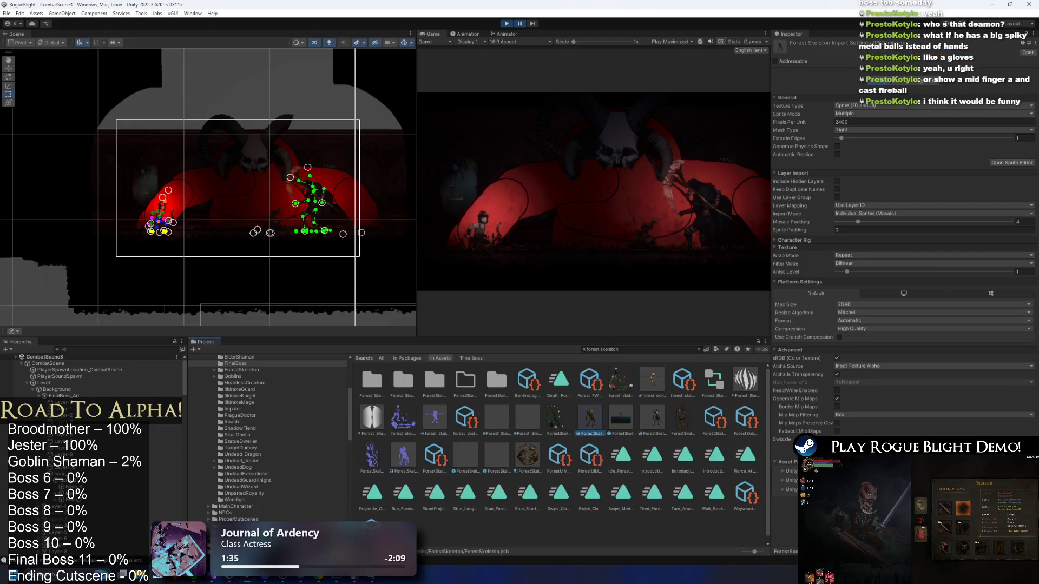
Cycle through the open windows to bring back the Snipping Tool boss screenshot.
key(alt+Tab)
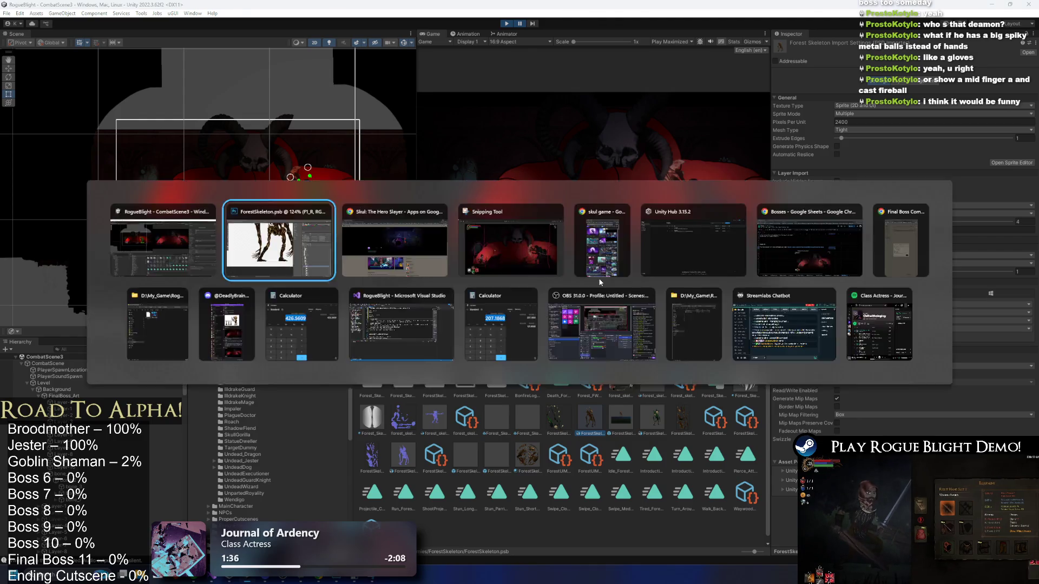
key(alt+Tab)
key(alt+Tab)
key(alt+Tab)
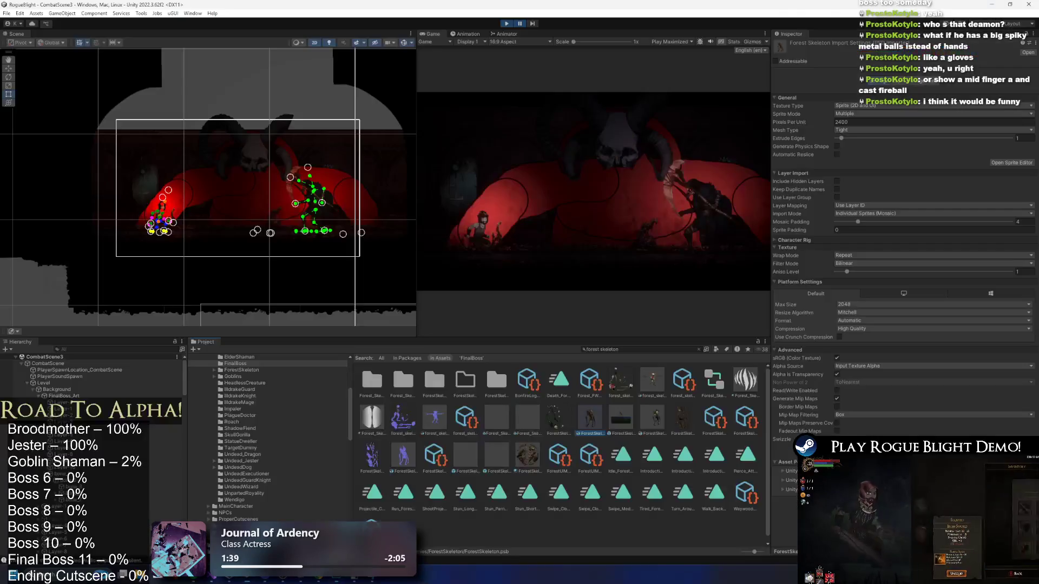
key(alt+Tab)
key(Tab)
key(Tab)
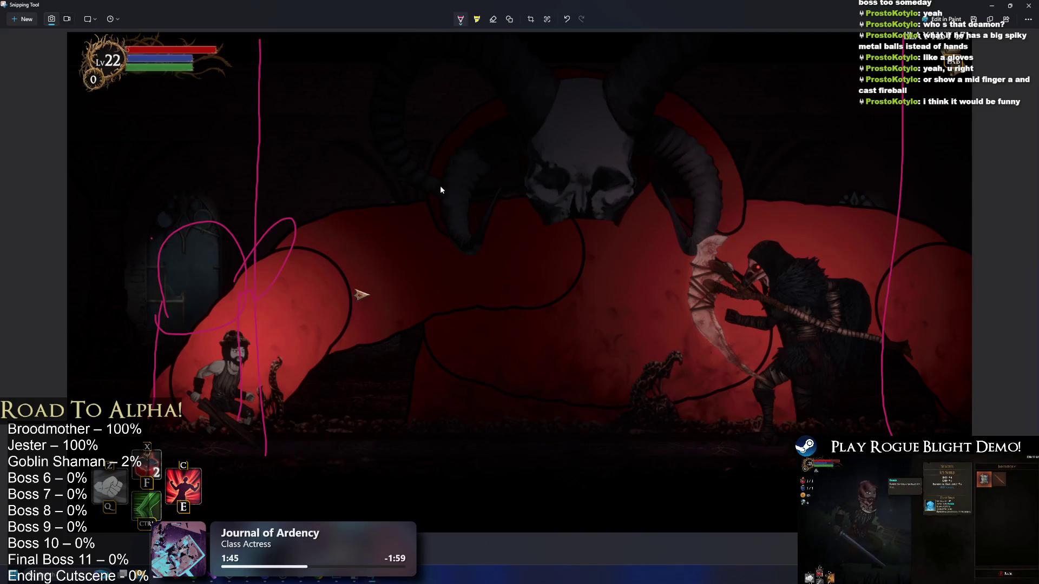
Undo the last pink loop, then sketch and undo trial loops beside the skull and a finger stroke.
key(ctrl+z)
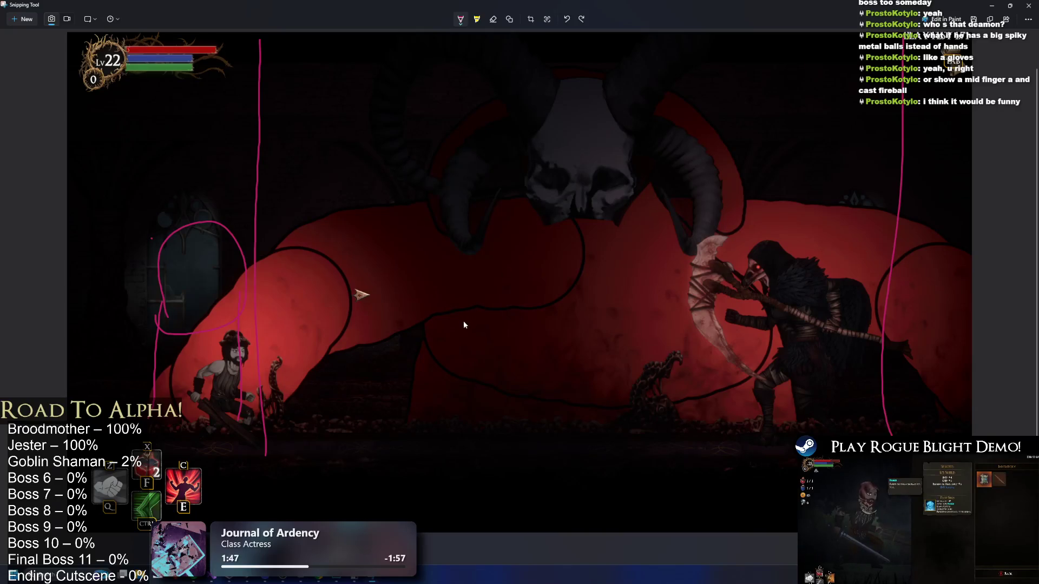
drag(474, 240, 491, 233)
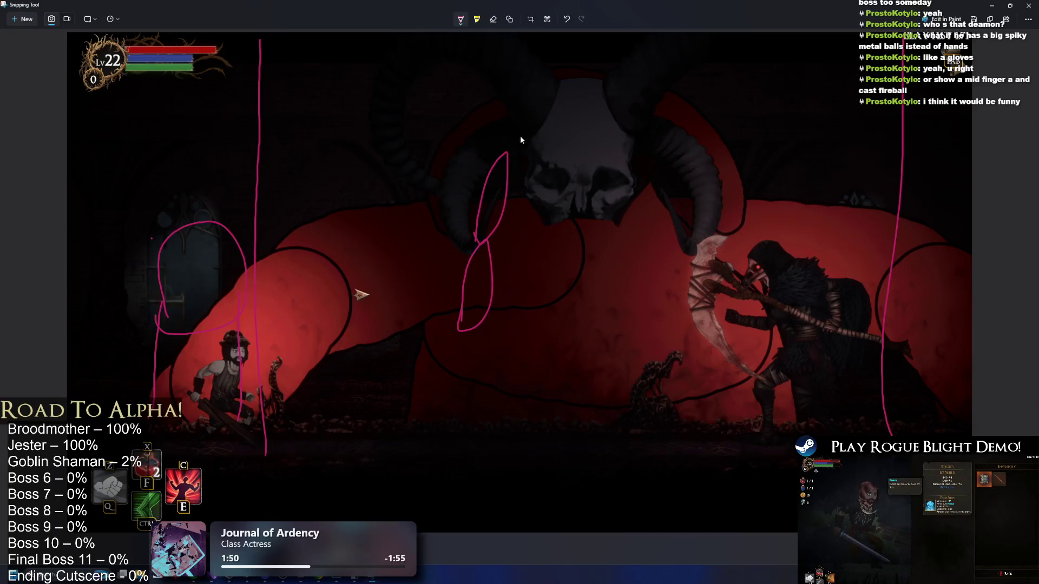
drag(496, 160, 507, 161)
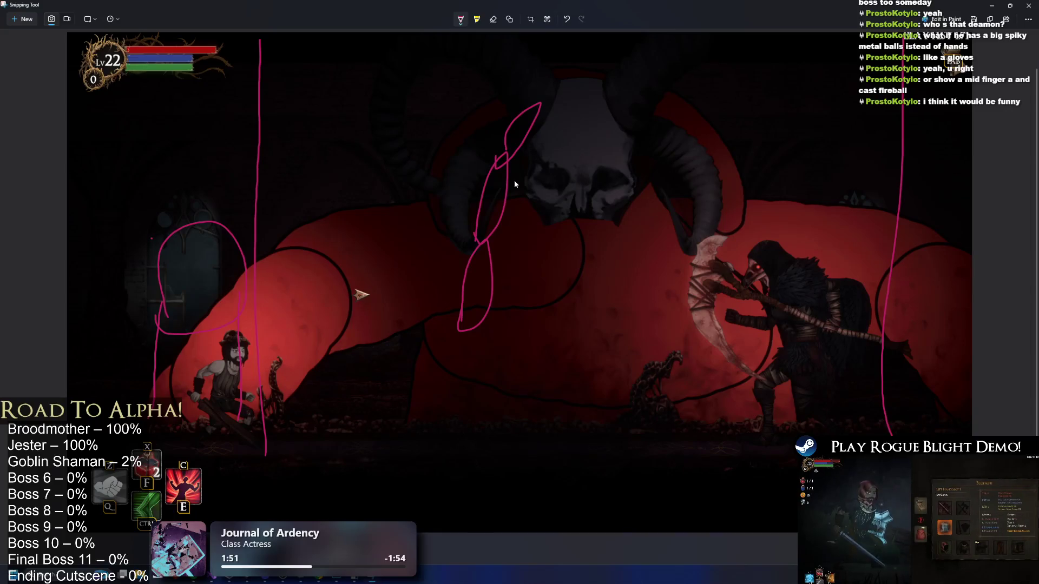
key(ctrl+z)
key(ctrl+z)
key(ctrl+z)
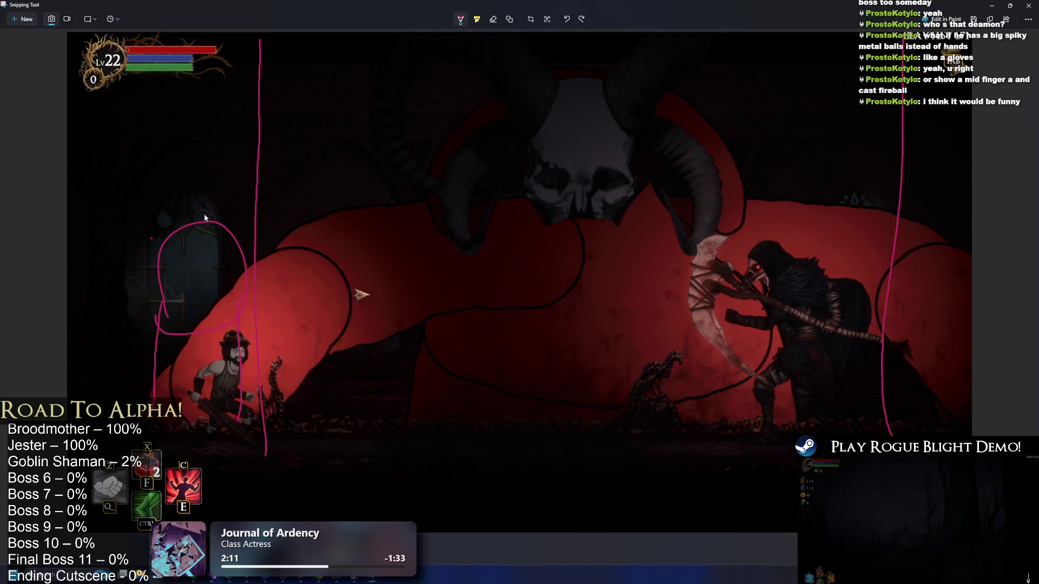
mouse_move(160, 254)
mouse_down()
mouse_move(178, 144)
mouse_move(190, 228)
mouse_up()
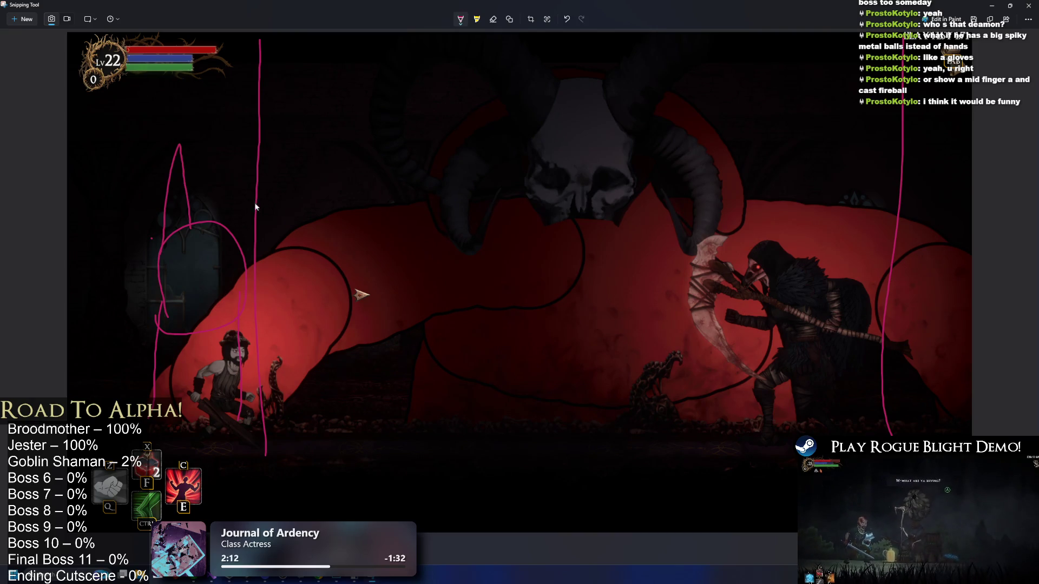
Undo the remaining pen strokes, switch to the highlighter, and open the Start menu.
key(ctrl+z)
key(ctrl+z)
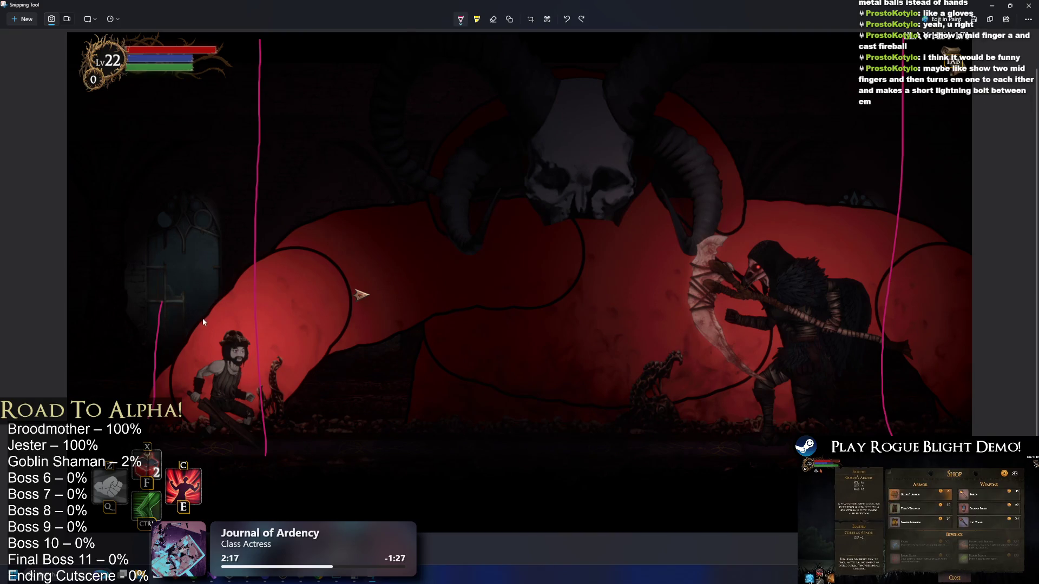
key(ctrl+z)
key(ctrl+z)
key(ctrl+z)
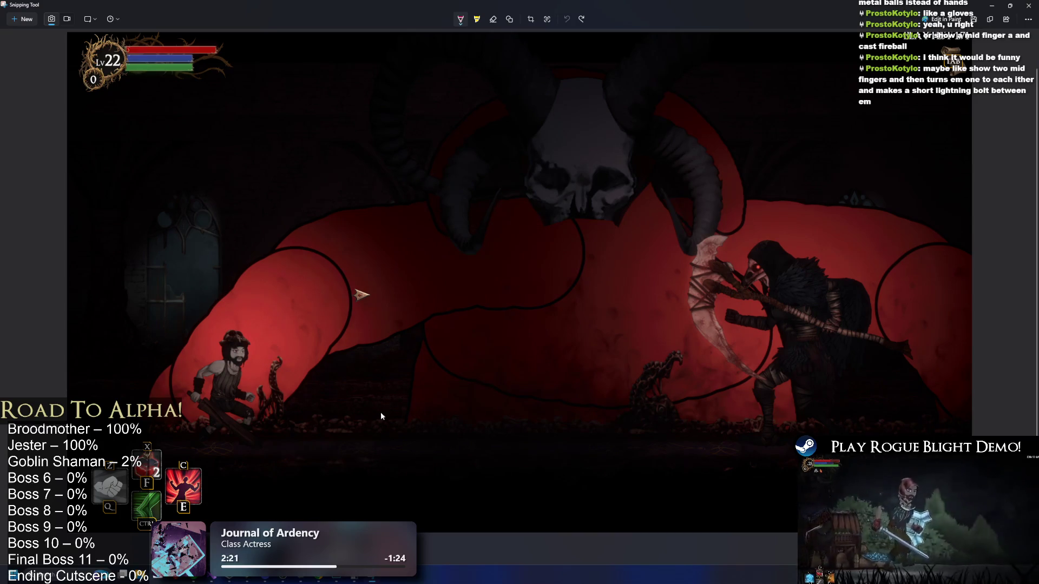
drag(164, 401, 220, 249)
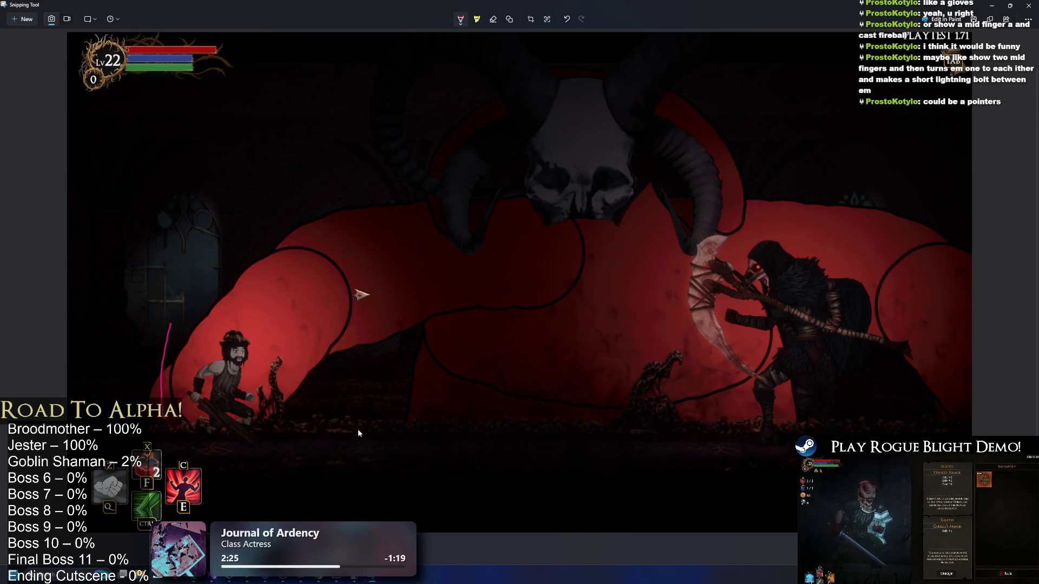
click(476, 19)
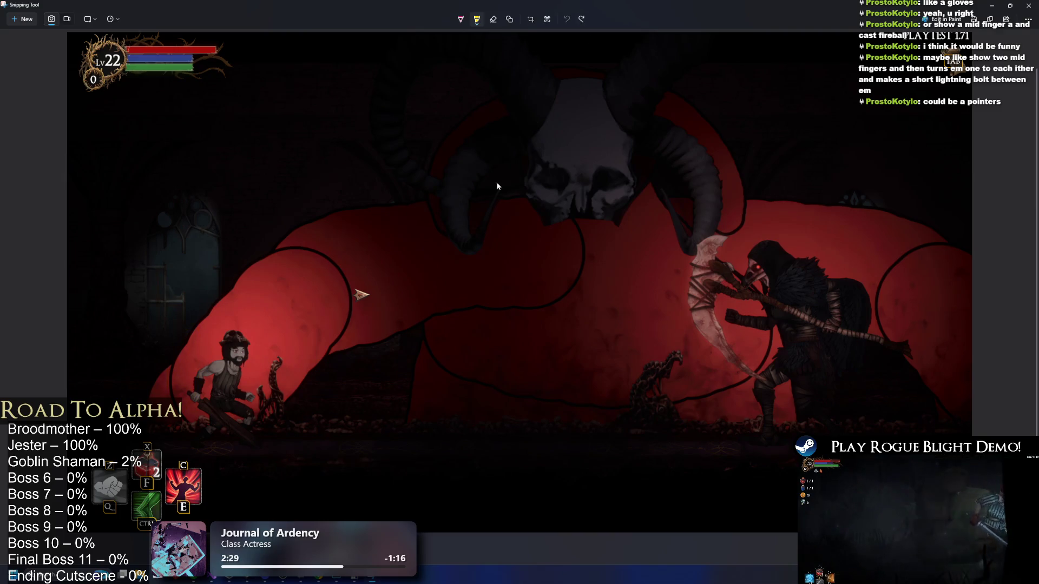
key(super)
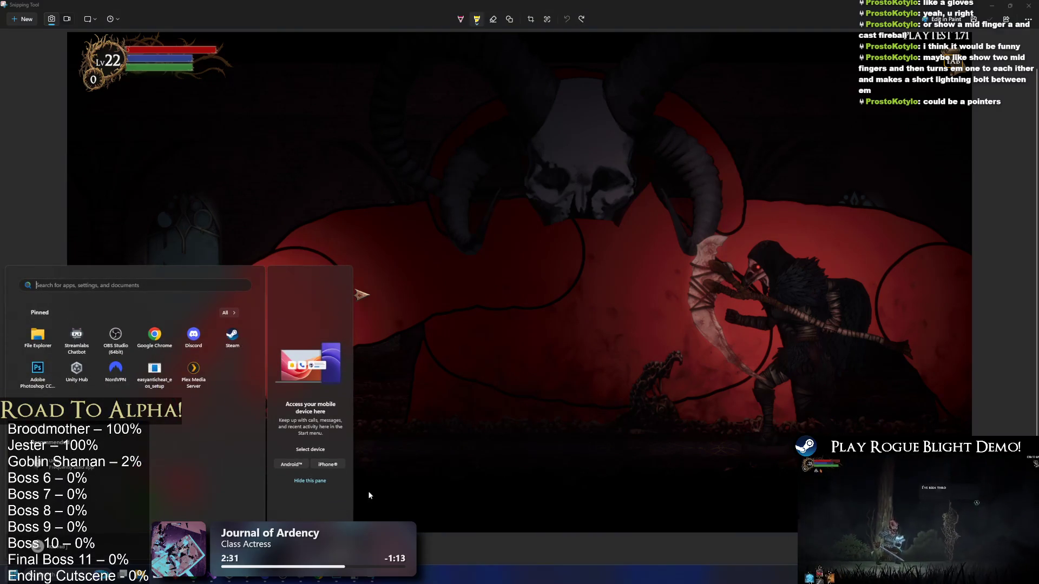
Back in the skeleton file, hide the L Hand layers.
click(341, 582)
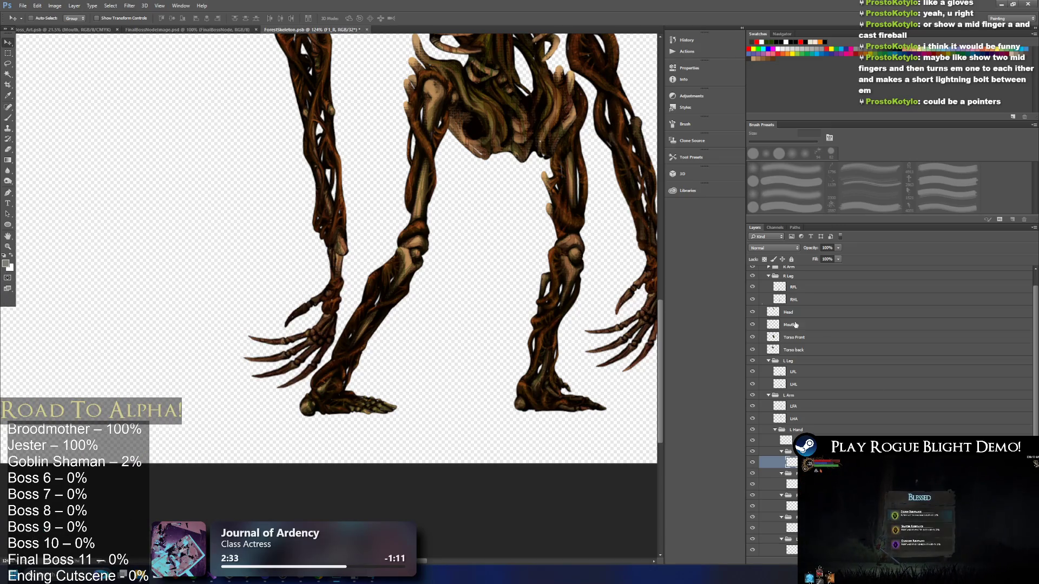
click(774, 440)
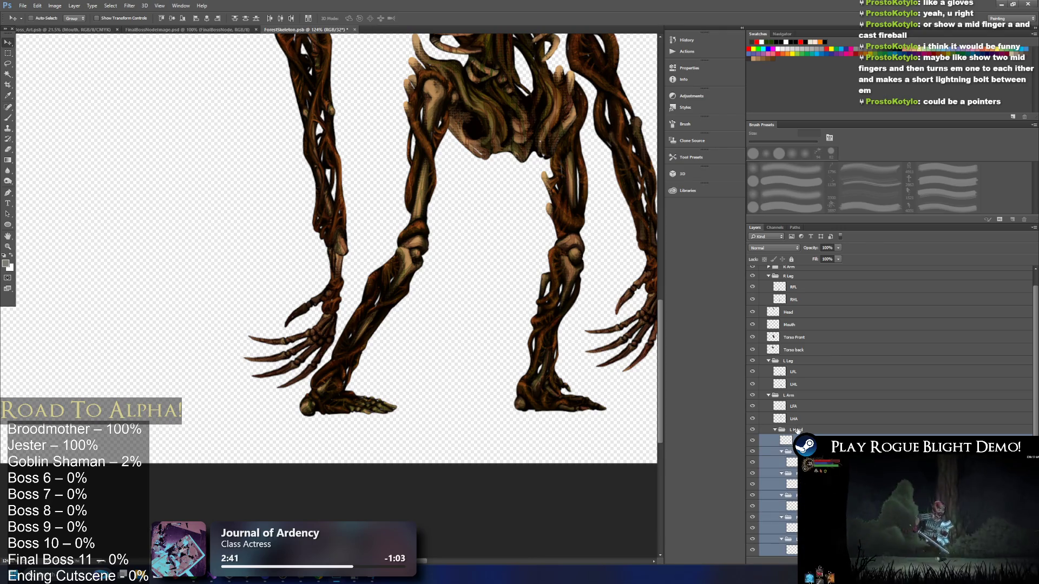
right_click(798, 429)
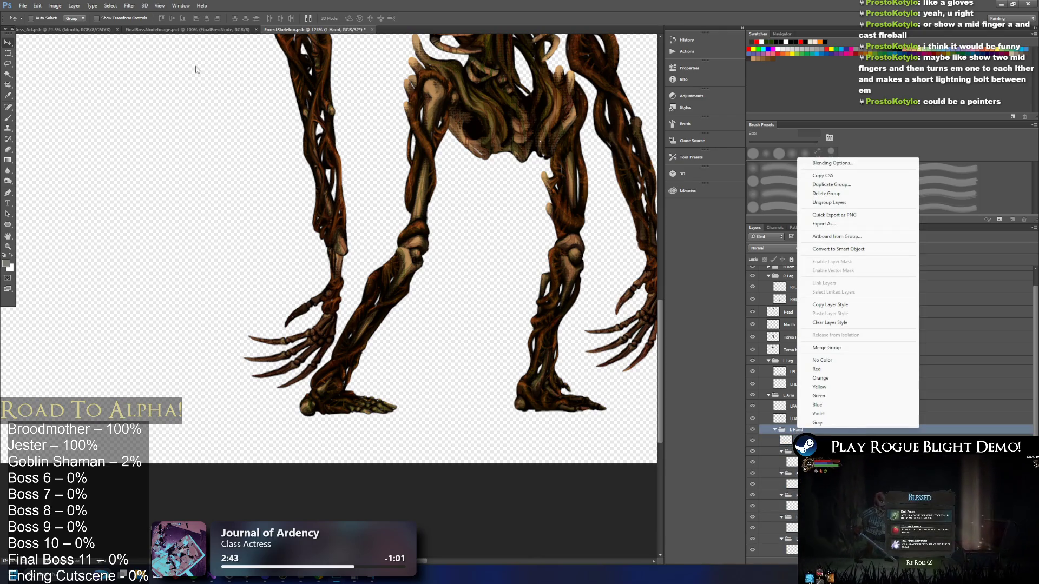
key(Escape)
click(764, 440)
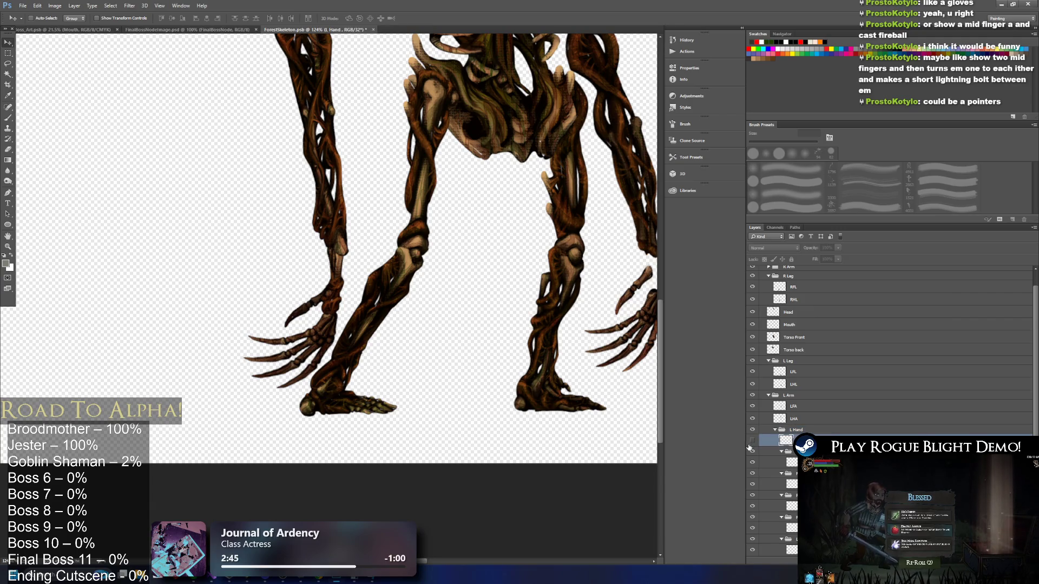
drag(750, 448, 752, 440)
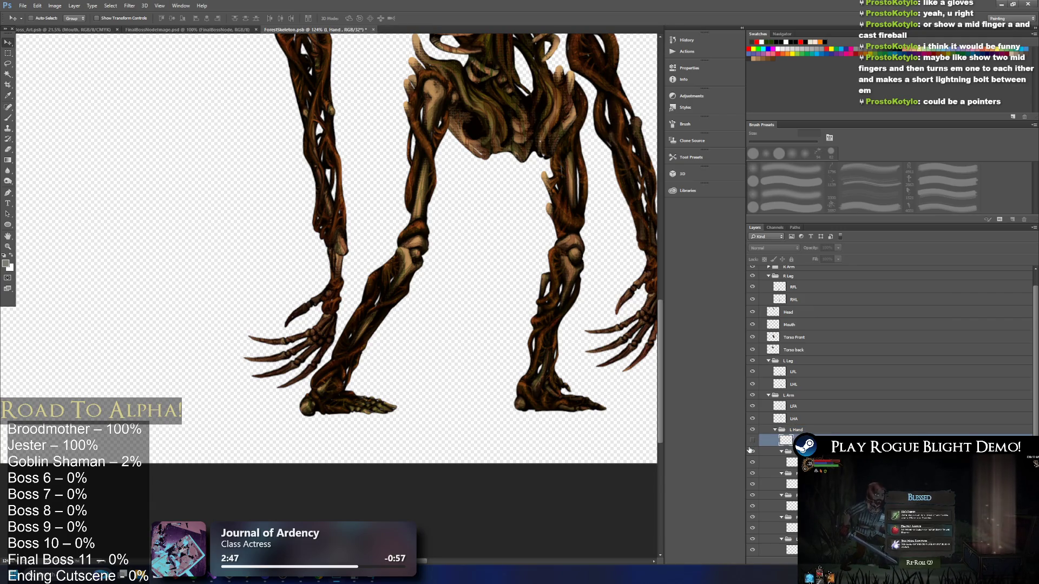
Create a new blank white 2230 × 1334 px document.
click(23, 6)
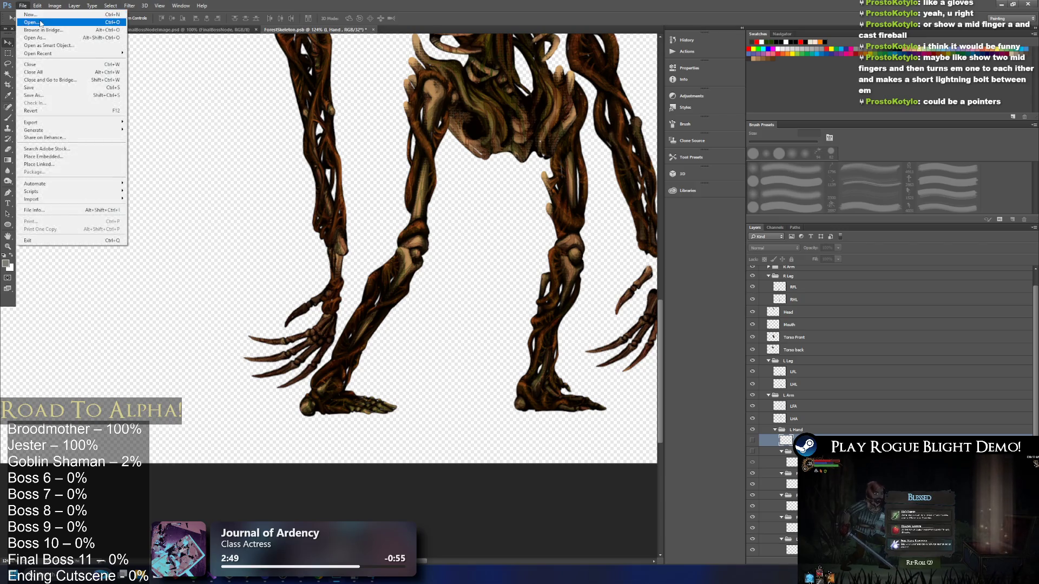
click(38, 24)
click(594, 361)
click(23, 6)
click(30, 15)
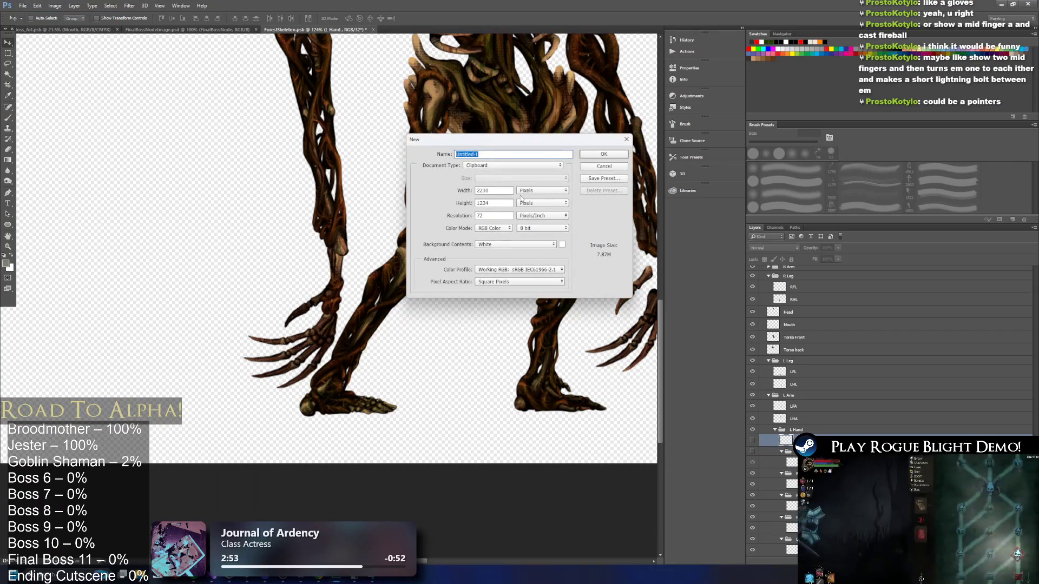
click(604, 155)
key(alt)
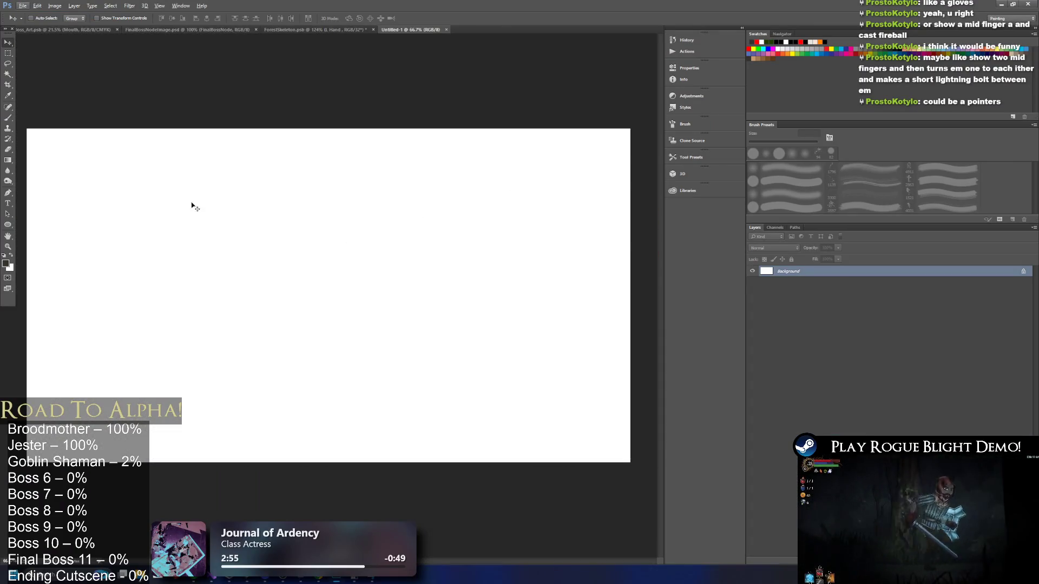
Turn the background into a transparent layer and set the brush colour to bright red.
click(1023, 271)
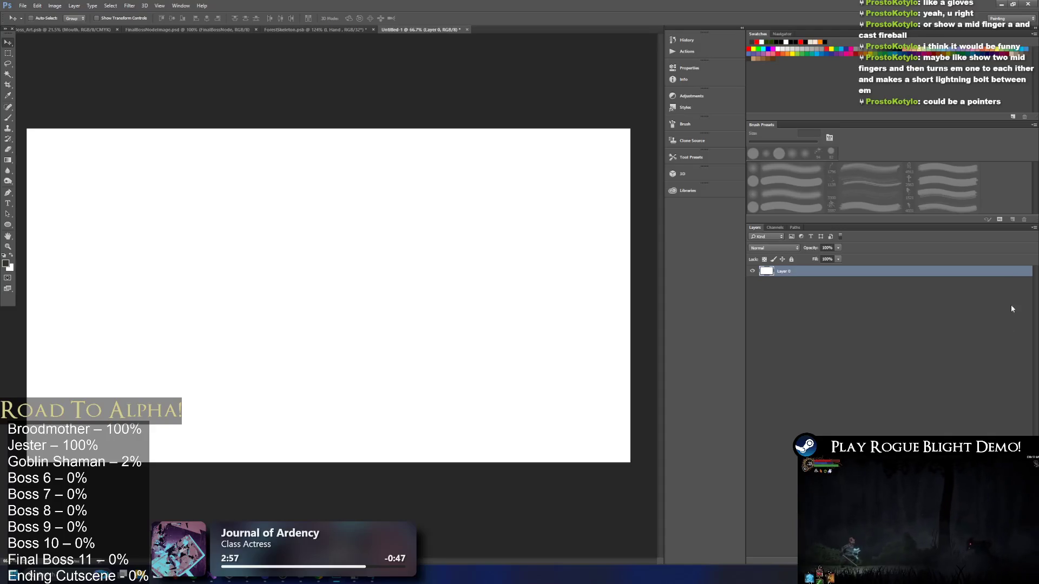
key(ctrl+a)
key(Delete)
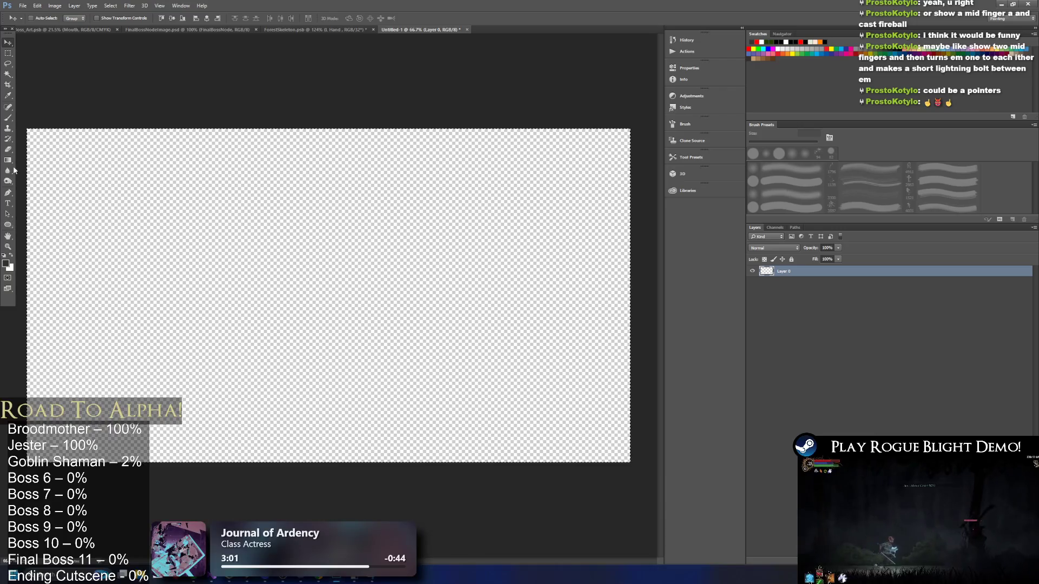
key(b)
key(x)
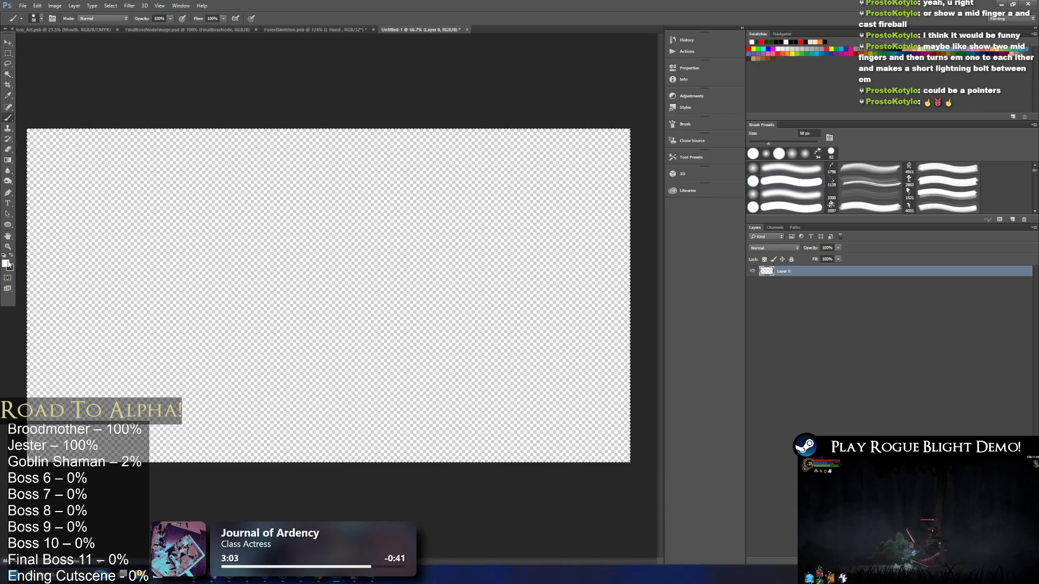
click(6, 264)
key(Escape)
key(x)
click(6, 264)
click(235, 343)
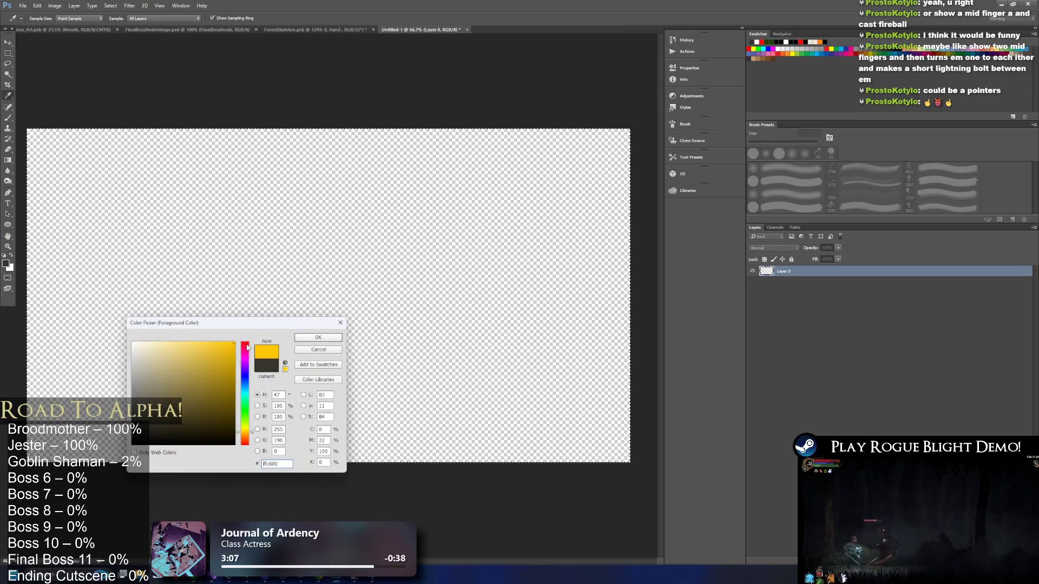
click(245, 344)
click(317, 342)
Paint a red rounded palm blob near the canvas centre, discarding the trial strokes.
mouse_move(301, 289)
mouse_down()
mouse_move(260, 409)
mouse_move(298, 291)
mouse_move(297, 359)
mouse_move(307, 345)
mouse_move(313, 394)
mouse_move(271, 295)
mouse_up()
key(z)
key(ctrl+z)
click(8, 118)
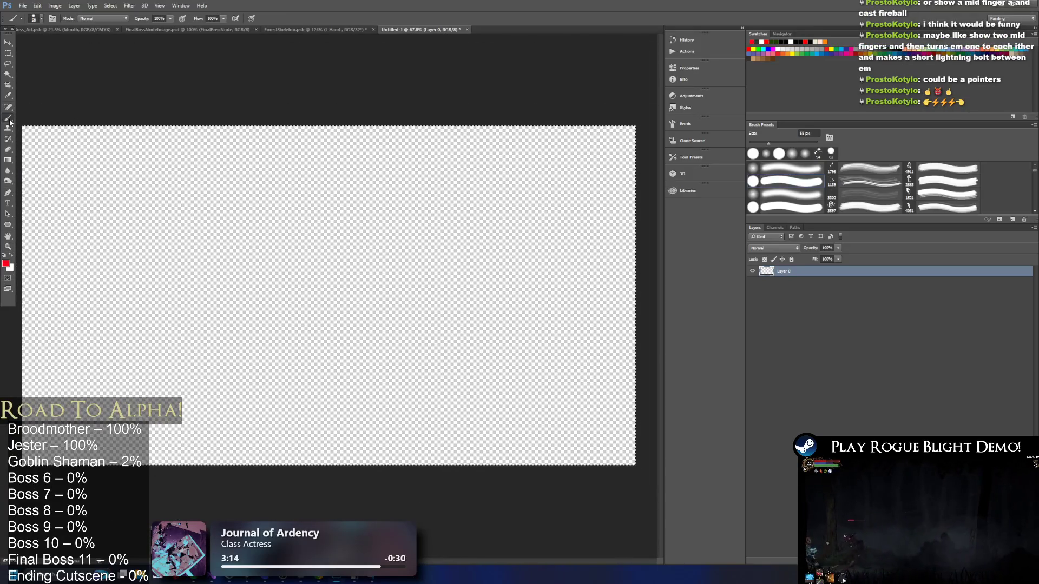
mouse_move(263, 415)
mouse_down()
mouse_move(256, 359)
mouse_move(323, 420)
mouse_move(265, 335)
mouse_move(303, 379)
mouse_move(264, 407)
mouse_up()
key(ctrl+z)
mouse_move(271, 325)
mouse_down()
mouse_move(294, 267)
mouse_move(303, 303)
mouse_move(300, 318)
mouse_move(272, 325)
mouse_move(272, 315)
mouse_move(280, 346)
mouse_move(320, 298)
mouse_up()
key(ctrl+z)
key(ctrl+z)
mouse_move(287, 249)
mouse_down()
mouse_move(284, 346)
mouse_move(324, 270)
mouse_move(297, 274)
mouse_move(306, 314)
mouse_move(348, 271)
mouse_move(322, 267)
mouse_move(331, 254)
mouse_move(363, 292)
mouse_move(279, 343)
mouse_move(332, 336)
mouse_move(283, 288)
mouse_move(343, 299)
mouse_move(281, 336)
mouse_move(367, 274)
mouse_up()
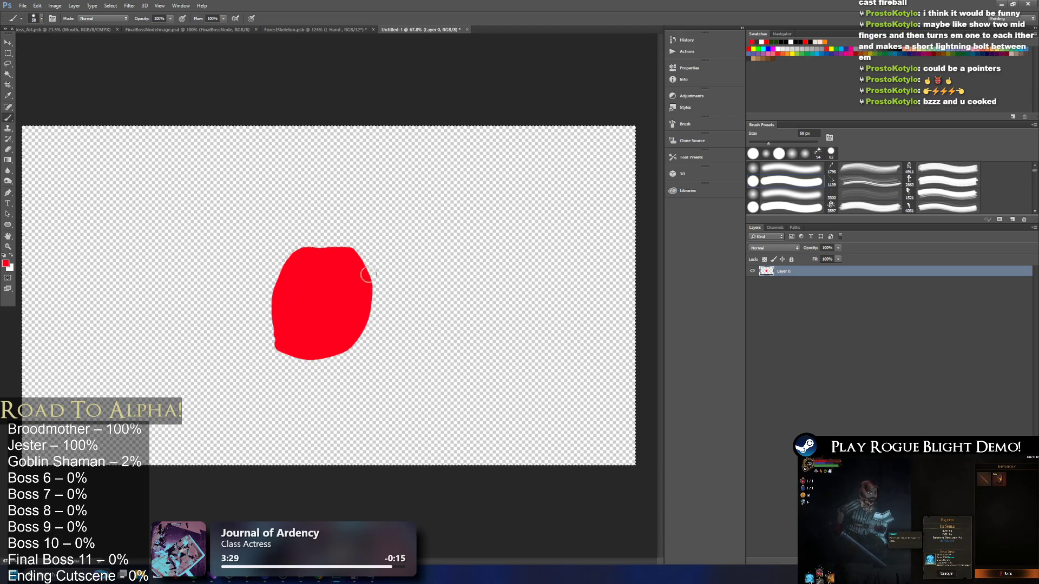
Switch the paint colour to pink and add a new empty layer.
click(6, 265)
click(244, 353)
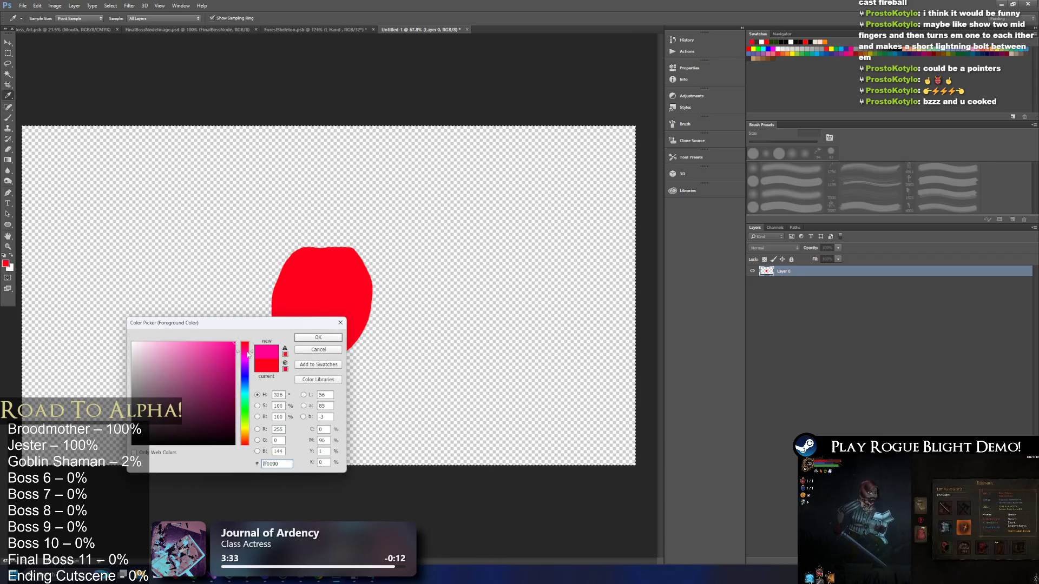
click(332, 337)
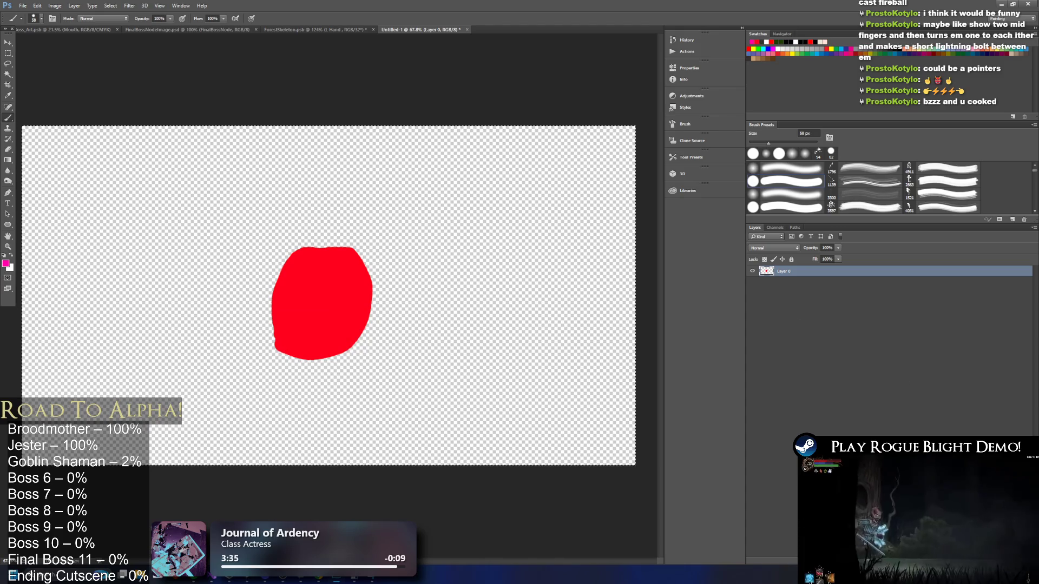
key(ctrl+shift+alt+n)
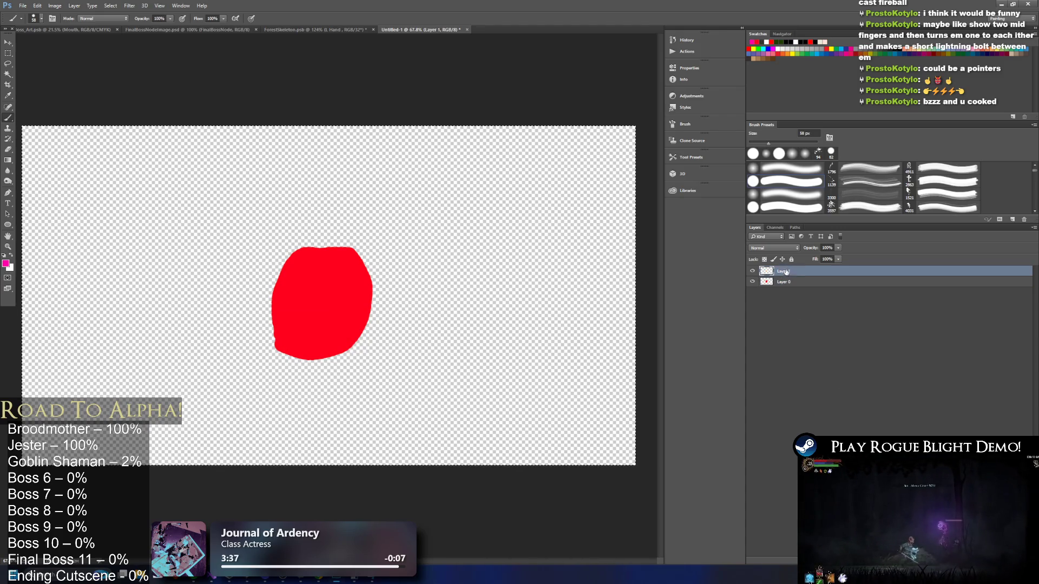
Rename the layers Back and Palm, and move Back beneath Palm.
text(Back)
key(Return)
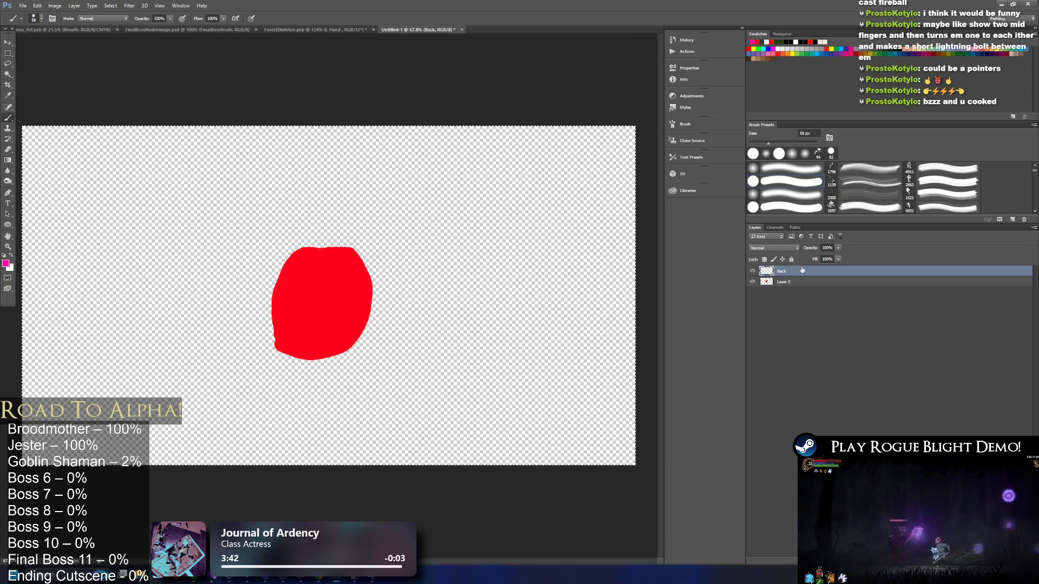
double_click(784, 282)
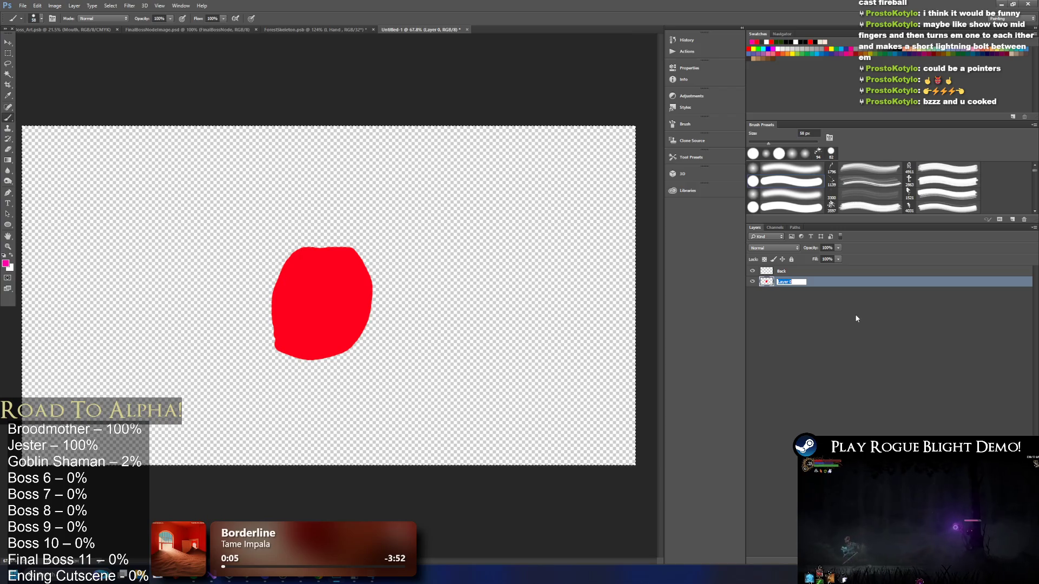
key(BackSpace)
text(Palm)
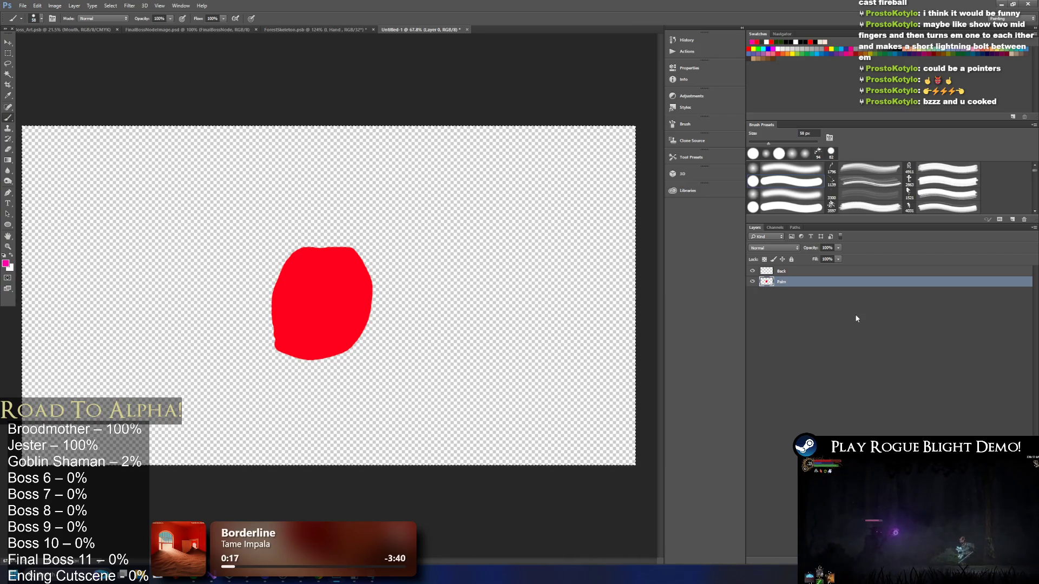
drag(797, 272, 791, 294)
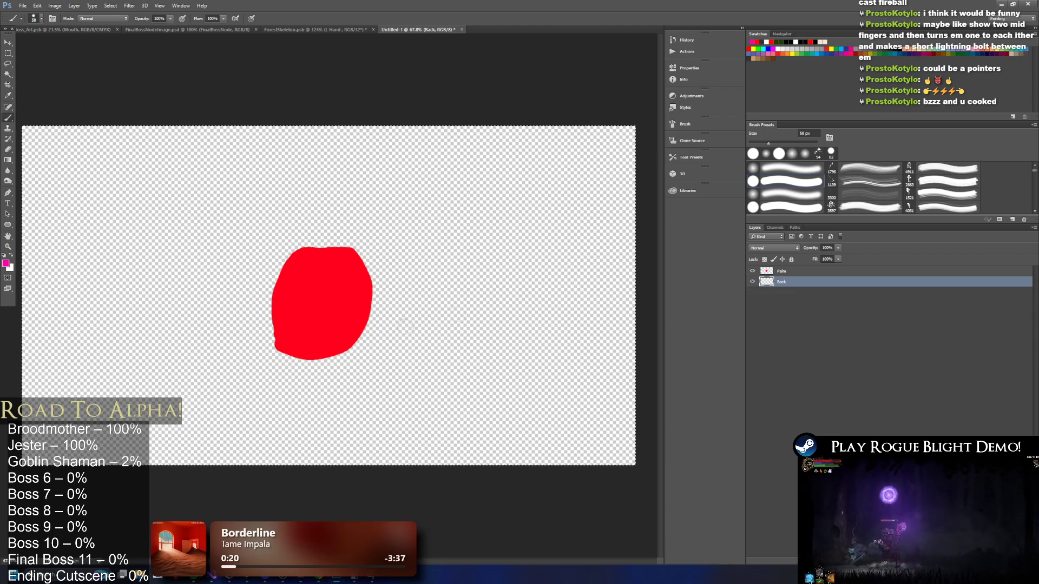
Paint a magenta block below the red palm, then add a new layer higher in the stack.
drag(283, 342, 284, 404)
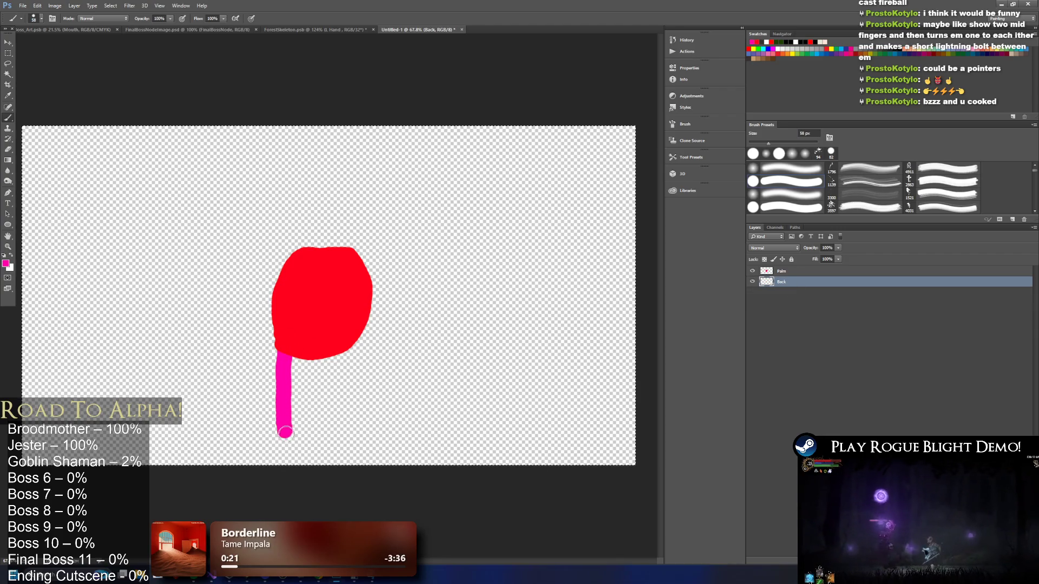
mouse_move(354, 431)
mouse_down()
mouse_move(338, 406)
mouse_move(287, 390)
mouse_move(313, 373)
mouse_move(317, 381)
mouse_up()
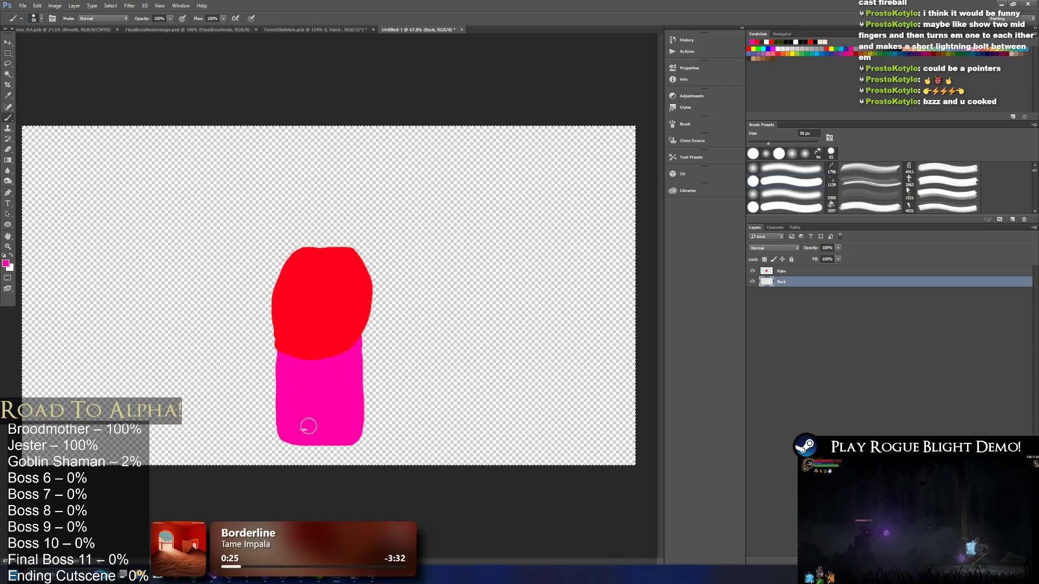
key(ctrl+shift+alt+n)
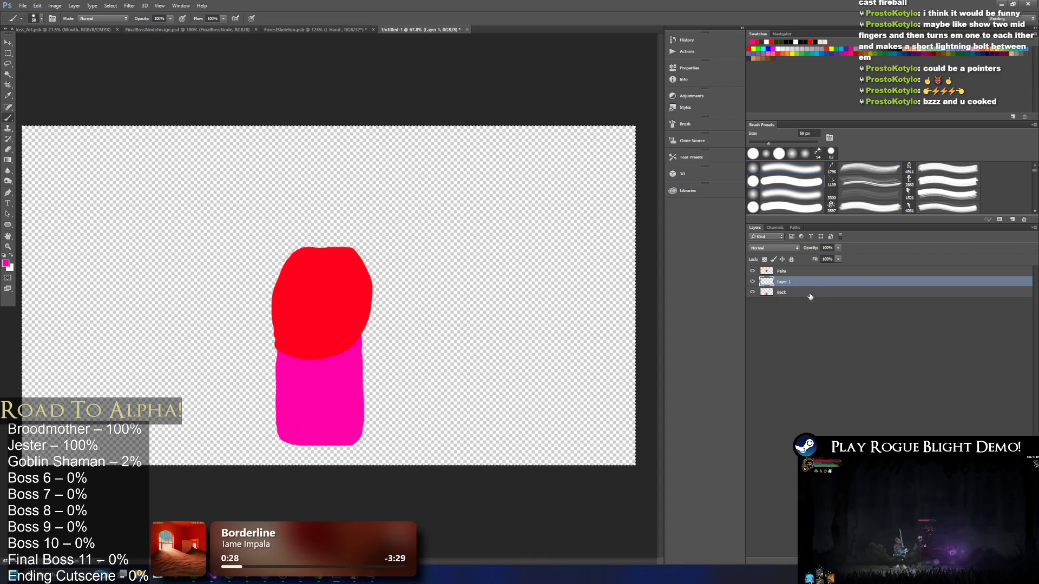
drag(793, 281, 789, 267)
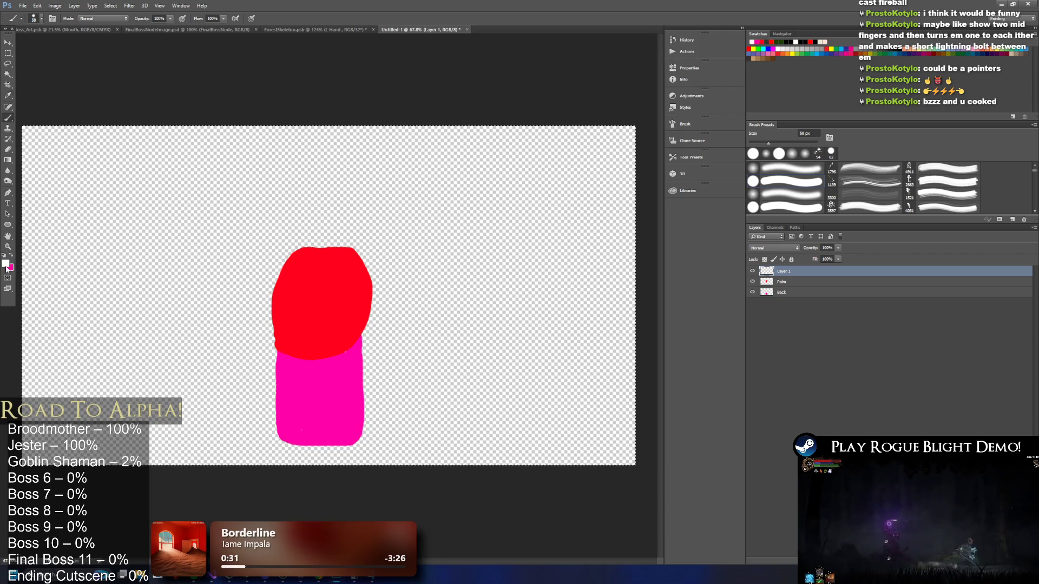
Paint a thick curved green finger arching up and right from the red palm.
click(7, 265)
click(324, 337)
key(b)
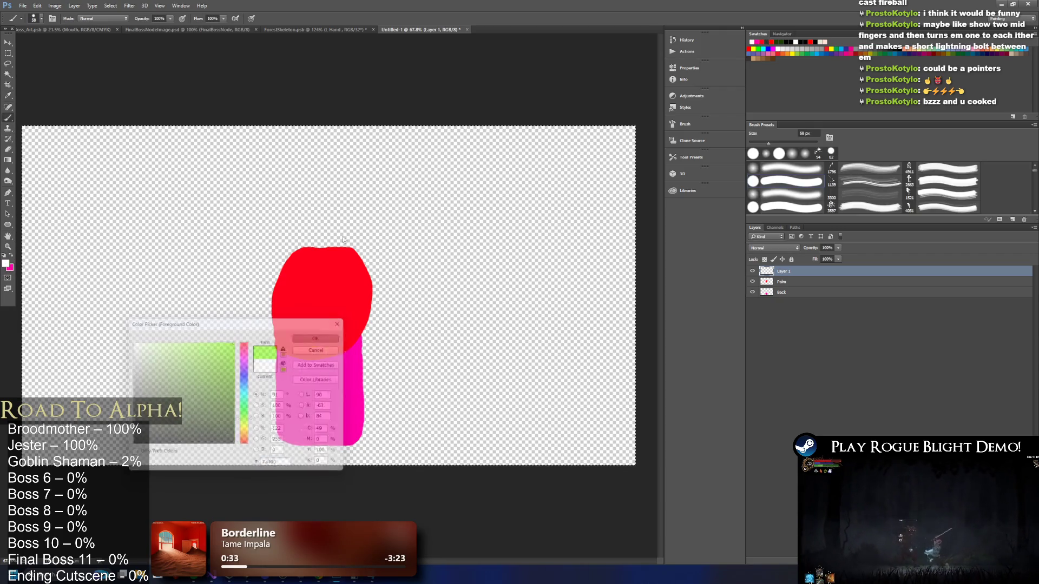
drag(288, 263, 292, 165)
key(ctrl+z)
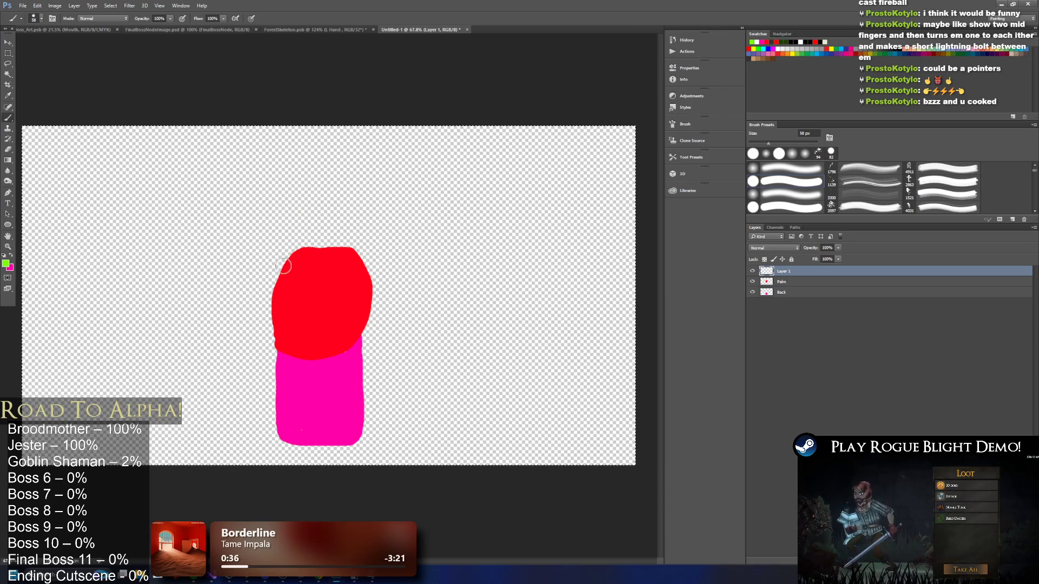
mouse_move(275, 282)
mouse_down()
mouse_move(299, 183)
mouse_move(325, 157)
mouse_move(425, 158)
mouse_move(376, 167)
mouse_move(313, 216)
mouse_move(288, 275)
mouse_up()
mouse_move(409, 167)
mouse_down()
mouse_move(416, 177)
mouse_move(436, 166)
mouse_move(347, 169)
mouse_move(306, 227)
mouse_move(292, 281)
mouse_up()
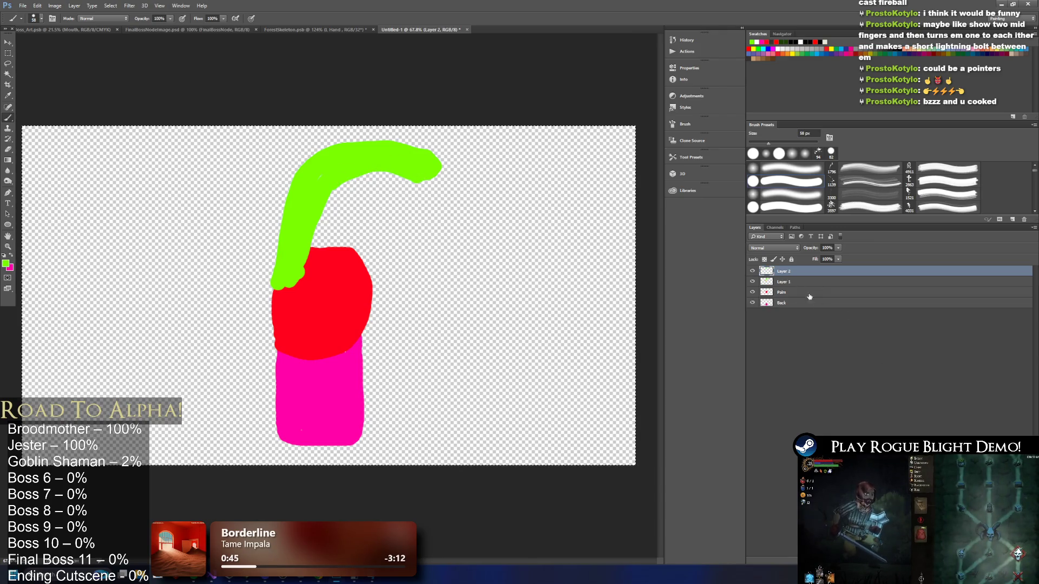
On a new layer, paint a blue stroke inside the green finger.
key(ctrl+shift+alt+n)
key(x)
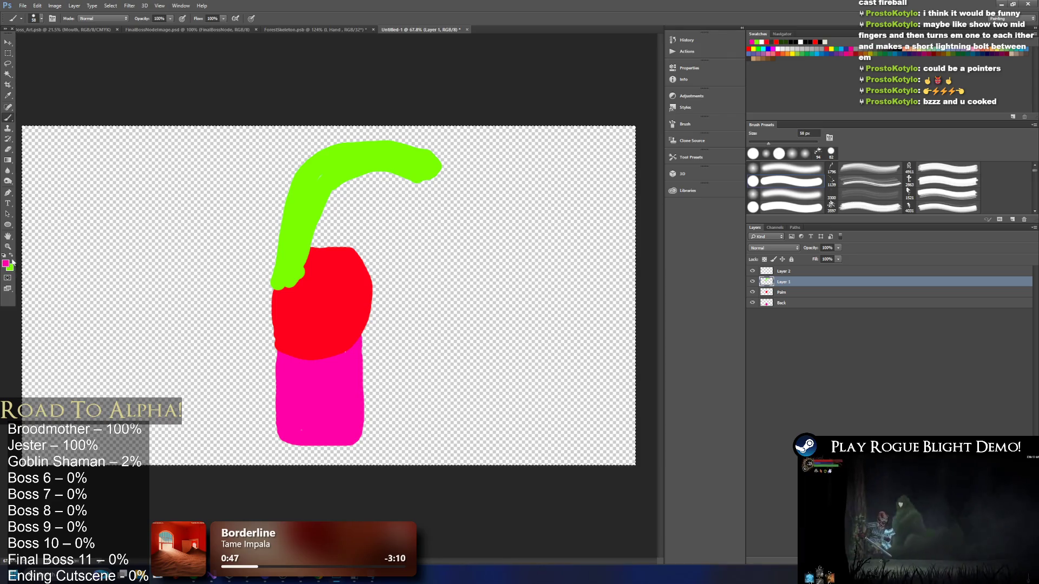
click(6, 264)
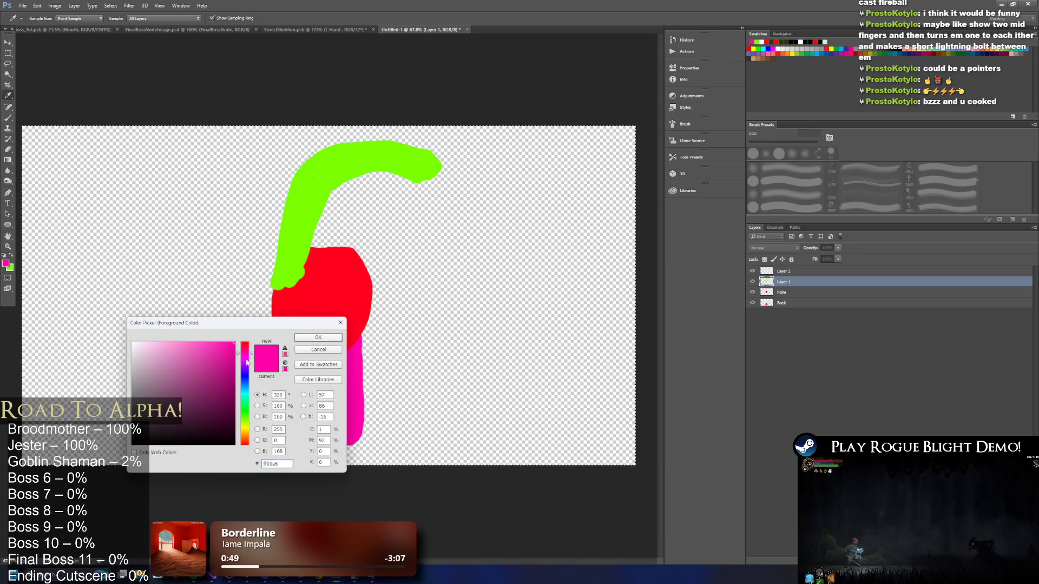
drag(246, 363, 247, 374)
click(318, 337)
key(b)
mouse_move(310, 278)
mouse_down()
mouse_move(323, 219)
mouse_move(378, 181)
mouse_move(422, 183)
mouse_move(346, 175)
mouse_move(305, 248)
mouse_move(312, 222)
mouse_move(408, 168)
mouse_move(421, 177)
mouse_up()
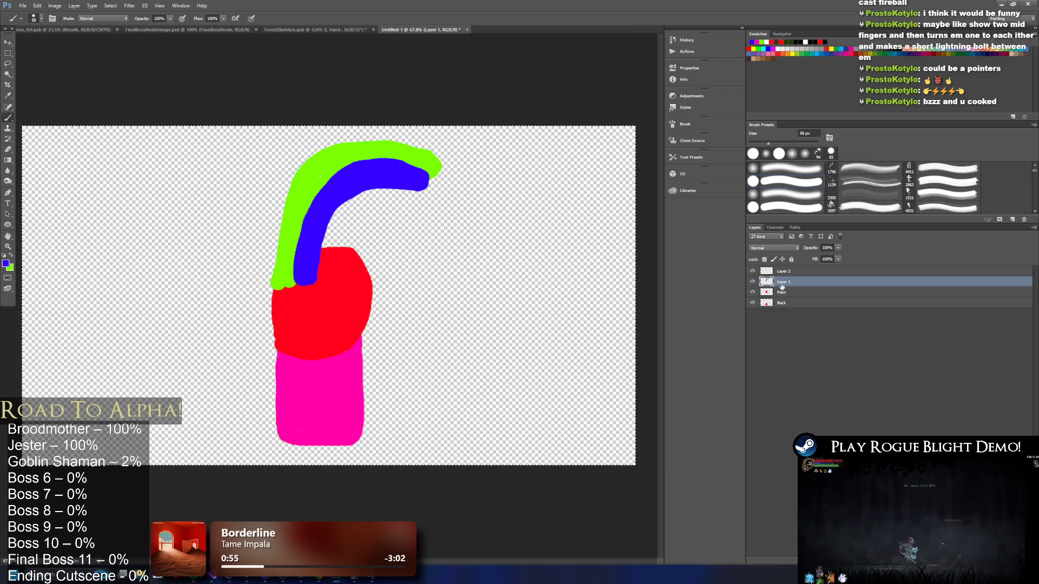
Undo the layer reorder and blue stroke, set the colour to yellow, and select Layer 2.
drag(779, 295, 786, 282)
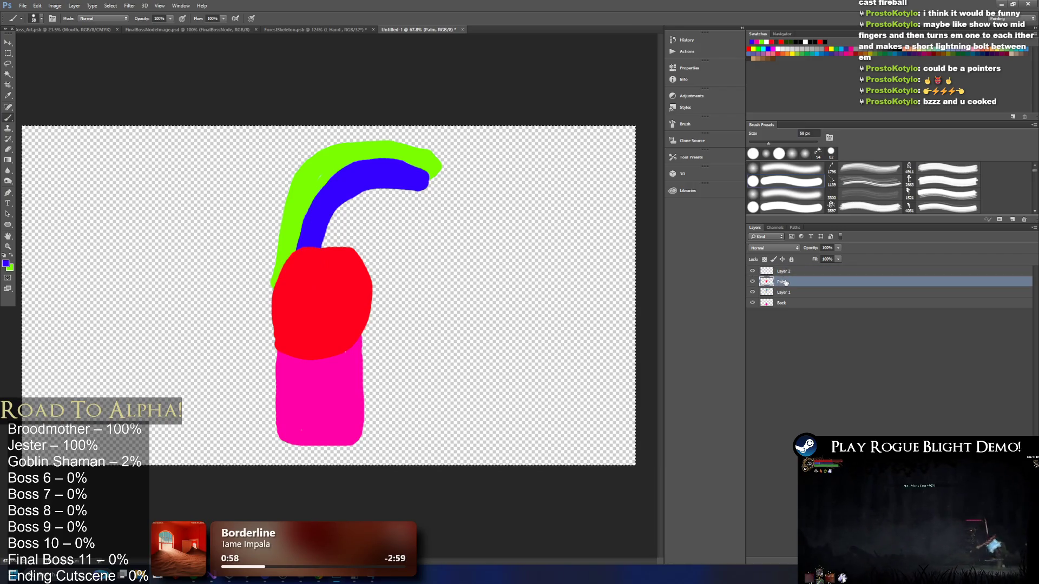
key(ctrl+z)
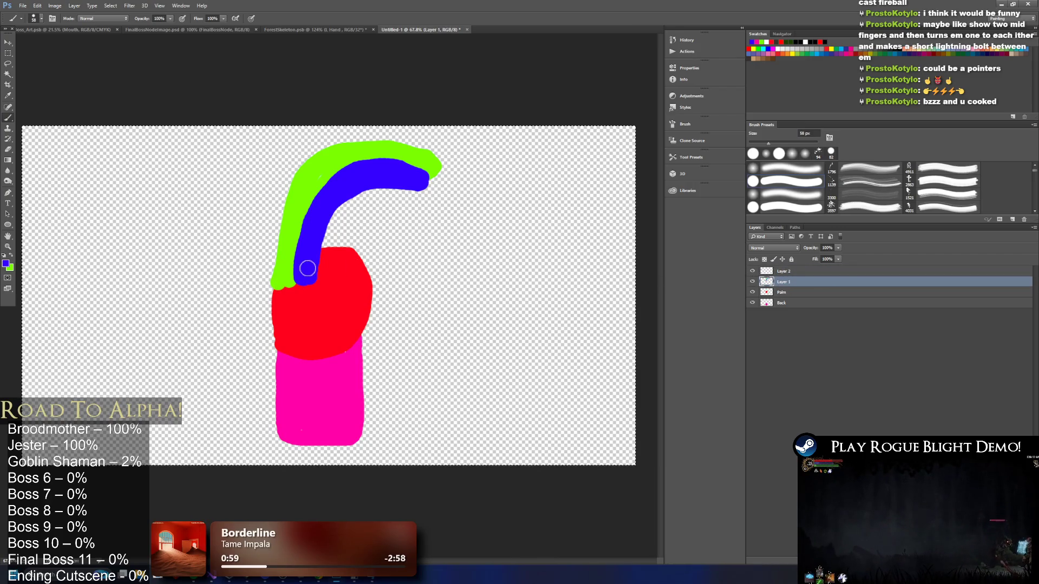
click(7, 264)
drag(247, 380, 245, 429)
click(310, 338)
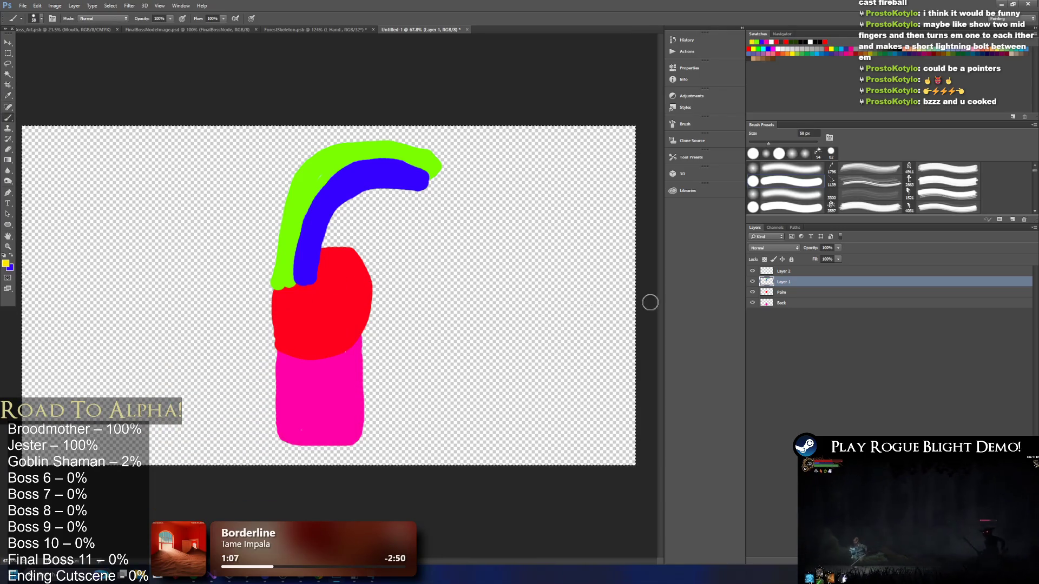
key(ctrl+z)
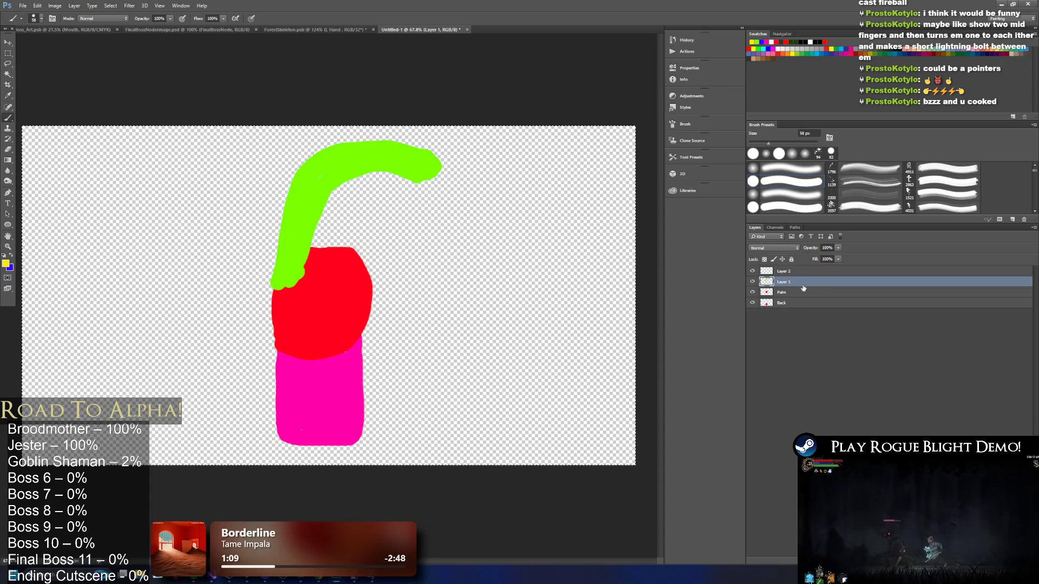
click(793, 273)
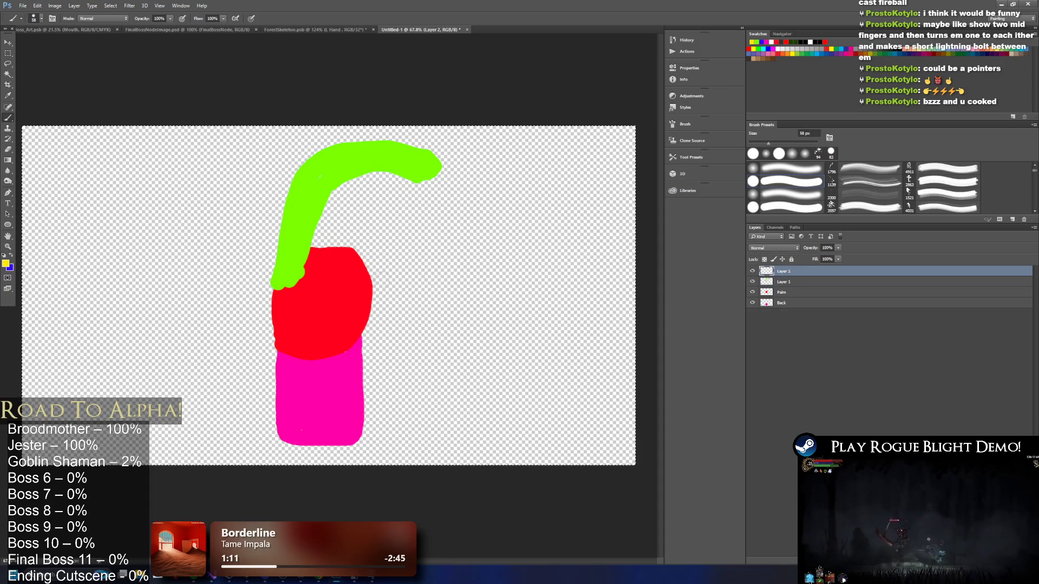
Delete the empty Layer 2 and rename Layer 1 to Finger1_1.
key(Delete)
double_click(799, 271)
text(FingerEx)
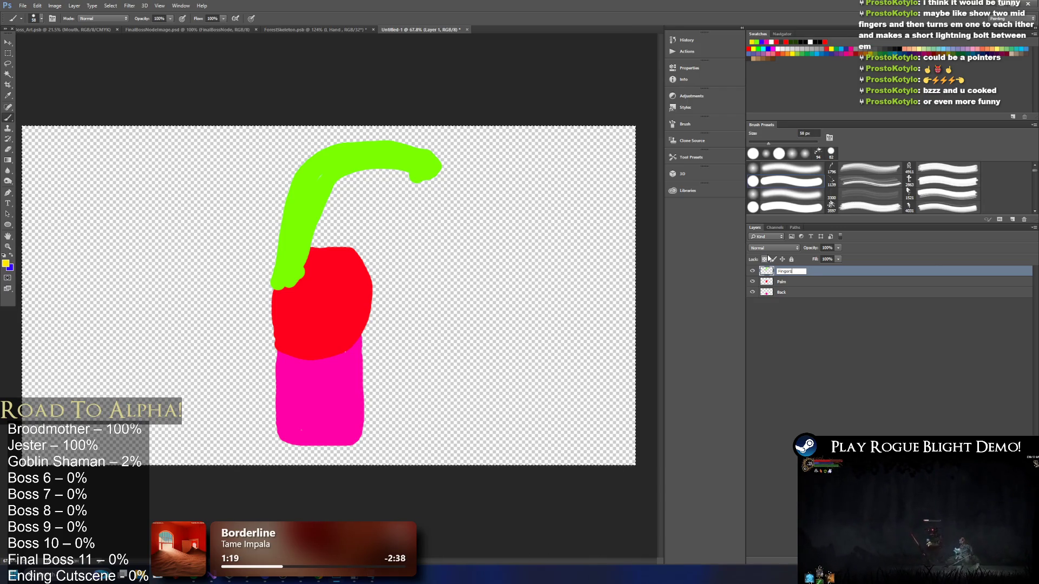
key(BackSpace)
key(BackSpace)
text(1_1)
key(Return)
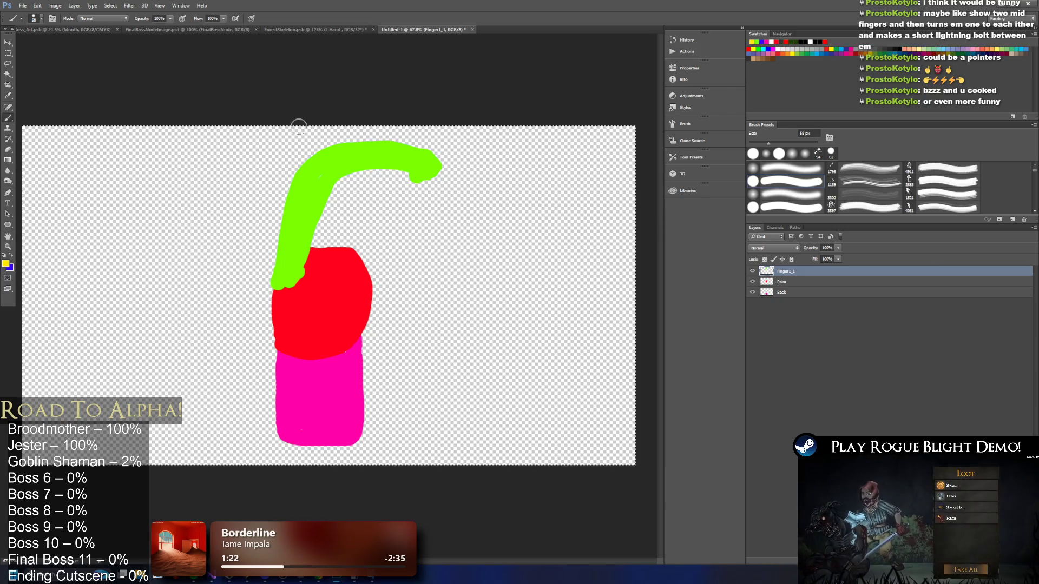
Lasso and delete the upper part of the green finger arc.
click(13, 66)
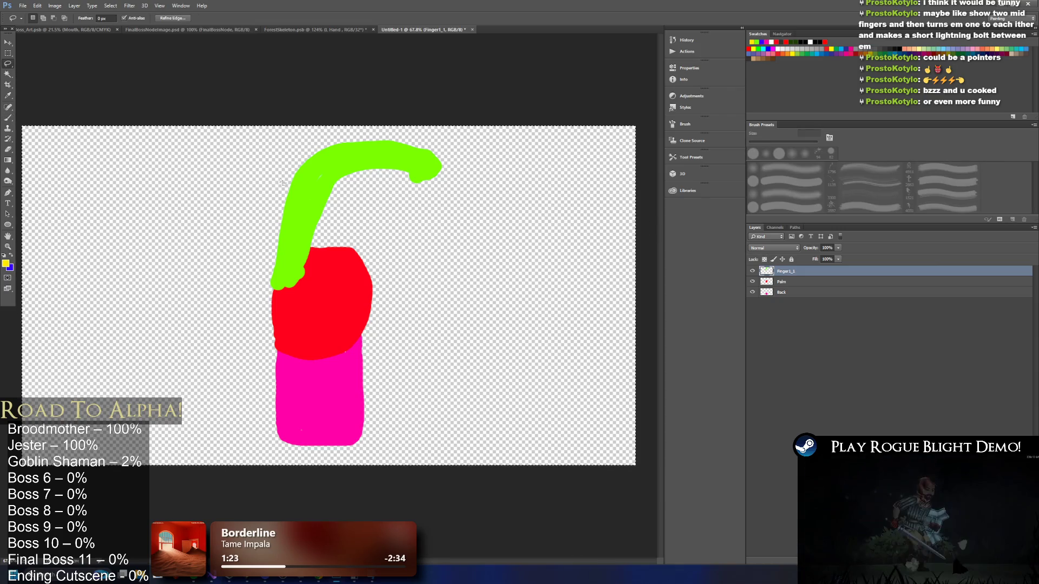
drag(313, 184, 384, 111)
key(ctrl+d)
mouse_move(323, 221)
mouse_down()
mouse_move(471, 108)
mouse_move(431, 111)
mouse_up()
key(Delete)
key(ctrl+d)
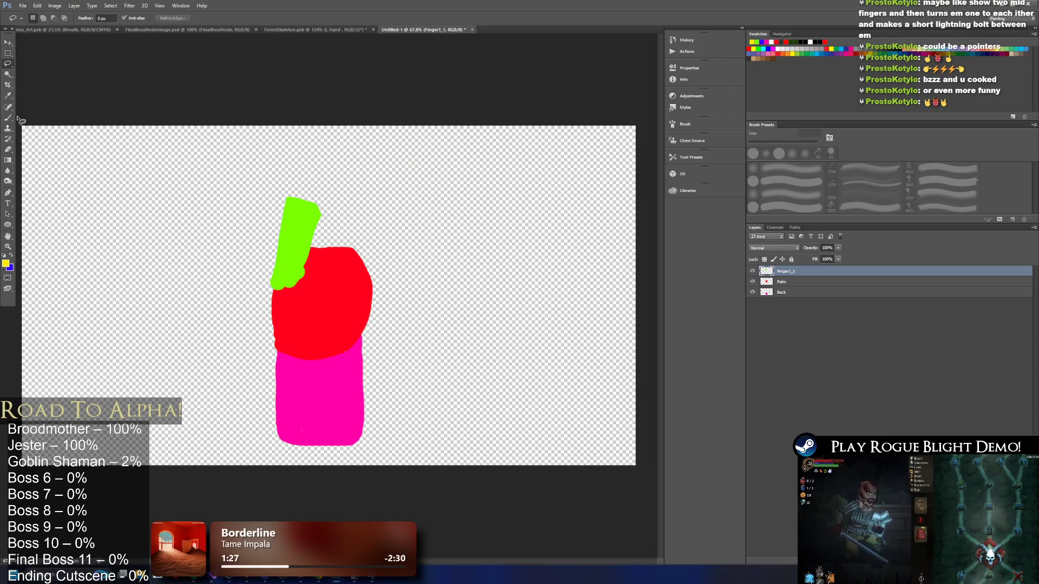
Try a yellow segment above the finger, undo it, and add a layer named Finger1_2.
click(8, 117)
mouse_move(295, 199)
mouse_down()
mouse_move(373, 165)
mouse_move(311, 196)
mouse_move(340, 186)
mouse_up()
key(ctrl+z)
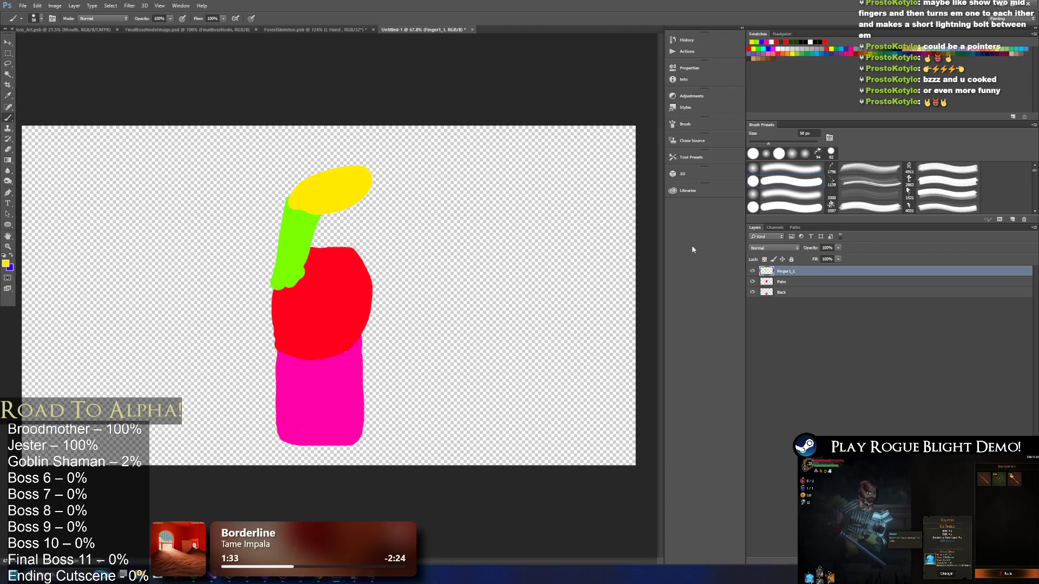
key(ctrl+z)
key(ctrl+alt+shift+n)
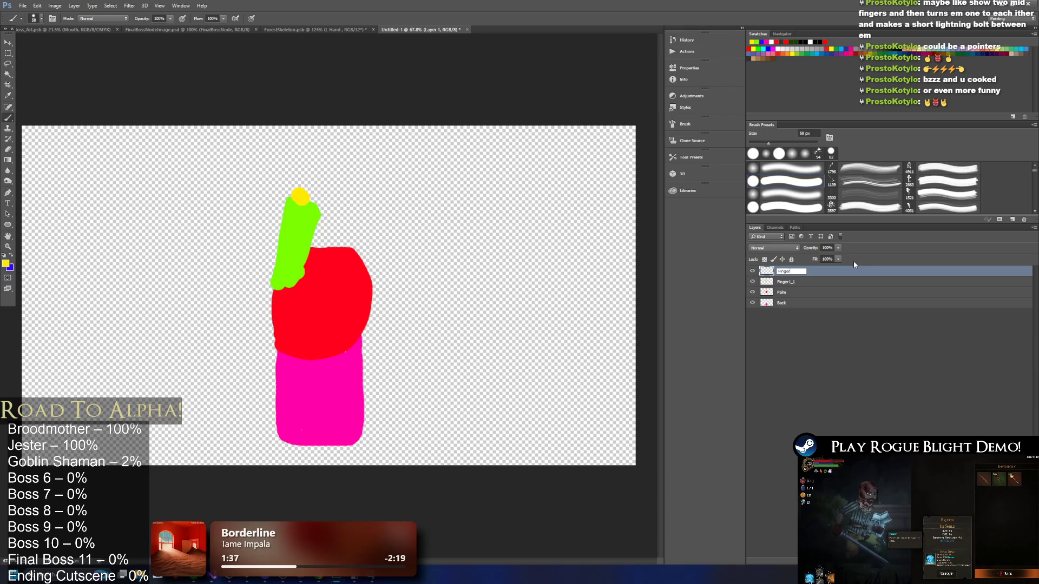
text(1_2)
key(Return)
Paint a curved yellow middle segment on Finger1_2 and set the colour to bright green.
mouse_move(299, 196)
mouse_down()
mouse_move(353, 161)
mouse_move(318, 195)
mouse_up()
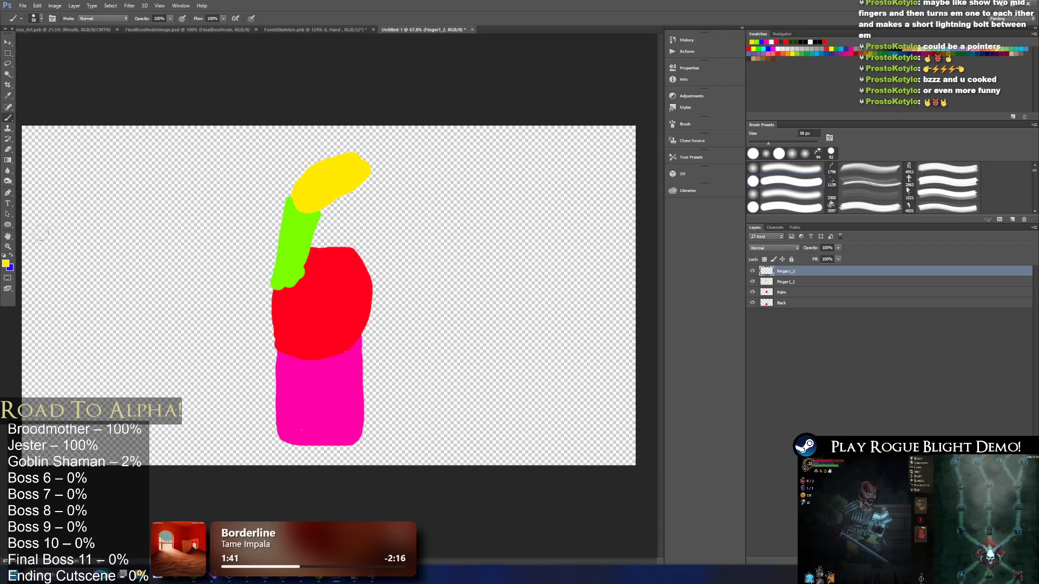
click(5, 264)
click(244, 371)
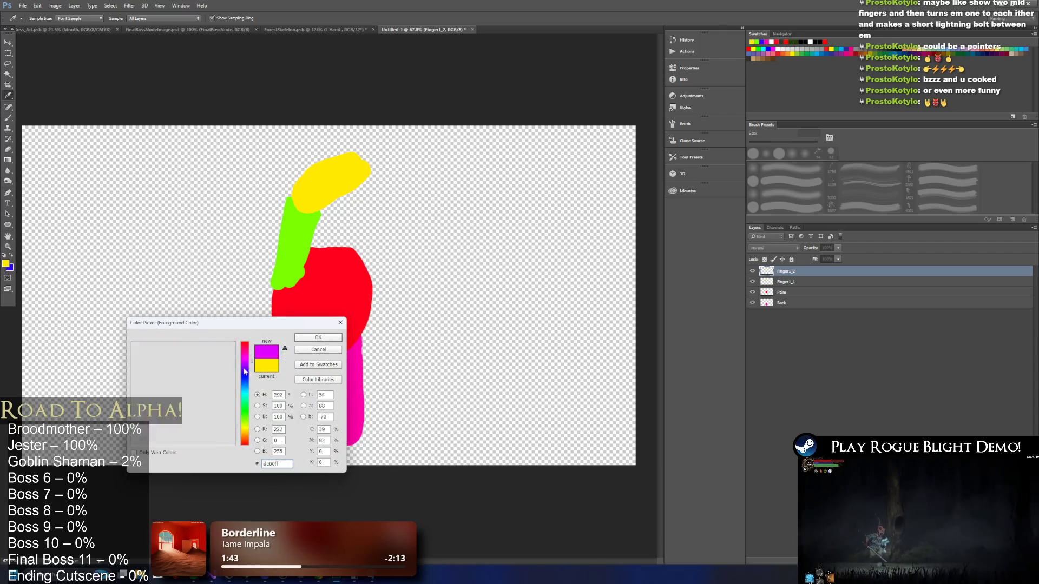
drag(245, 372, 246, 405)
click(327, 339)
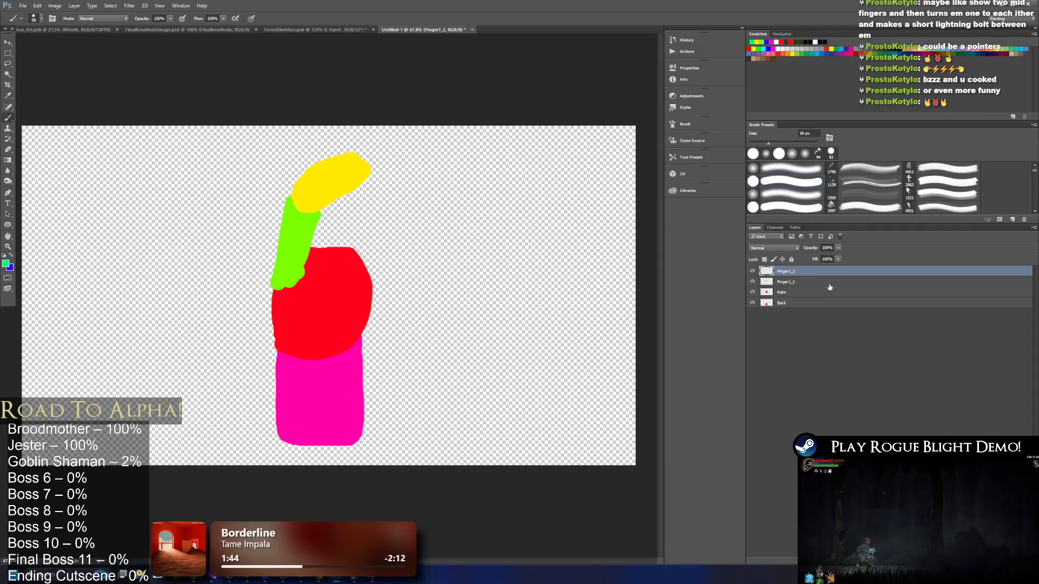
Add layer Finger_3, paint a green fingertip, and select the three finger layers.
key(ctrl+shift+alt+n)
text(Finger_3)
key(Return)
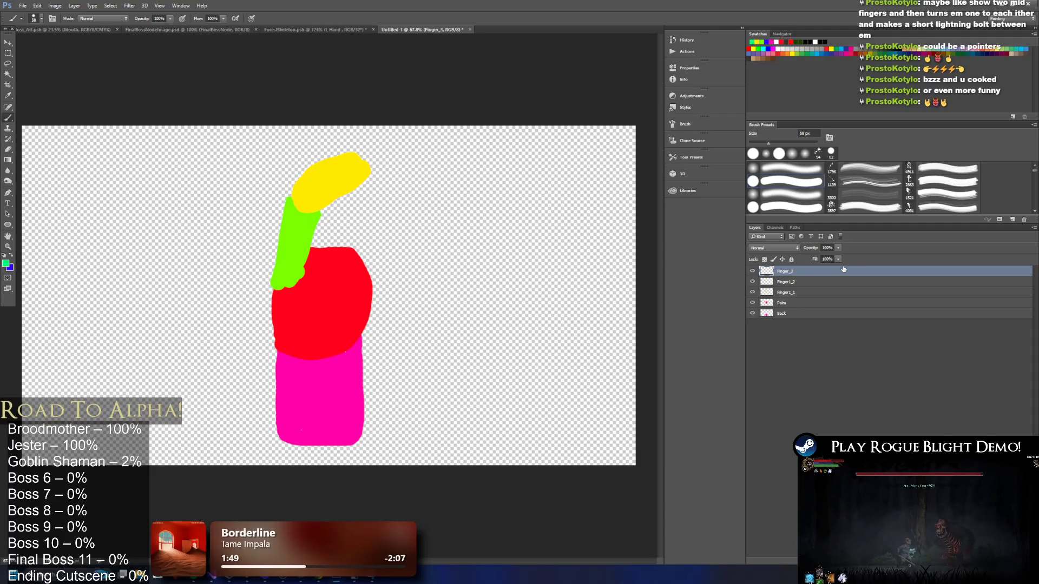
mouse_move(363, 159)
mouse_down()
mouse_move(389, 172)
mouse_move(474, 156)
mouse_move(484, 142)
mouse_move(460, 147)
mouse_up()
key(ctrl+z)
key(ctrl+z)
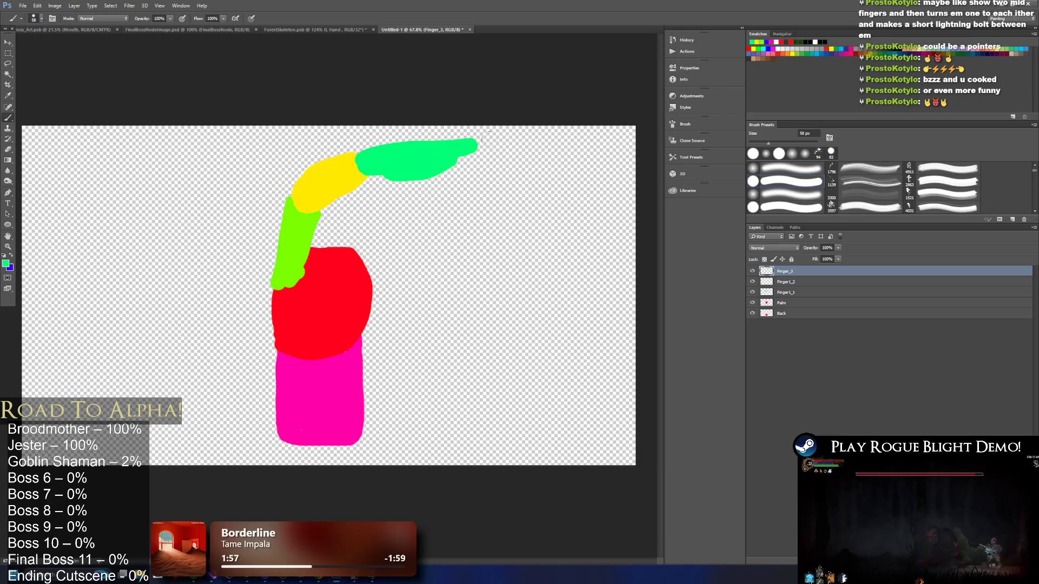
shift+click(794, 292)
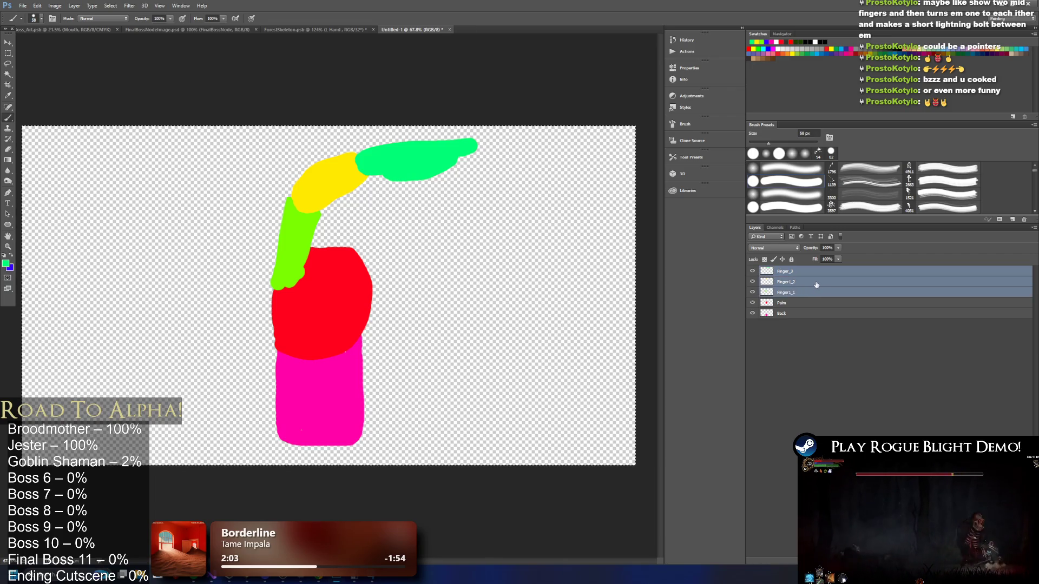
Add an offset copy of the green fingertip on a new layer, discarding a stray pasted copy.
key(ctrl+v)
key(ctrl+z)
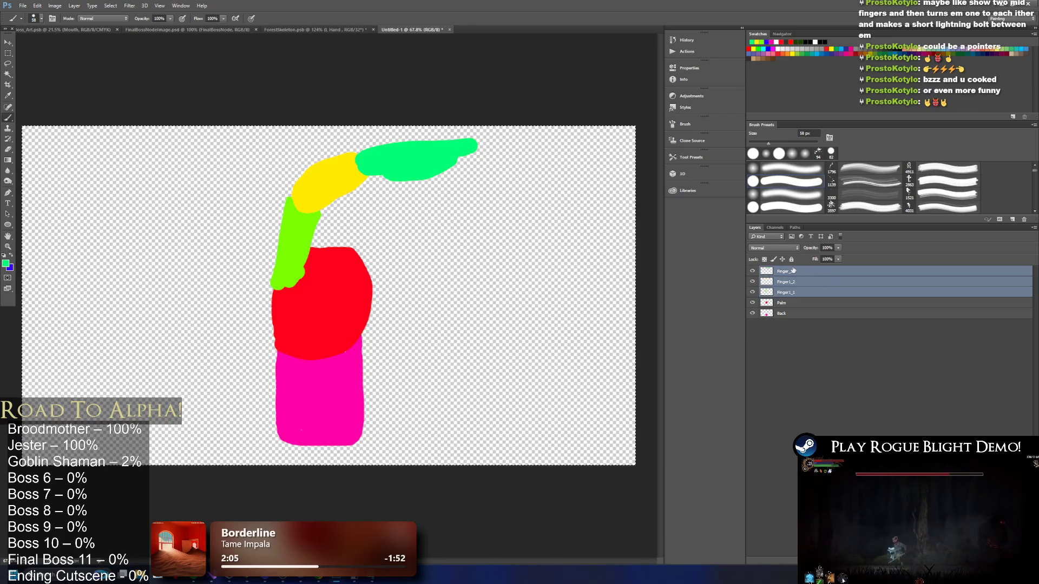
key(ctrl+shift+alt+n)
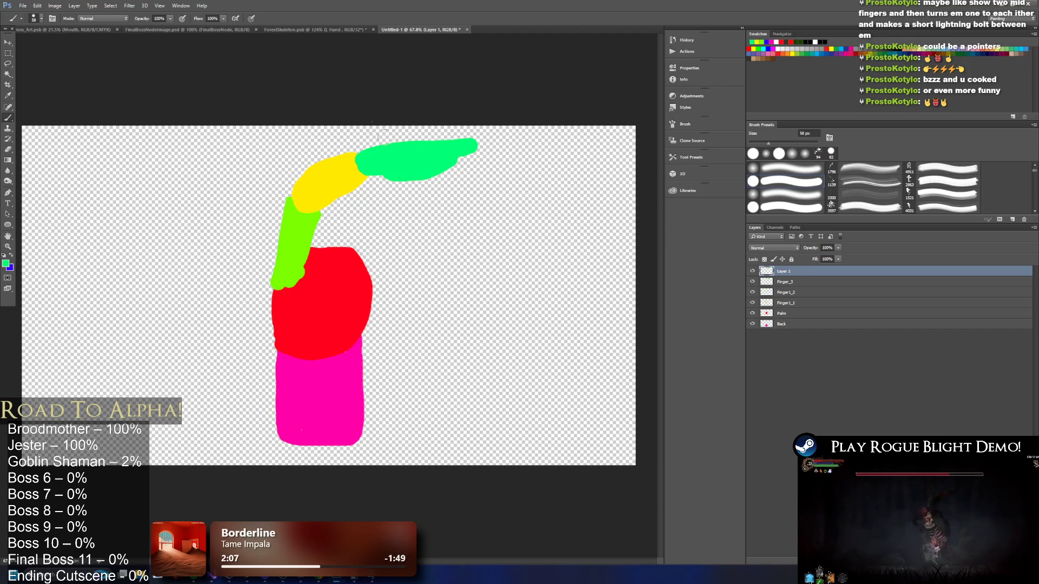
click(14, 43)
drag(452, 175, 461, 187)
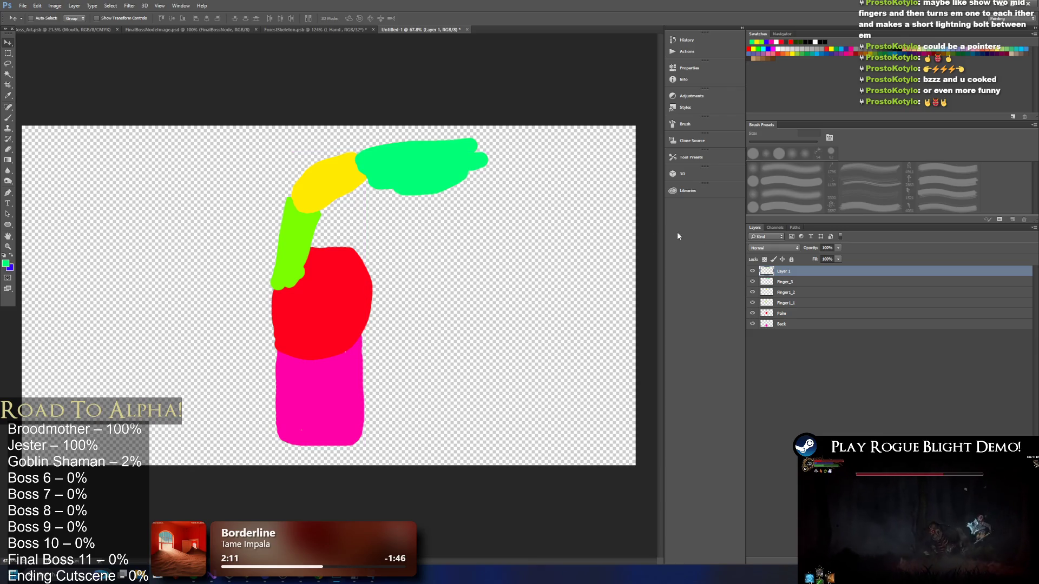
click(794, 286)
key(ctrl+v)
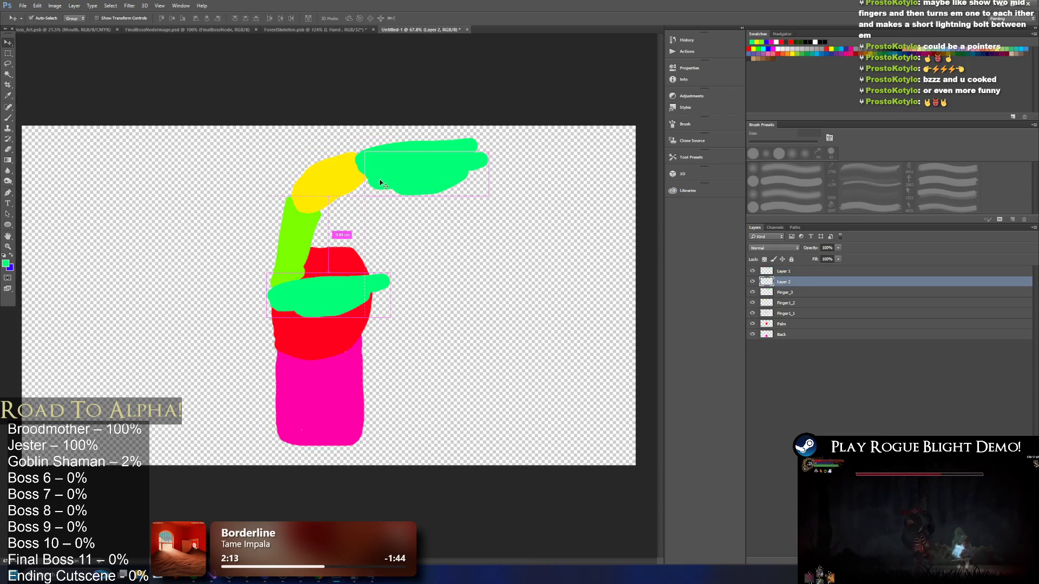
drag(378, 284, 398, 187)
key(ctrl+z)
key(Delete)
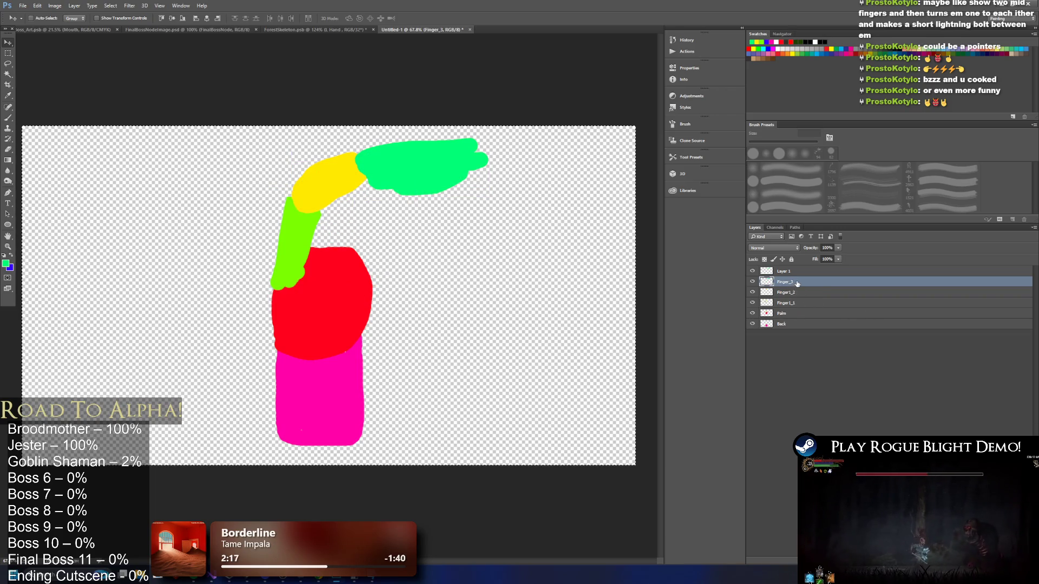
Paste offset copies of the yellow and green segments to fatten them, and raise Layer 3.
click(801, 292)
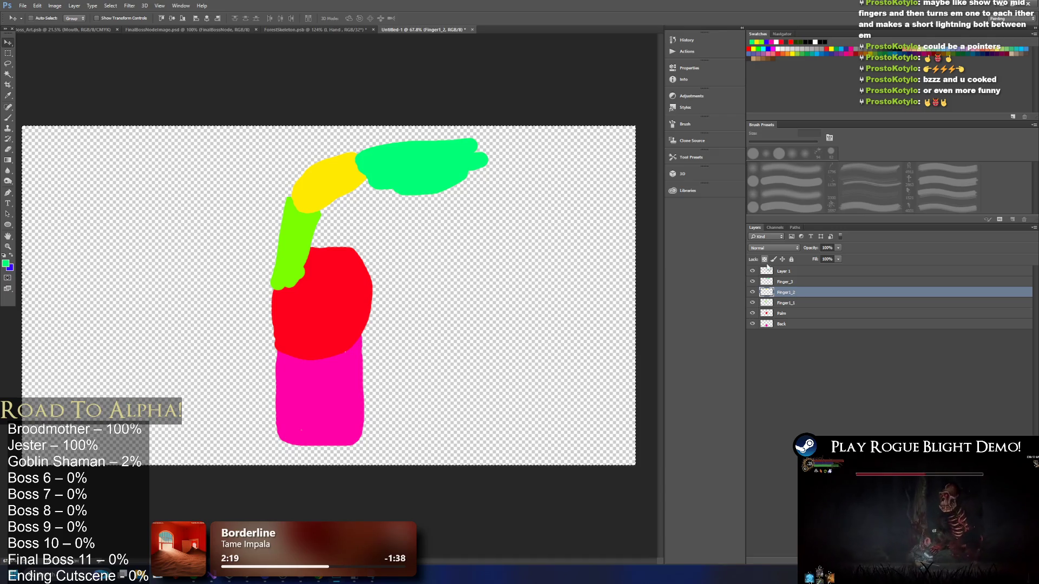
key(ctrl+v)
drag(352, 177, 380, 198)
click(801, 313)
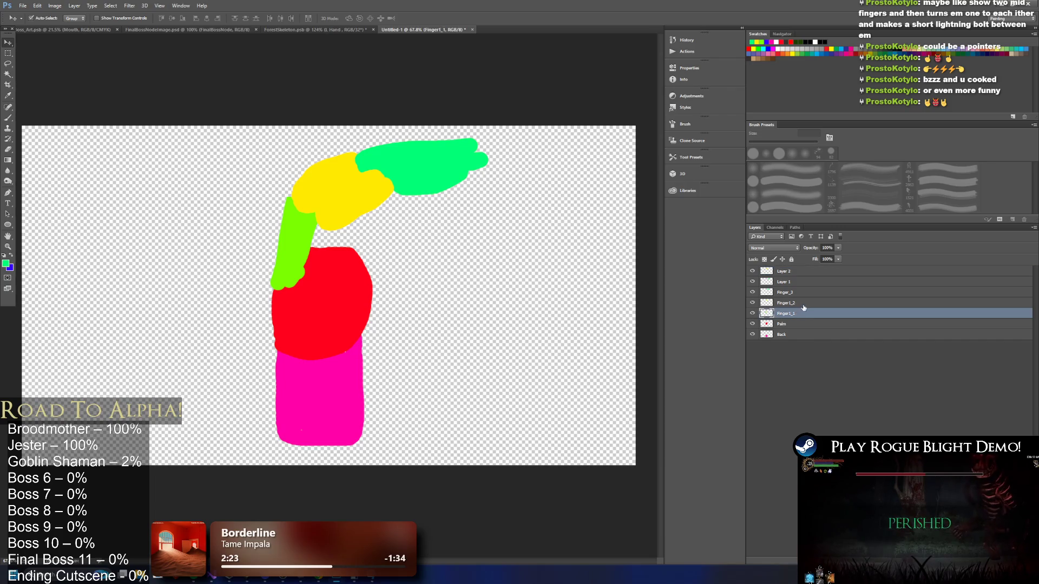
key(ctrl+v)
mouse_move(311, 216)
mouse_down()
mouse_move(344, 222)
mouse_move(339, 239)
mouse_up()
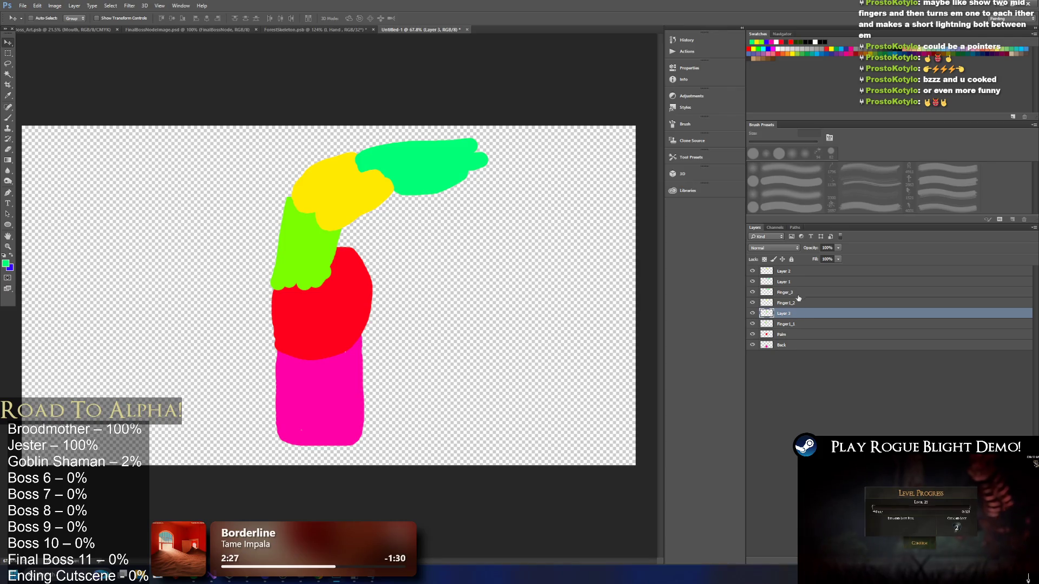
drag(790, 315, 782, 292)
Rename the three new layers Finger2_1, Finger2_2 and Finger2_3.
double_click(782, 293)
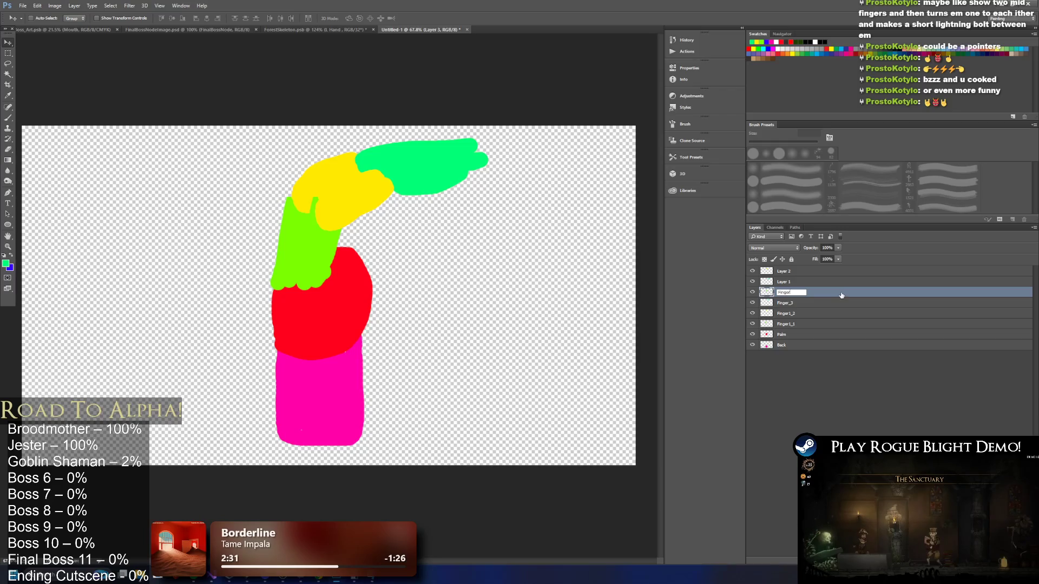
text(2_1)
key(Return)
double_click(783, 282)
text(Finger2_2)
key(Return)
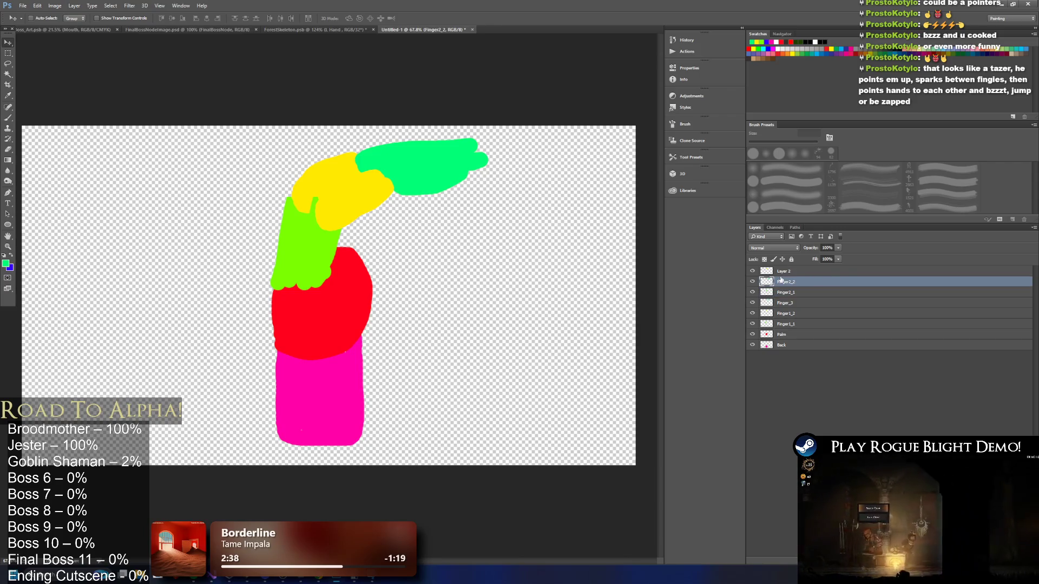
double_click(783, 271)
text(Finger2_3)
key(Return)
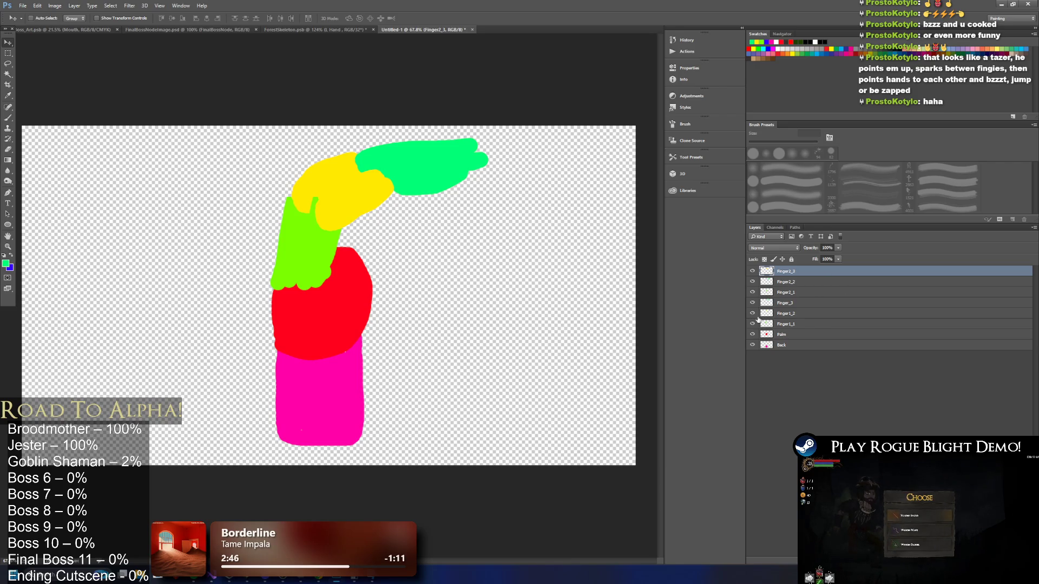
Rename Finger_3 to Finger1_3, then open Hue/Saturation on Finger2_3.
double_click(785, 304)
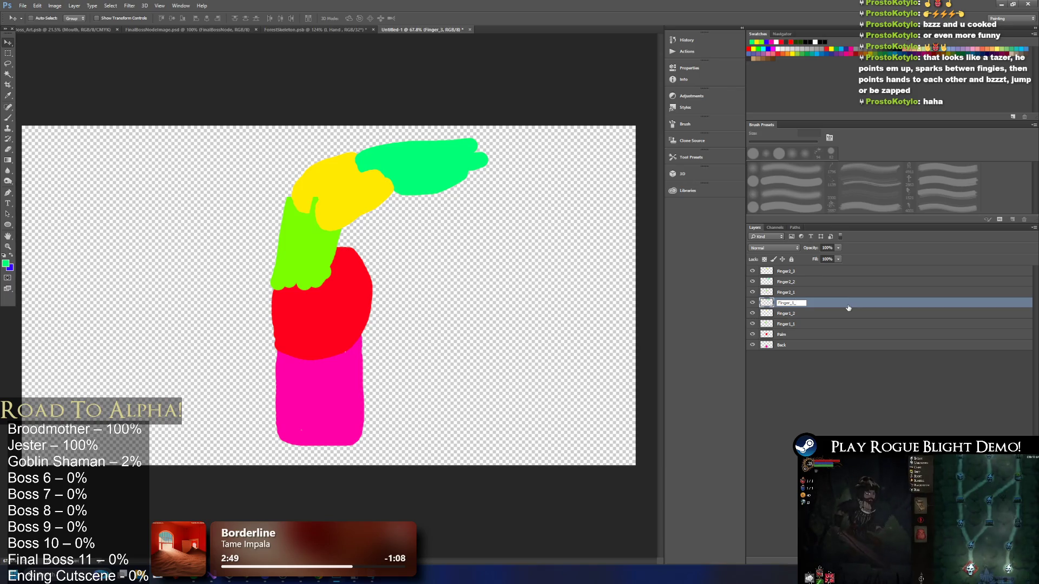
key(Return)
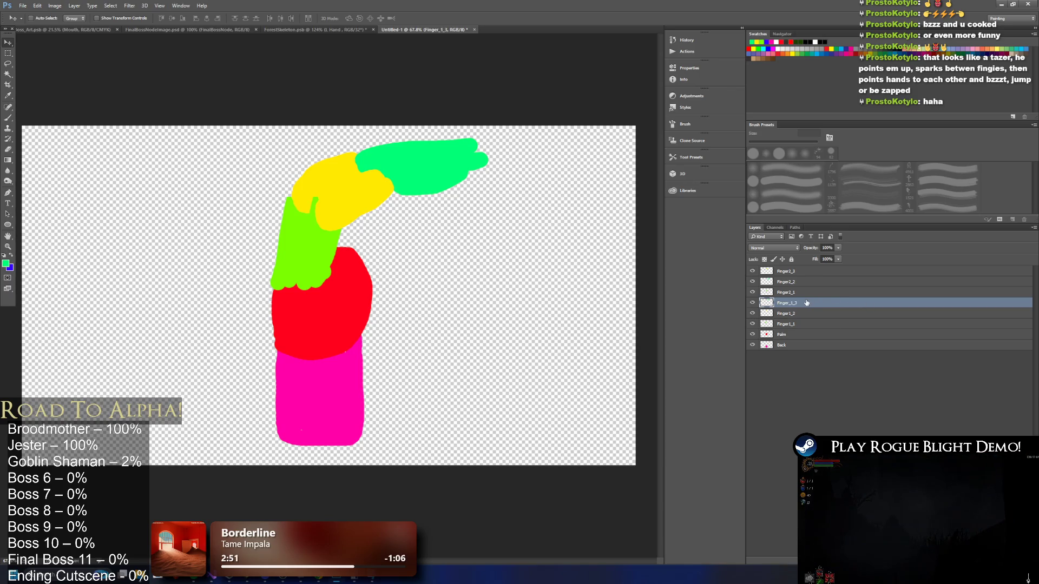
double_click(793, 304)
key(Escape)
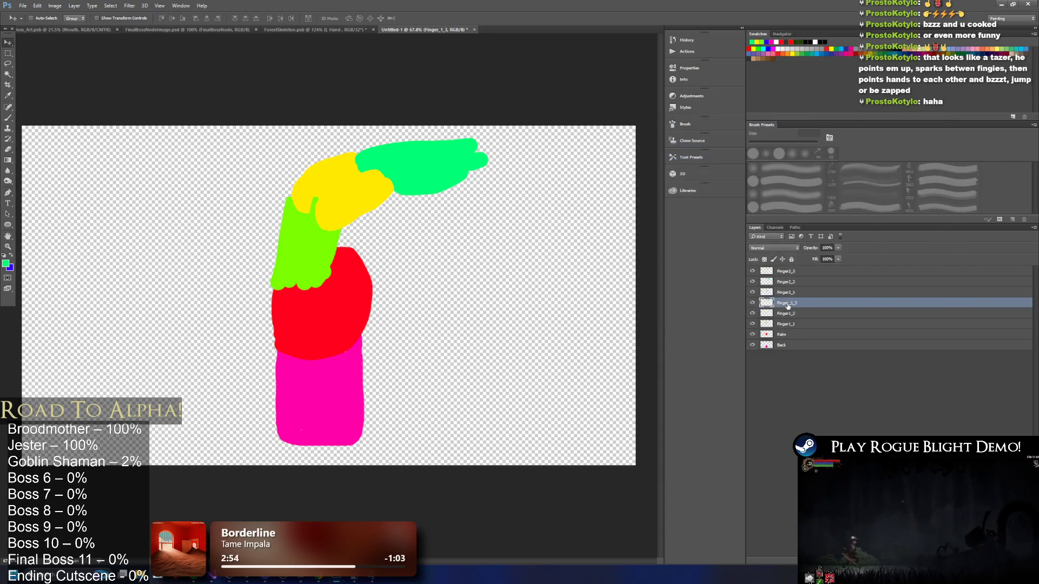
click(862, 284)
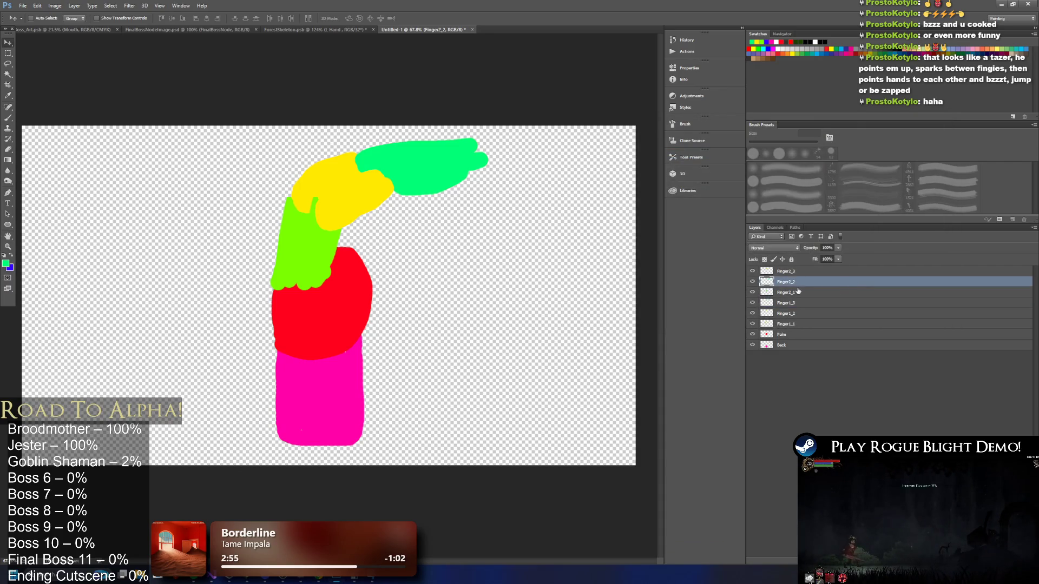
click(801, 271)
key(ctrl+u)
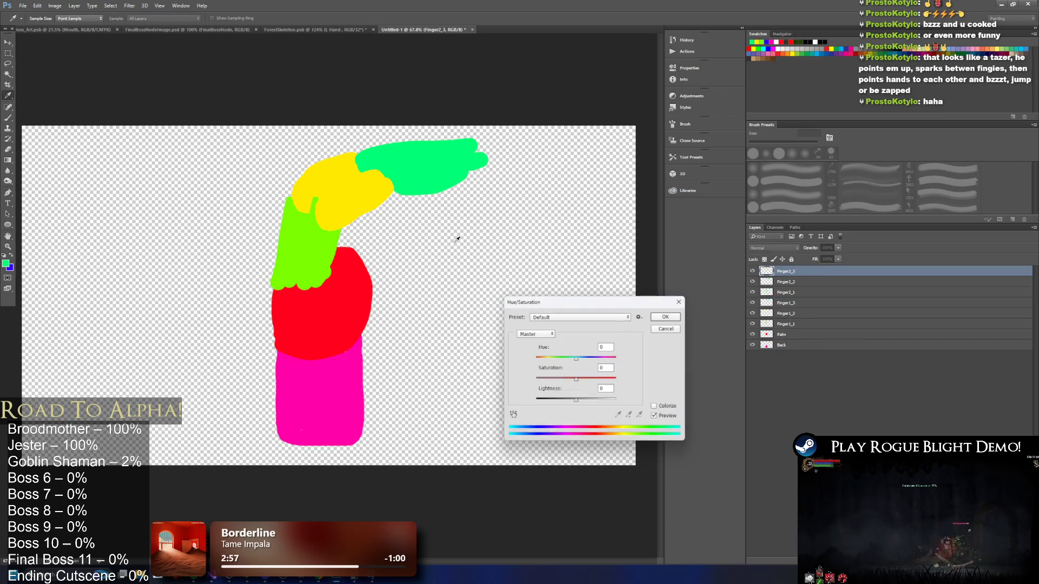
Shift the hue of Finger2_3 toward orange and Finger2_2 by -30.
drag(576, 358, 563, 360)
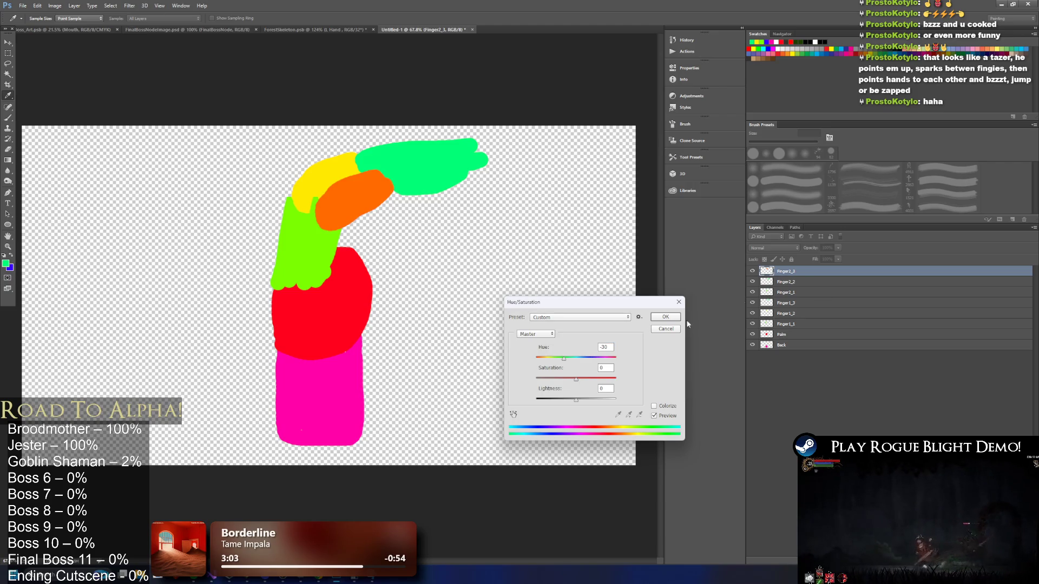
click(666, 317)
click(795, 283)
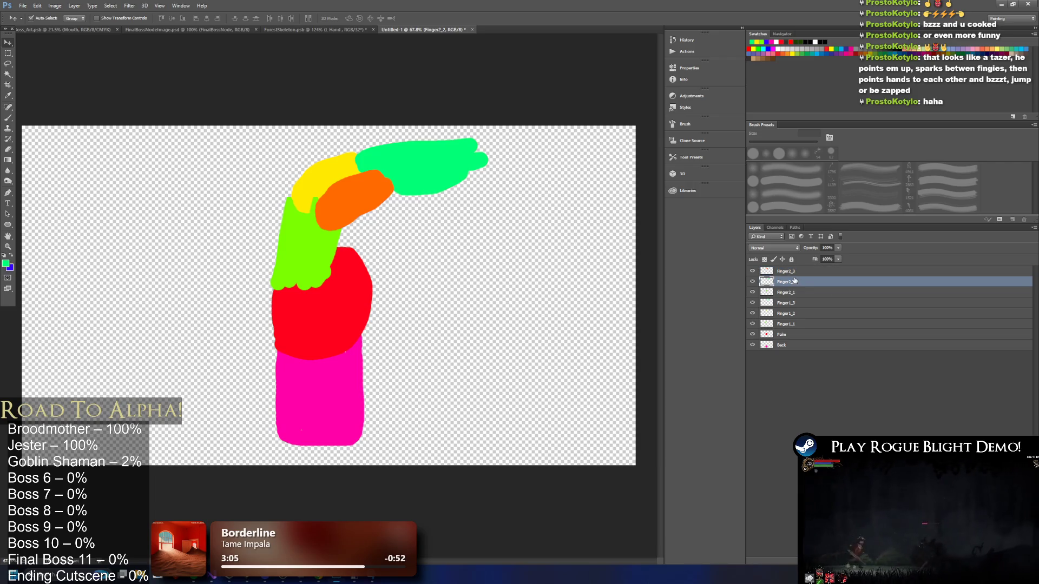
key(ctrl+u)
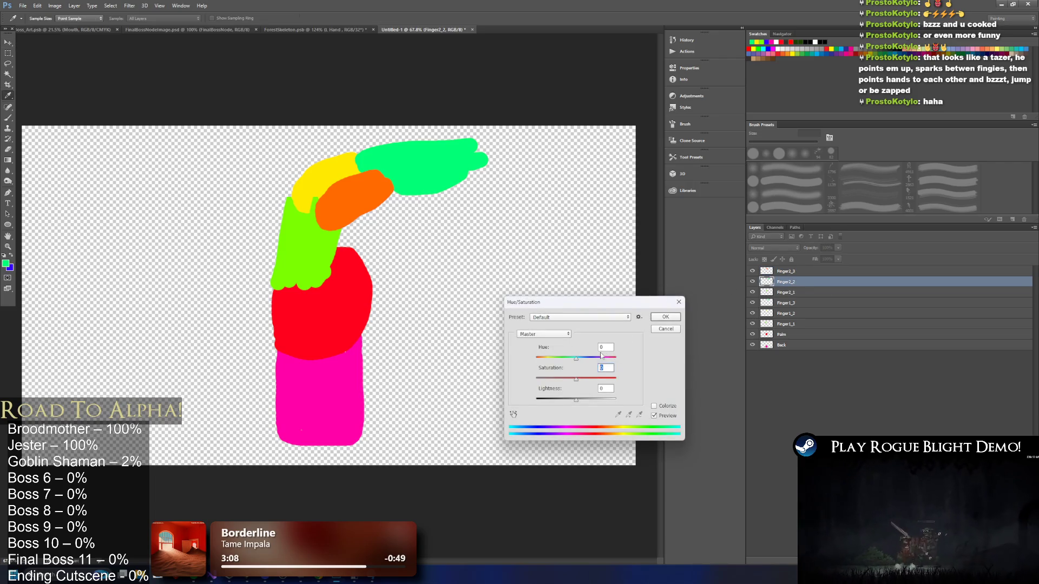
drag(576, 358, 563, 358)
click(665, 317)
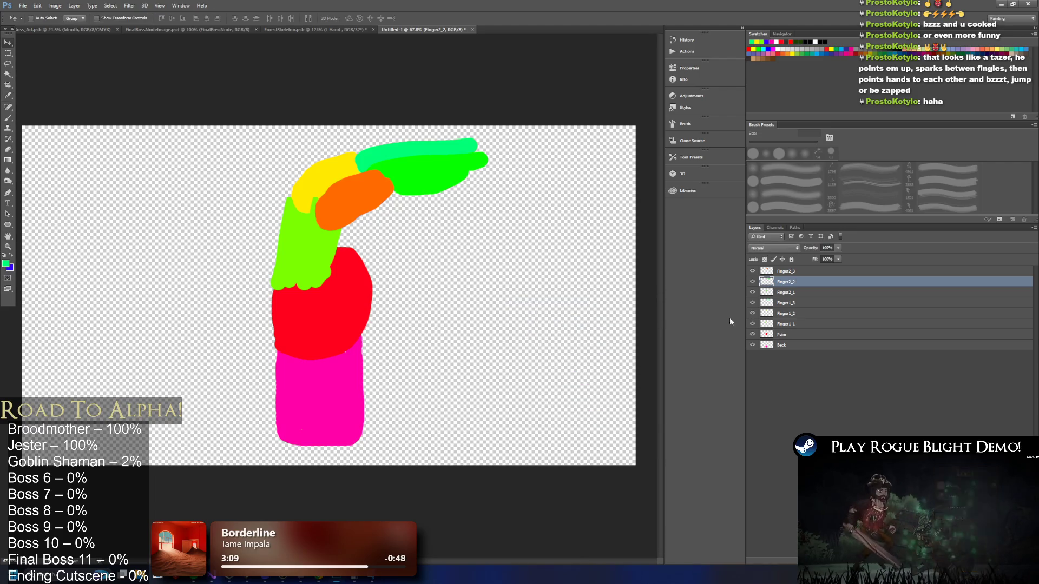
Apply a -30 hue shift to Finger2_1 and move all three Finger2 layers below Finger1_1.
click(796, 292)
key(ctrl+u)
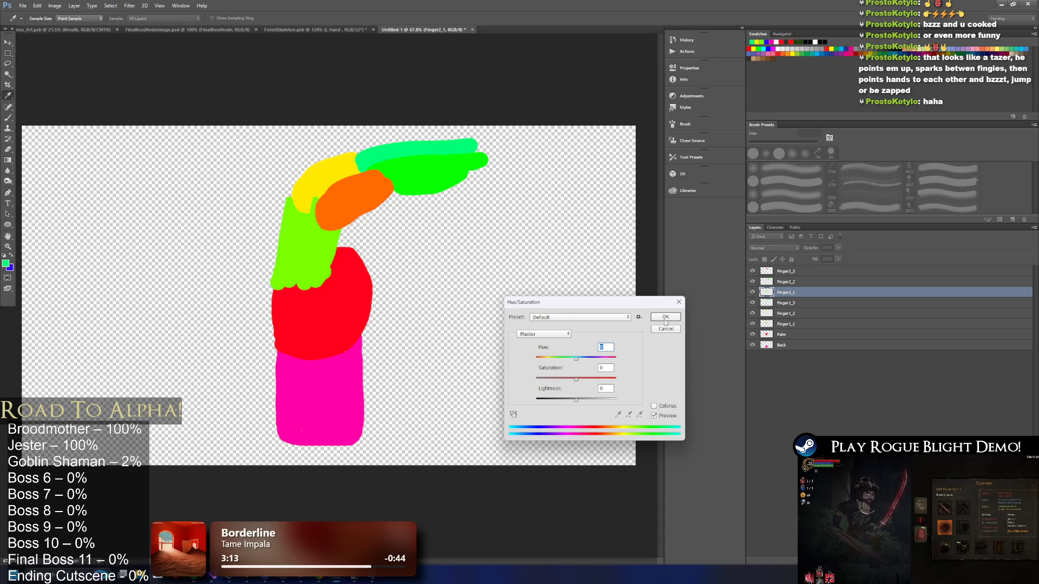
text(-30)
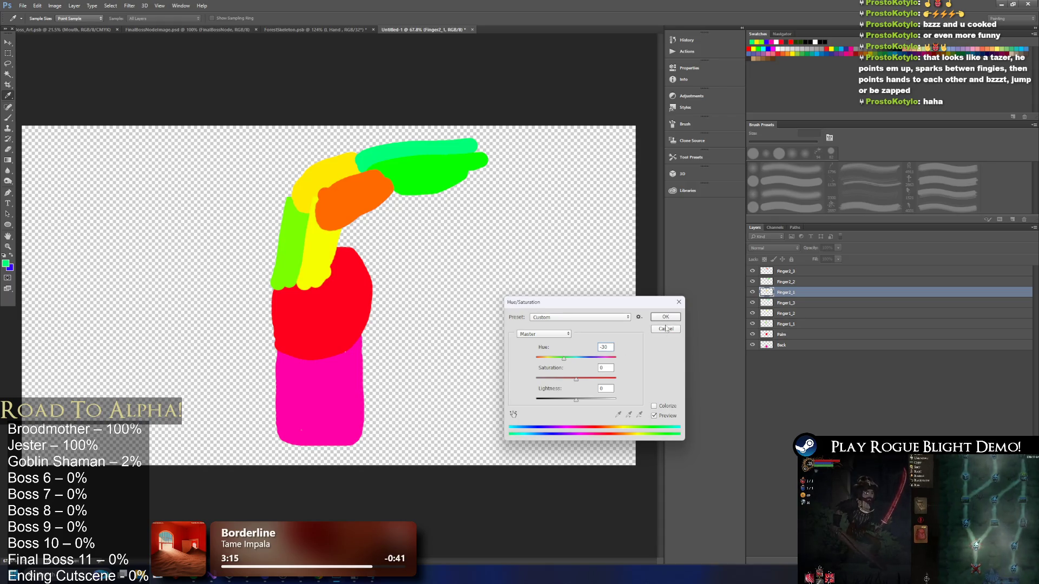
click(671, 317)
shift+click(794, 274)
mouse_move(794, 273)
mouse_down()
mouse_move(792, 346)
mouse_move(790, 325)
mouse_up()
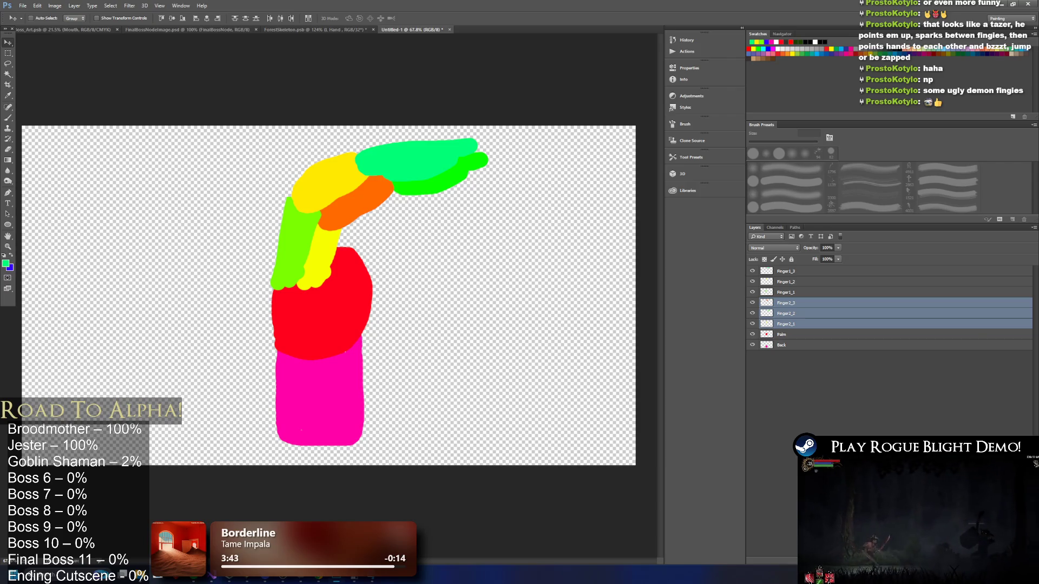
Copy a finger segment onto a new layer named Finger3_1.
key(ctrl+shift+alt+n)
drag(785, 301, 783, 272)
double_click(783, 272)
text(ger)
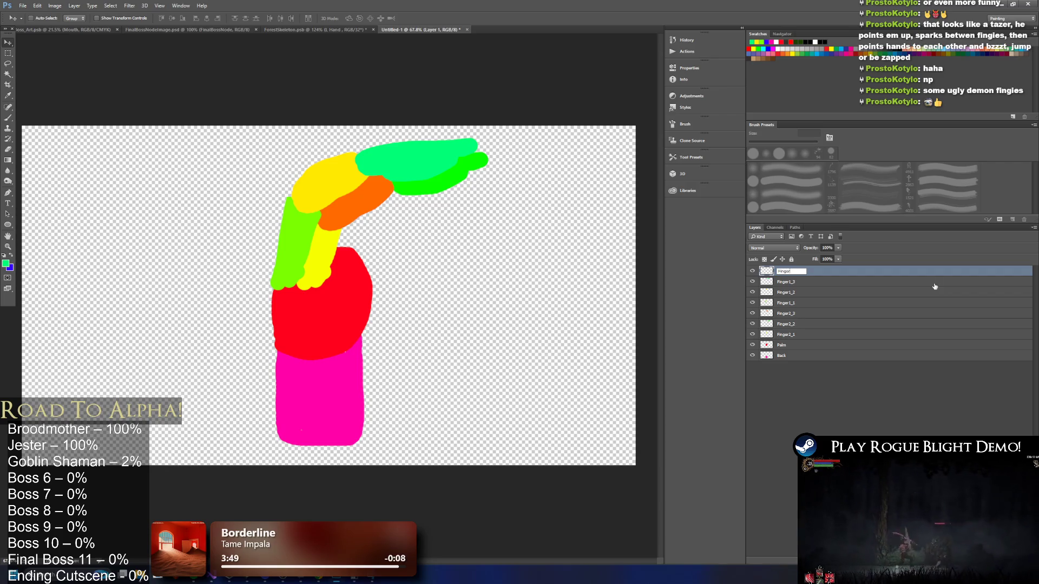
text(3_1)
key(Return)
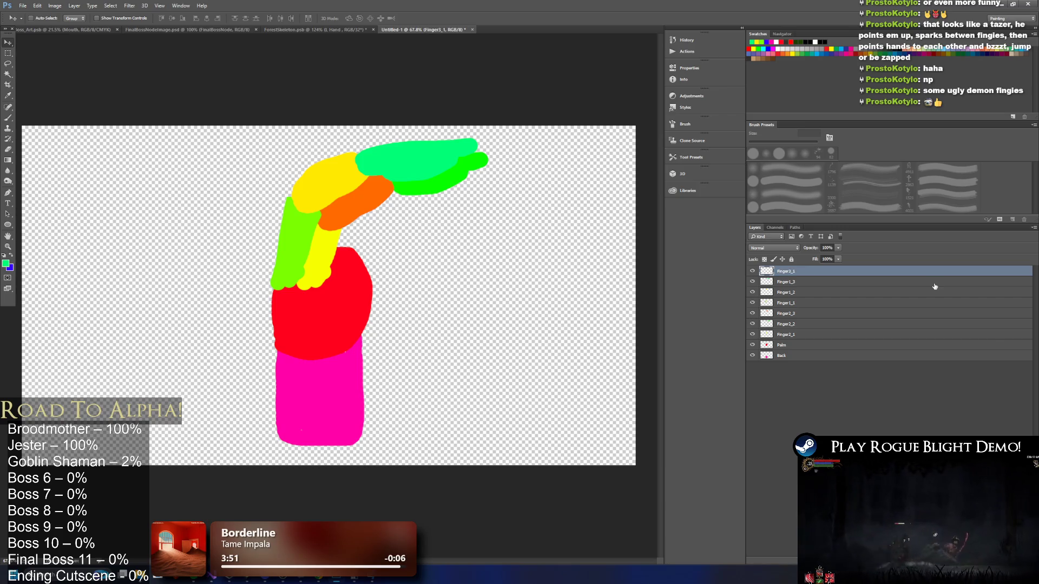
Stack Finger3_1 just above Palm and slide its yellow segment to the right.
drag(821, 275, 790, 325)
click(810, 321)
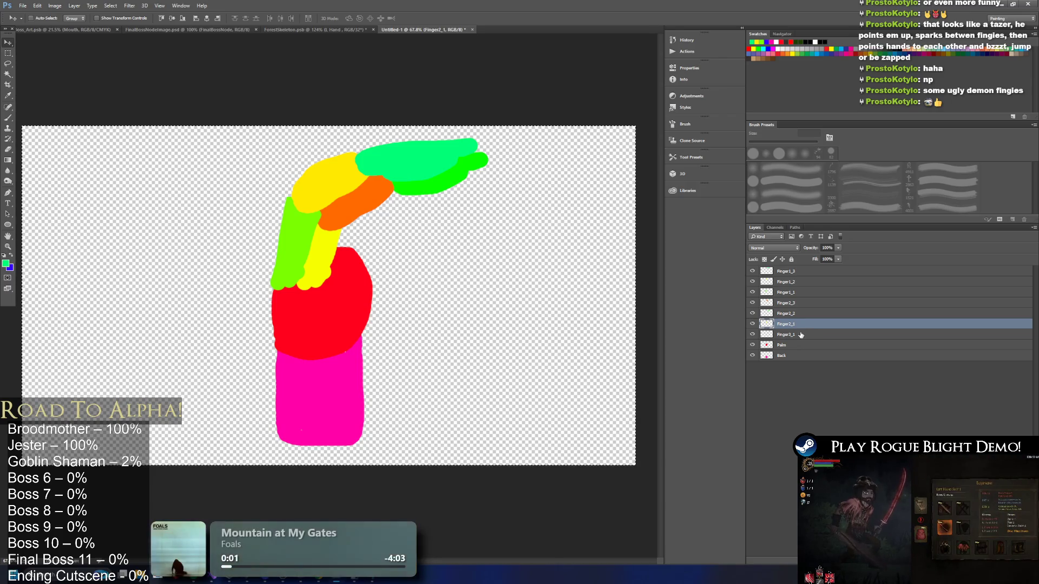
click(802, 334)
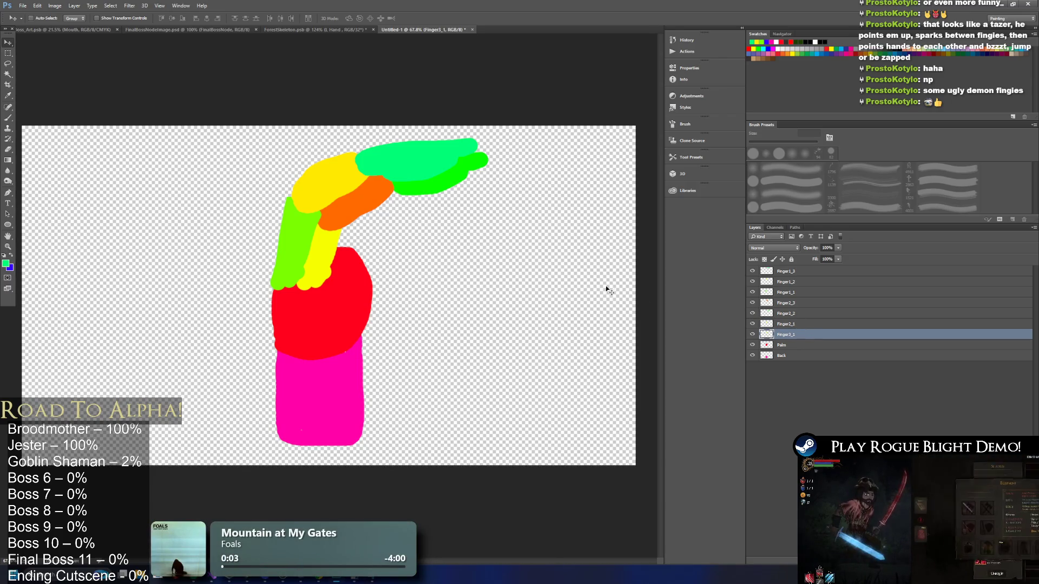
drag(344, 257, 371, 253)
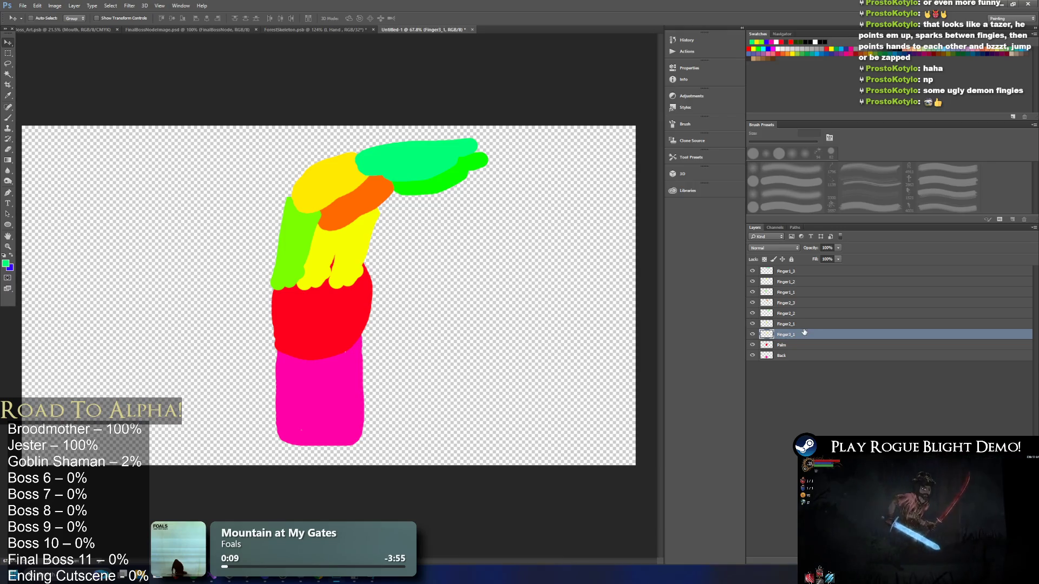
click(805, 304)
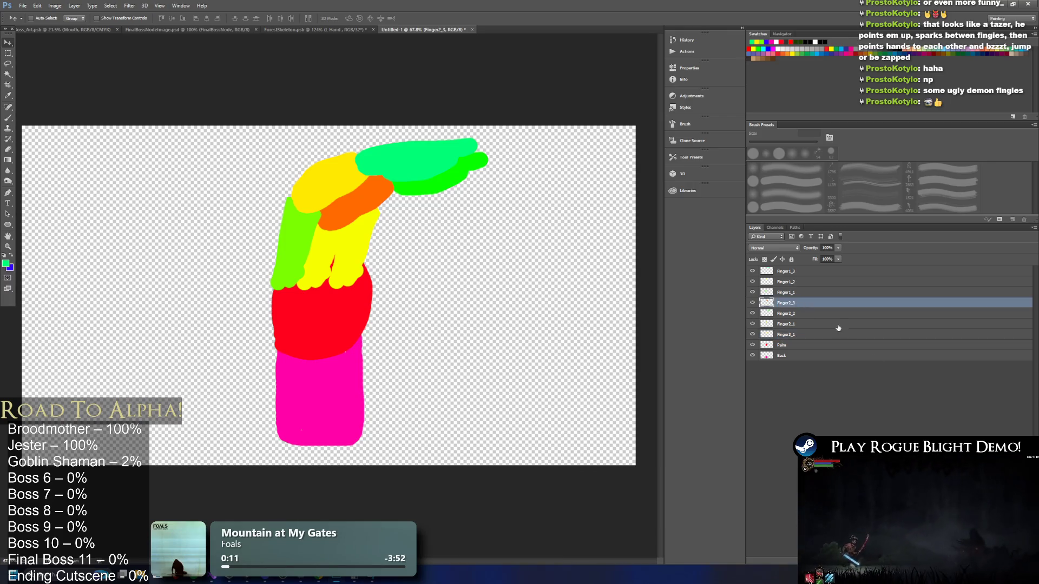
Copy a segment onto a new layer Finger3_2 placed just above Palm.
key(ctrl+shift+alt+n)
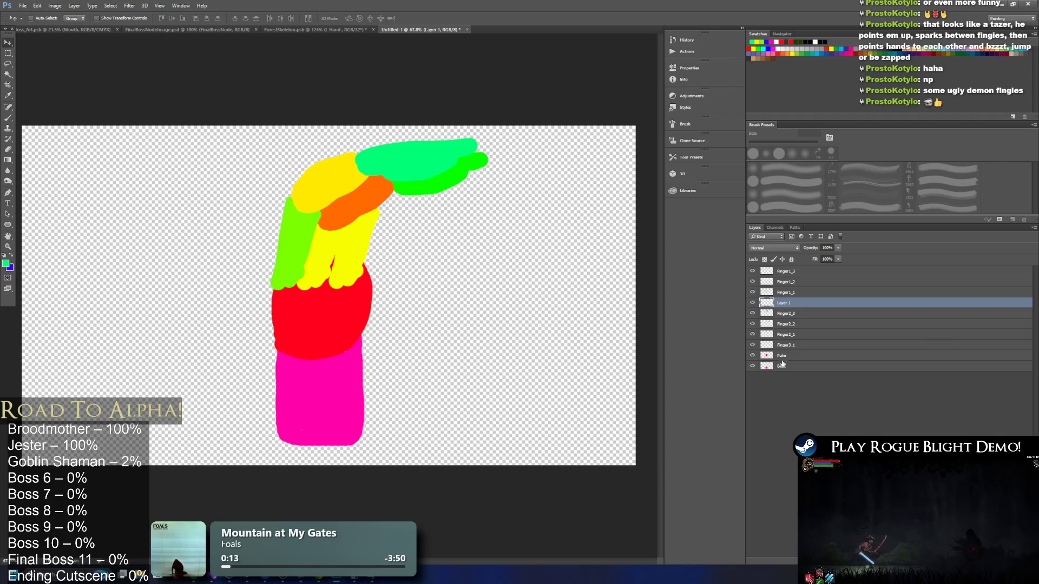
drag(789, 310, 789, 348)
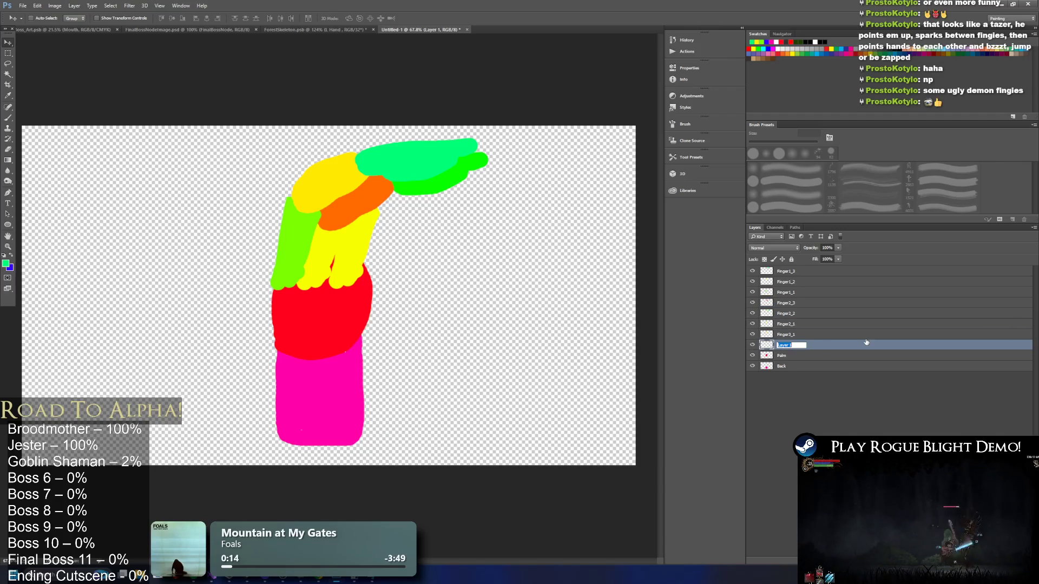
text(Finger3_2)
key(Return)
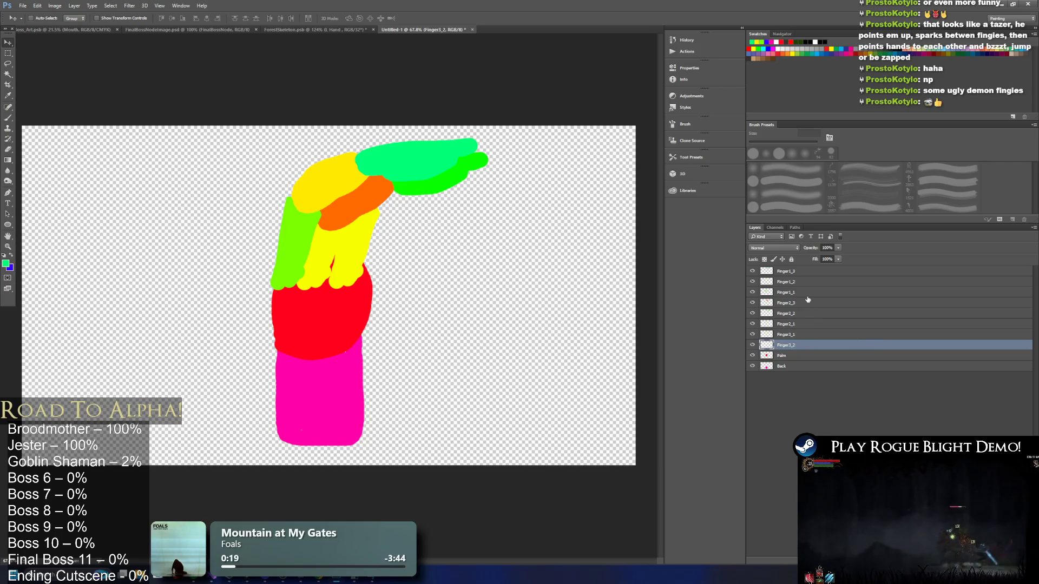
click(797, 283)
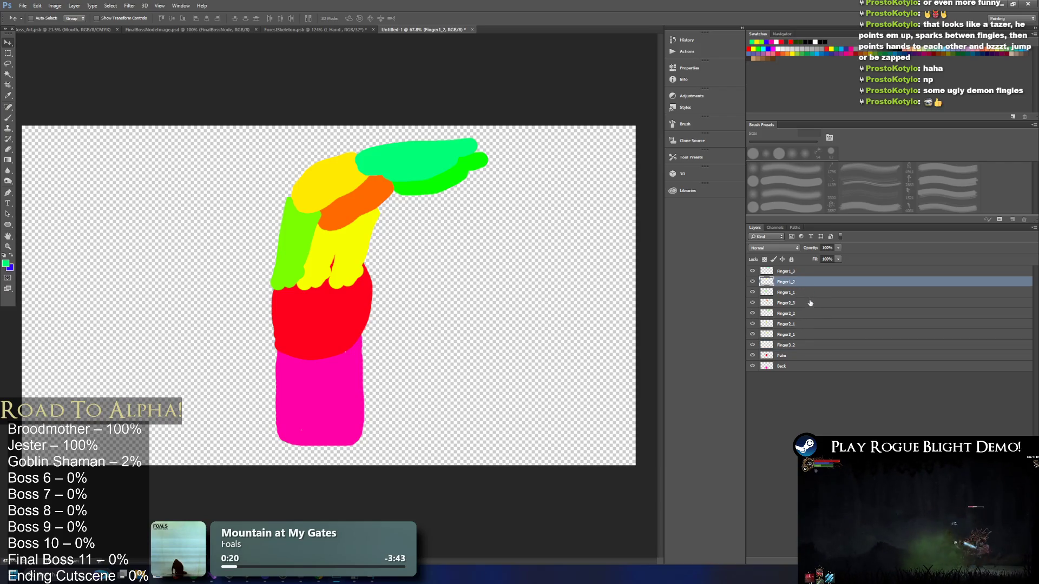
click(797, 305)
Offset the orange Finger3_2 segment to the right and stack it above Finger3_1.
key(ctrl+a)
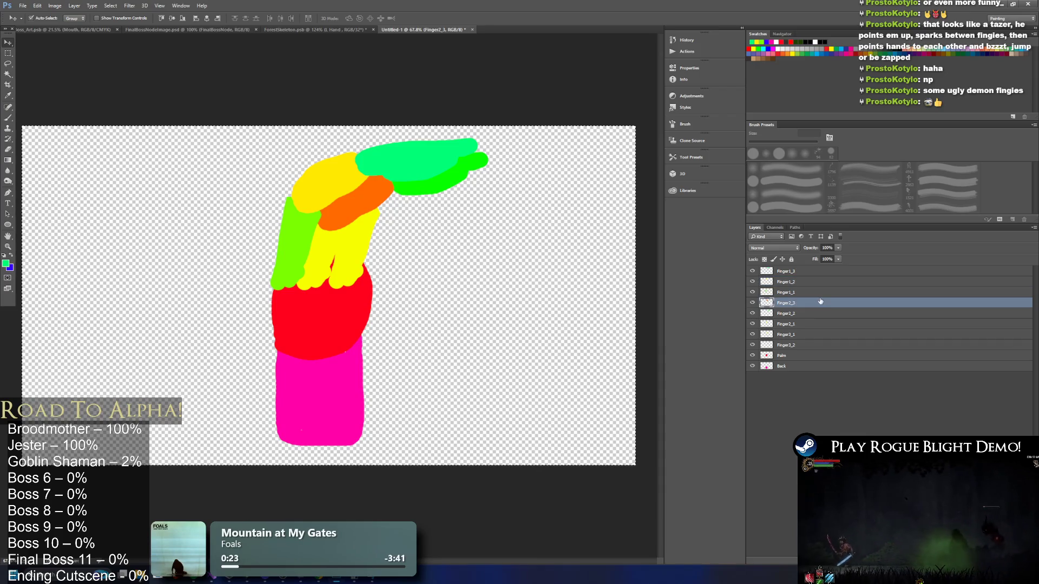
click(803, 347)
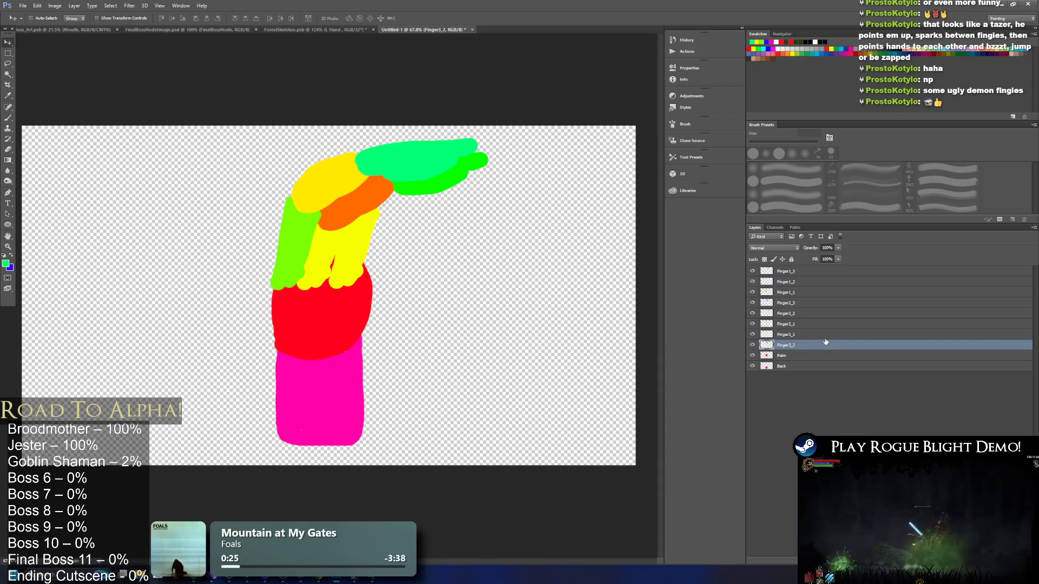
drag(355, 201, 386, 187)
drag(806, 346, 809, 332)
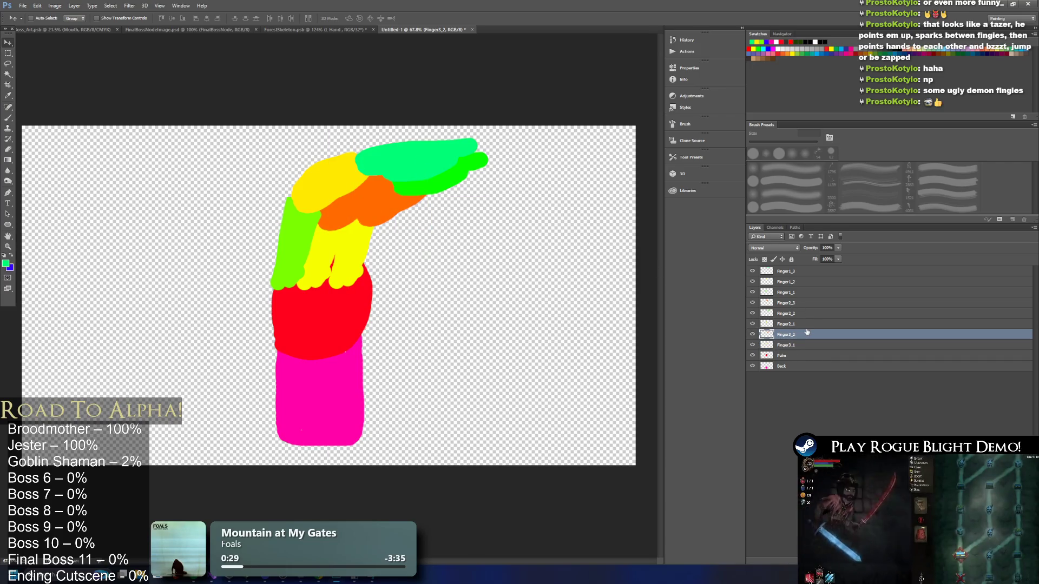
mouse_move(407, 220)
mouse_down()
mouse_move(392, 213)
mouse_move(399, 219)
mouse_up()
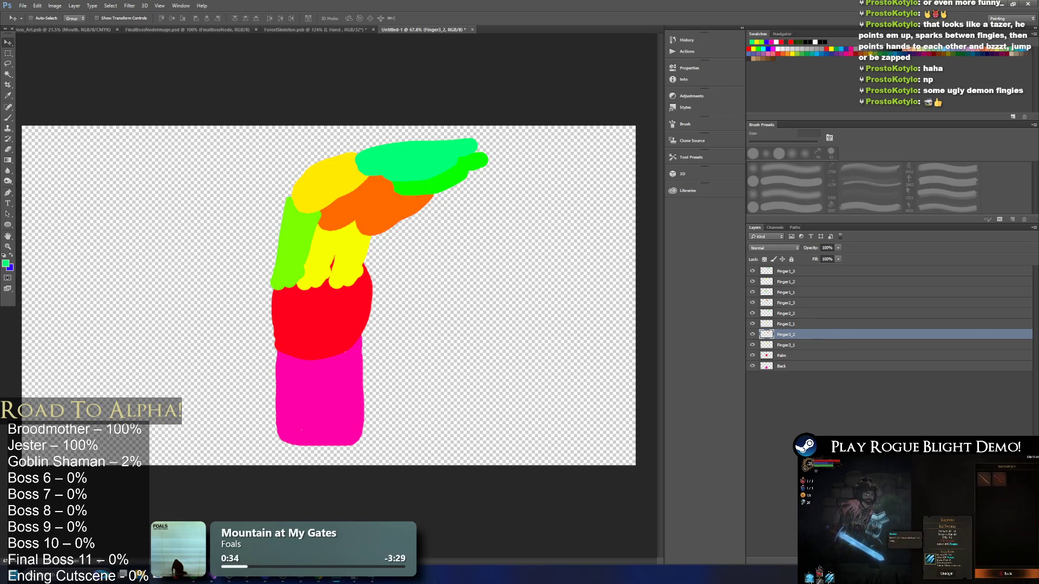
Create layer Finger3_3 and place its copied green fingertip piece below-right of the original.
key(ctrl+shift+alt+n)
text(Finger)
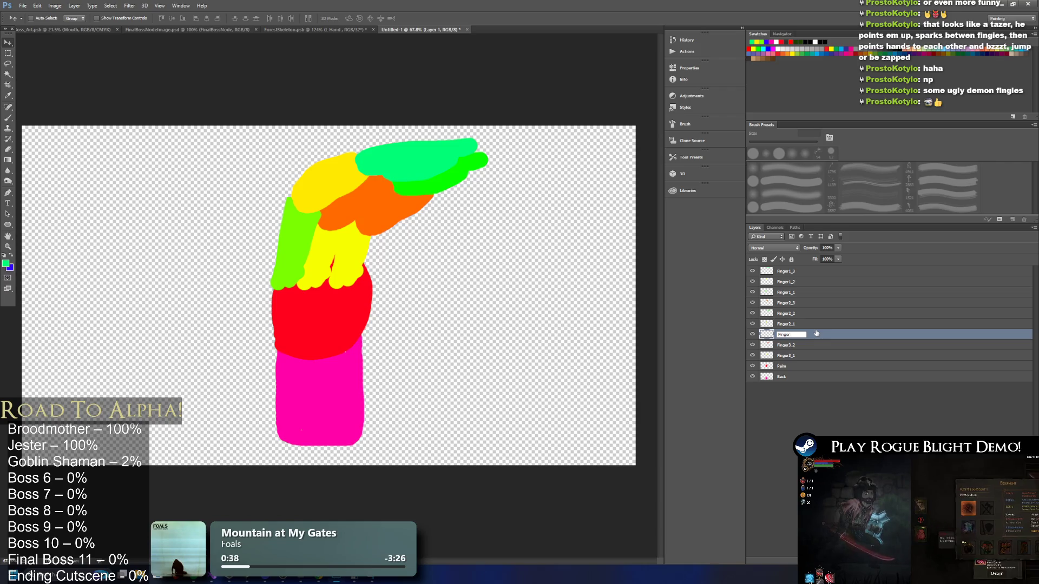
text(4)
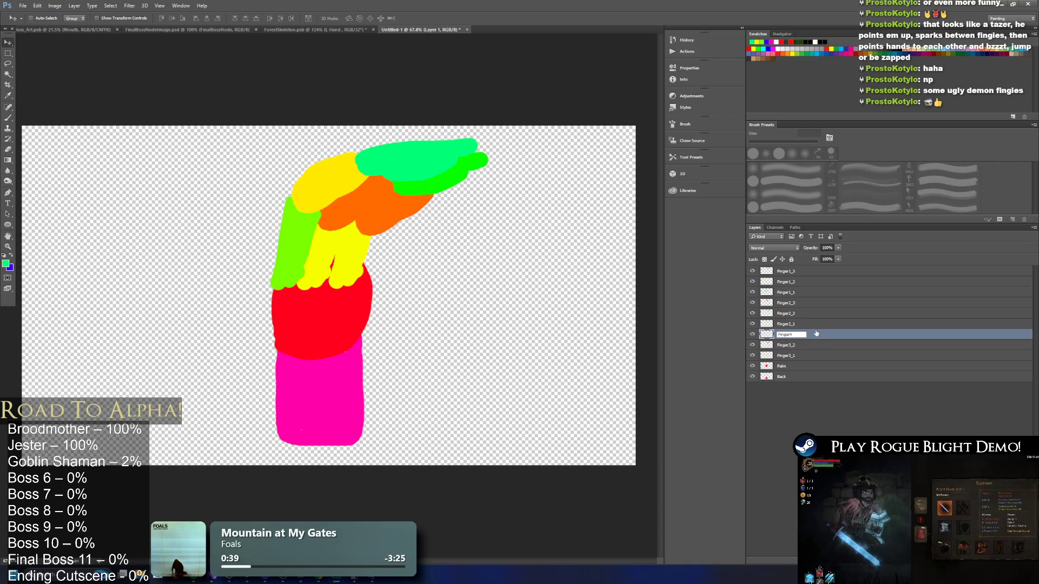
key(BackSpace)
text(3_)
key(Return)
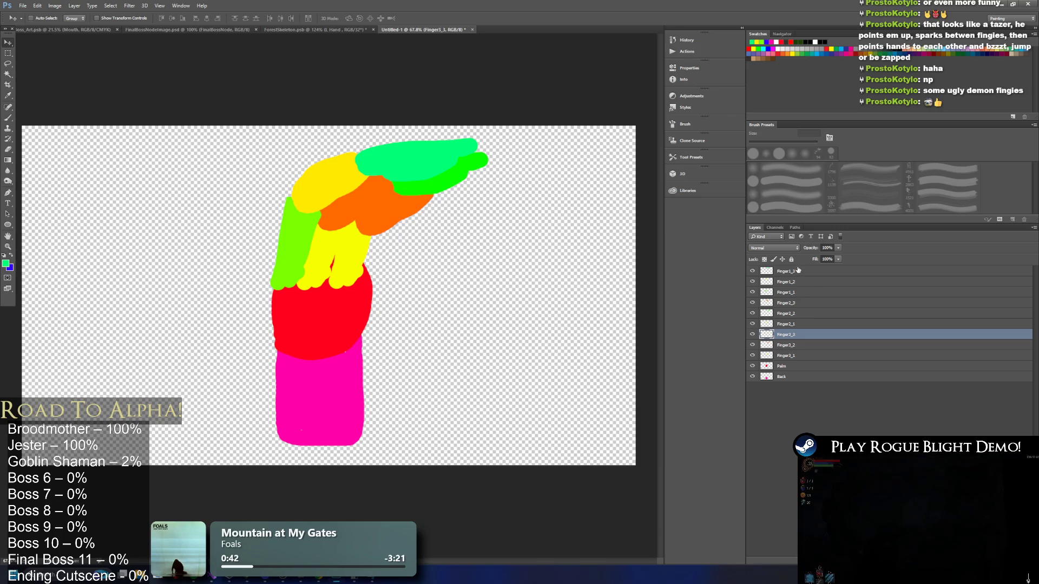
key(t)
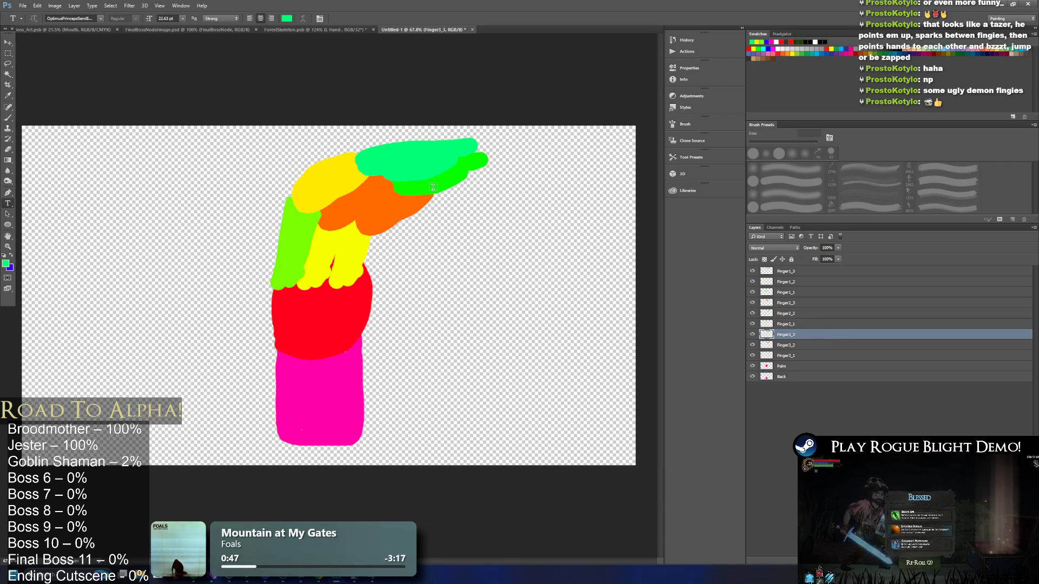
click(456, 198)
click(7, 43)
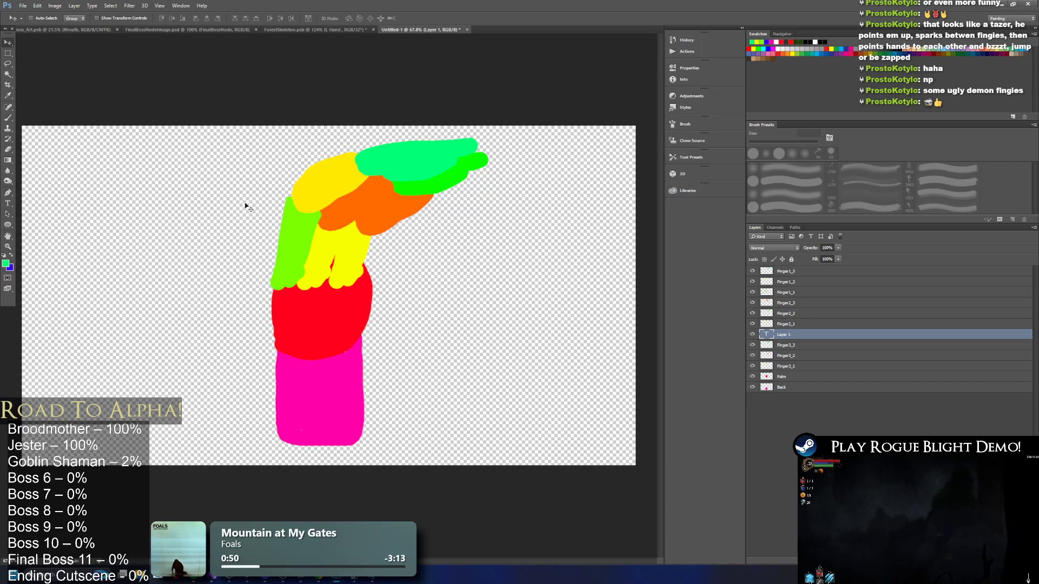
key(Delete)
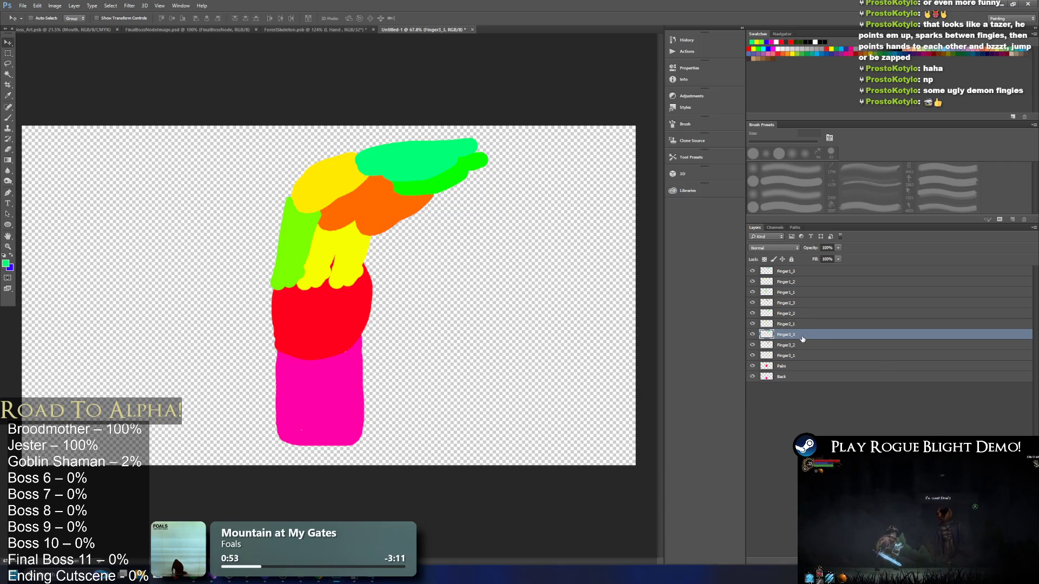
mouse_move(501, 219)
mouse_down()
mouse_move(517, 210)
mouse_move(547, 227)
mouse_move(542, 217)
mouse_move(546, 231)
mouse_up()
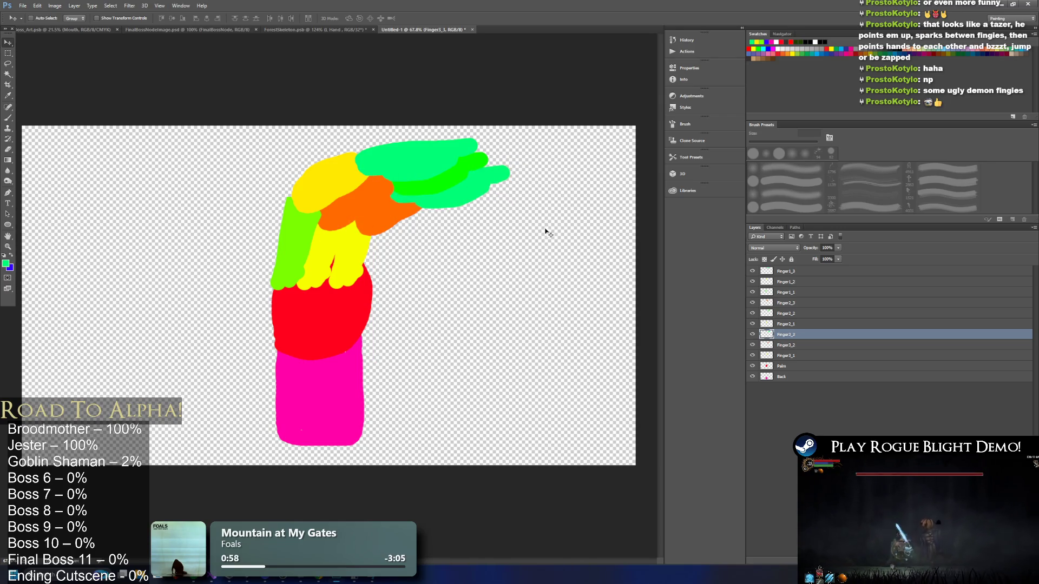
click(7, 117)
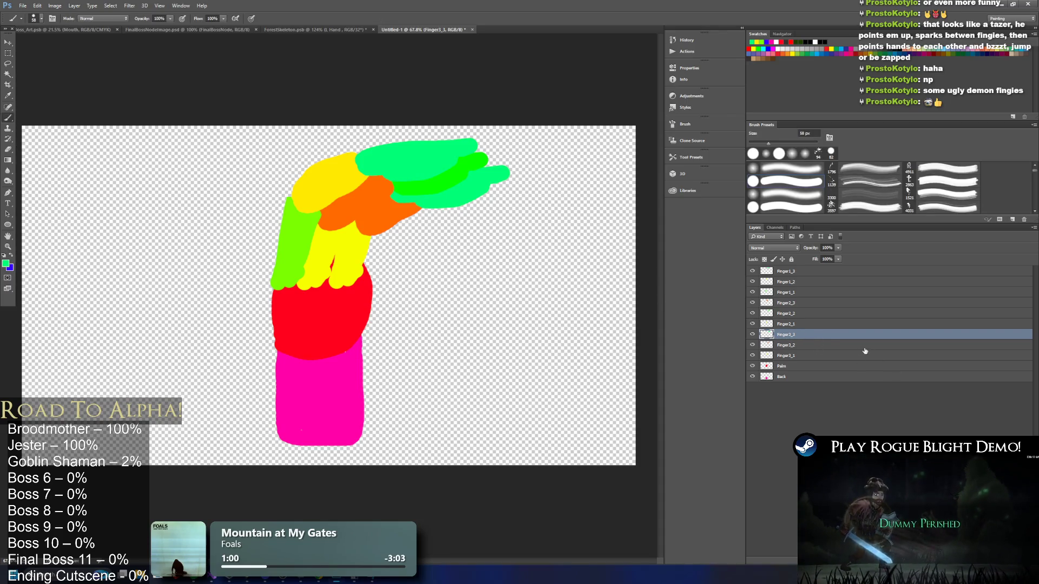
key(ctrl+u)
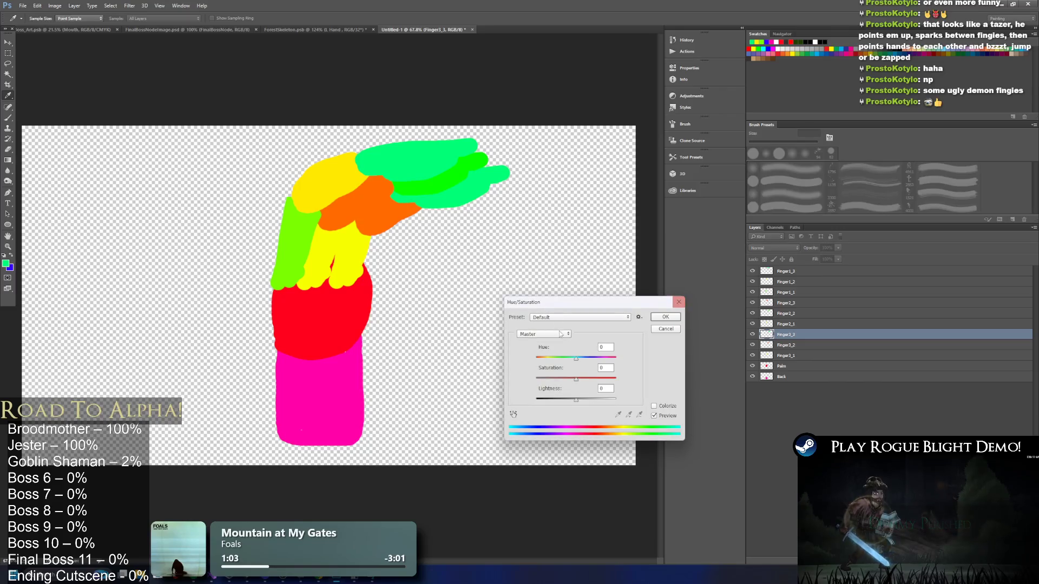
Shift the orange Finger3_2 segment's hue to magenta.
drag(578, 359, 540, 358)
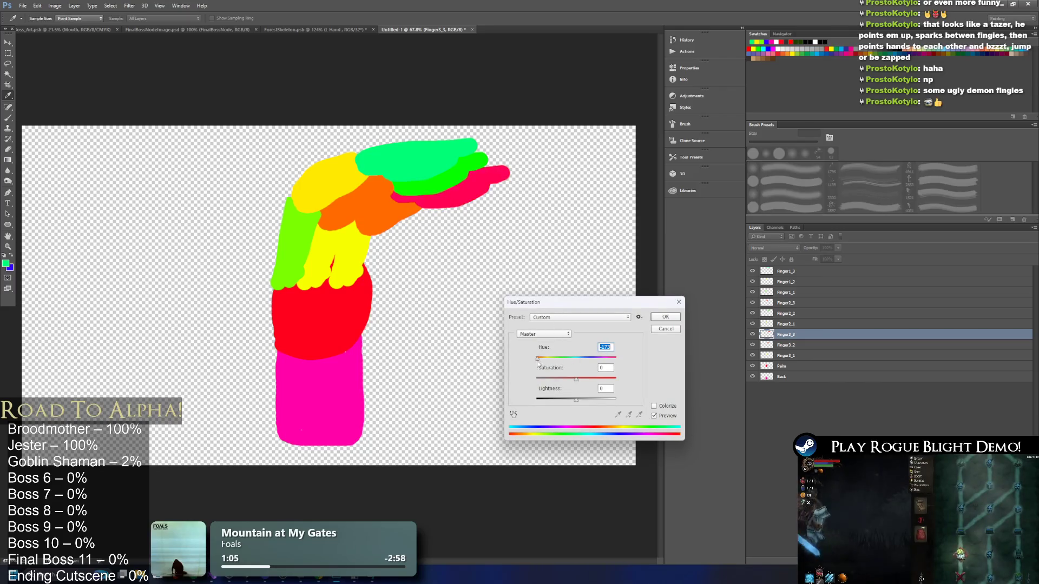
click(678, 301)
click(785, 345)
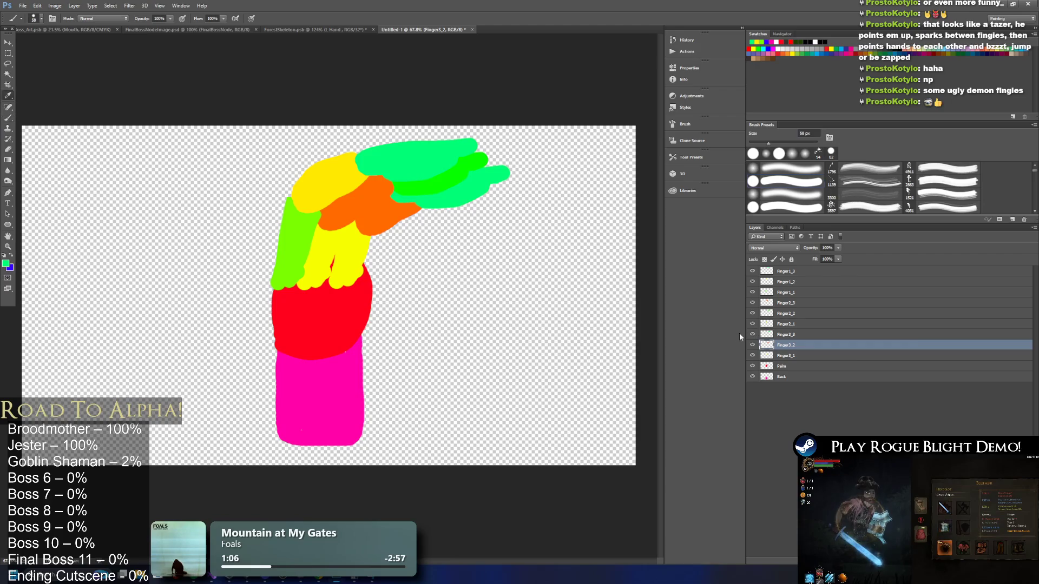
key(ctrl+u)
drag(566, 360, 556, 358)
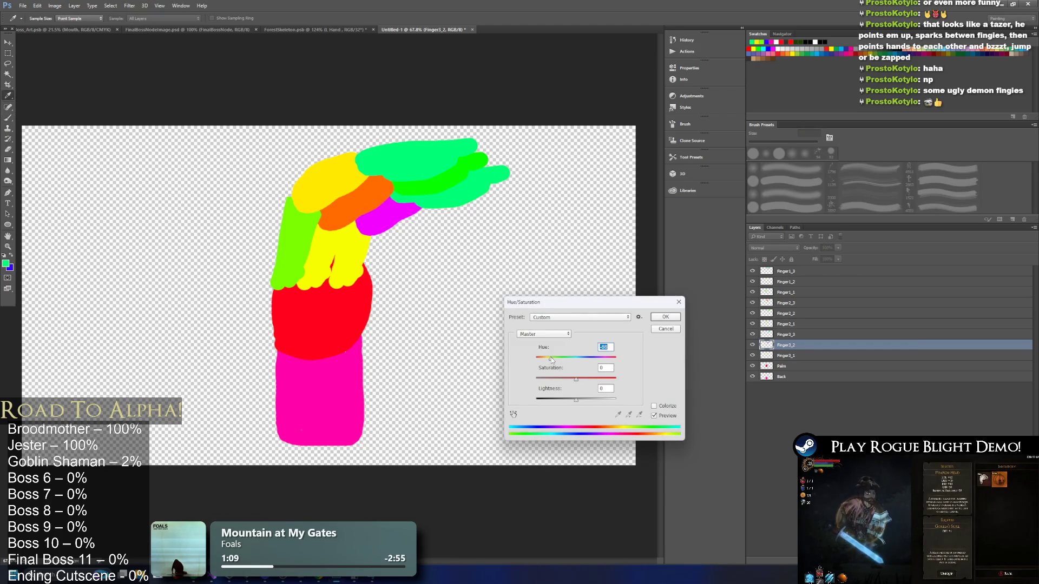
click(666, 317)
Turn the Finger3_3 tip red and the Finger3_1 base blue with hue shifts.
key(b)
click(814, 334)
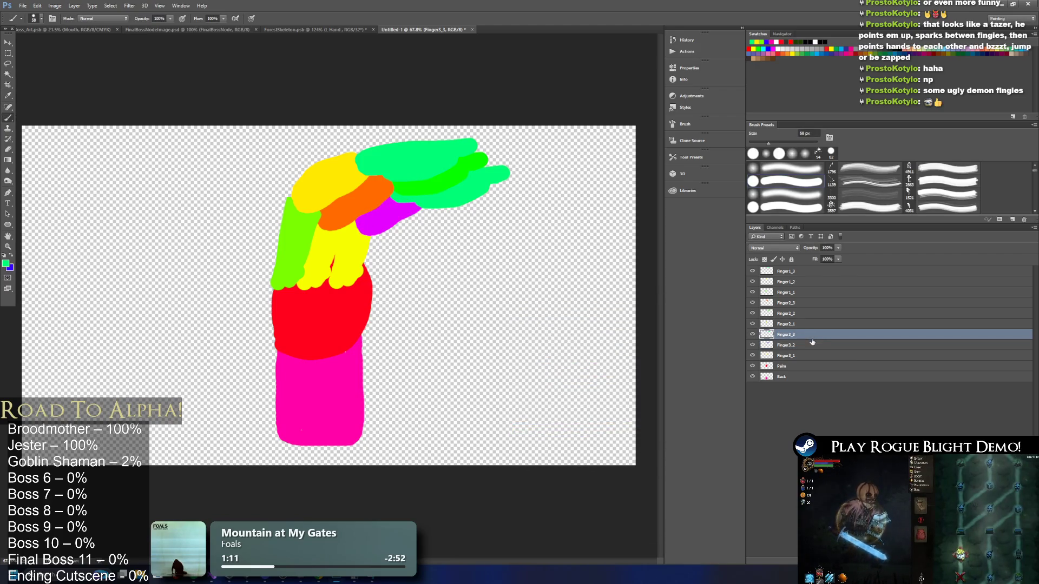
key(ctrl+u)
drag(576, 358, 541, 359)
click(665, 317)
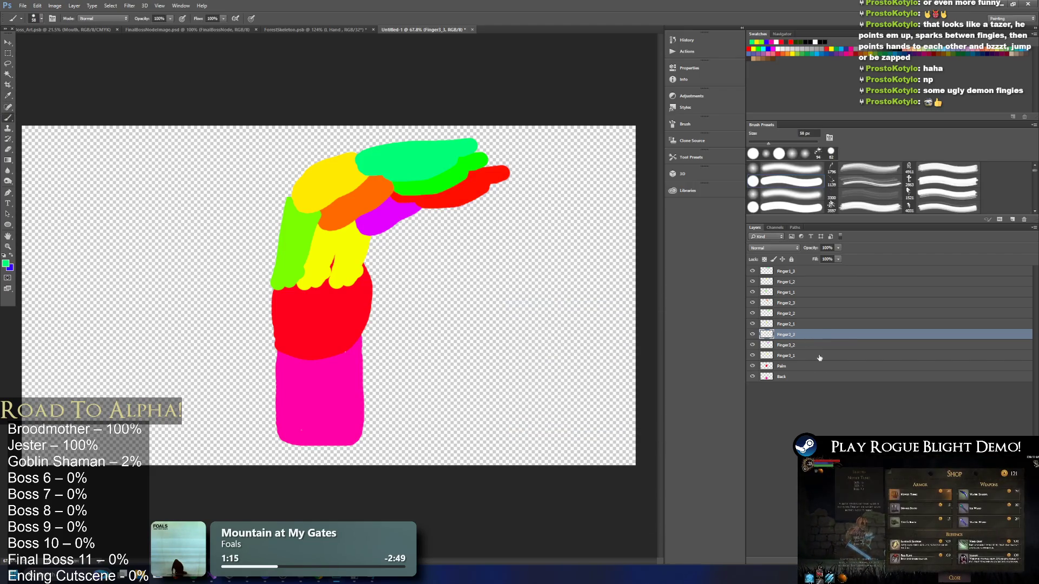
click(807, 357)
key(ctrl+u)
drag(574, 359, 529, 365)
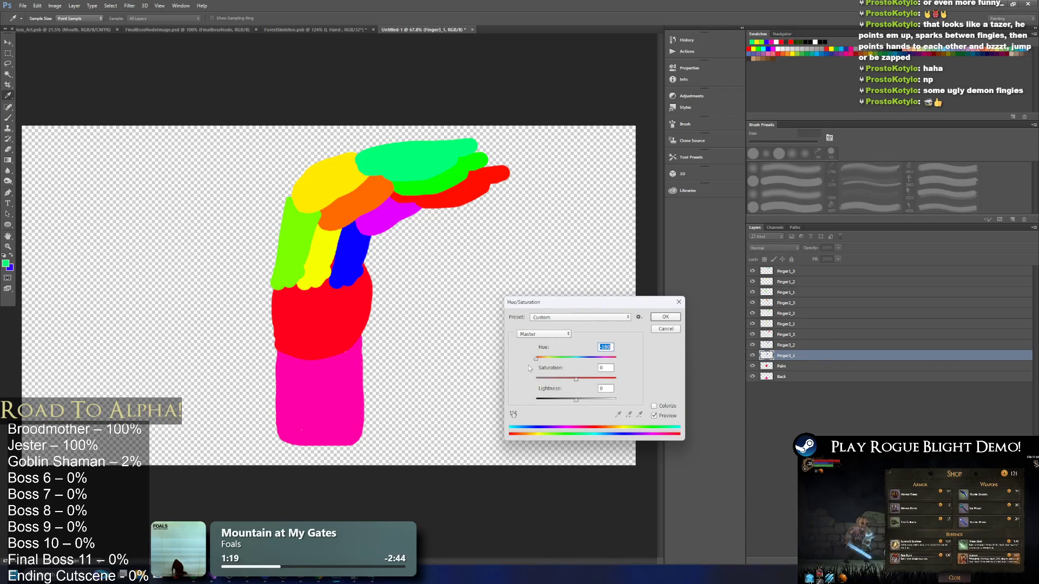
click(666, 317)
click(793, 371)
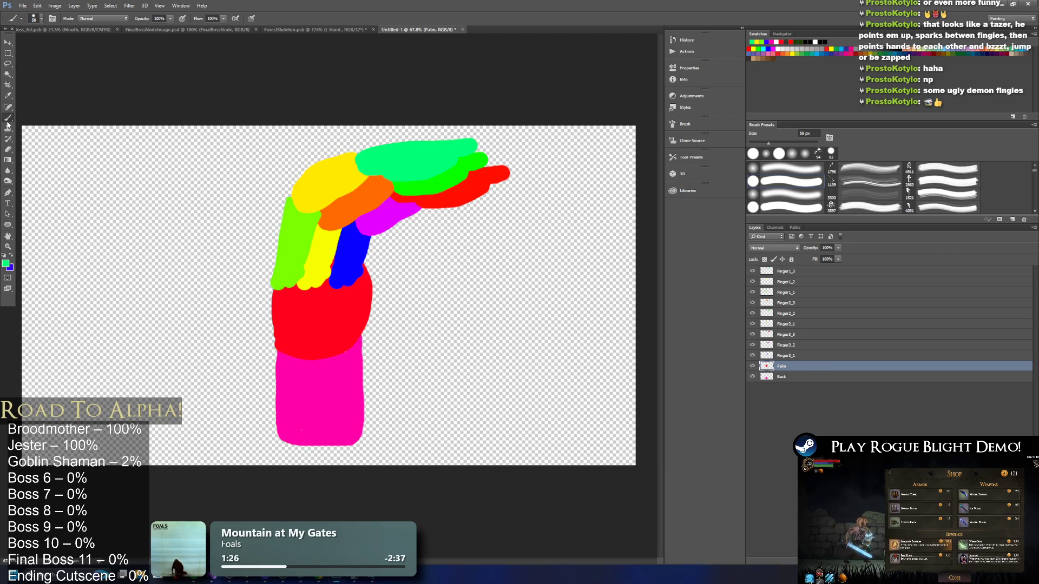
On a new layer above Palm, paint a green thumb beside the blue finger and name it Thumb1.
key(ctrl+shift+alt+n)
mouse_move(366, 282)
mouse_down()
mouse_move(414, 279)
mouse_move(377, 297)
mouse_up()
key(ctrl+z)
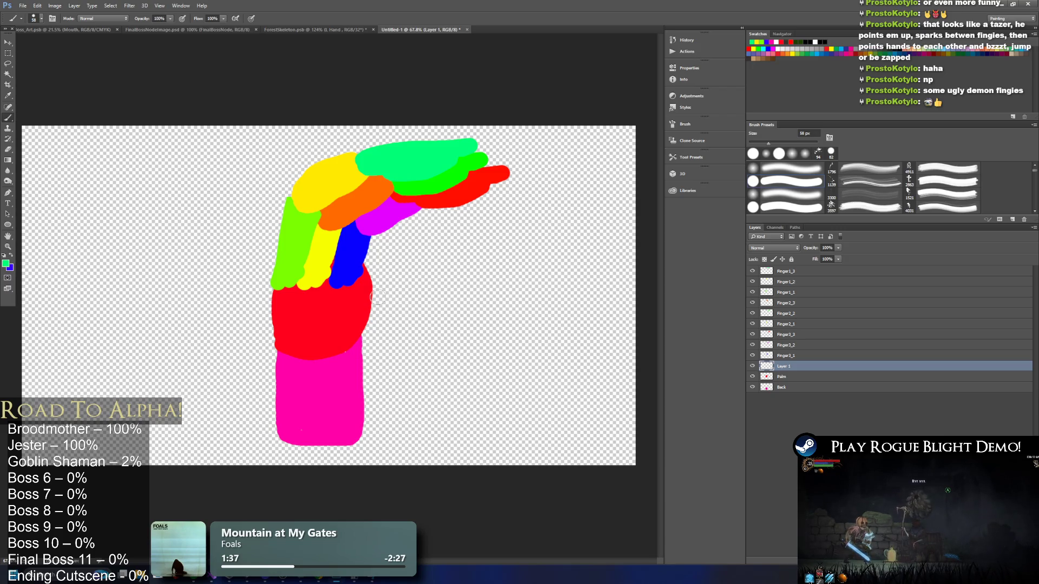
drag(364, 295, 397, 262)
key(ctrl+z)
key(ctrl+z)
drag(369, 294, 404, 259)
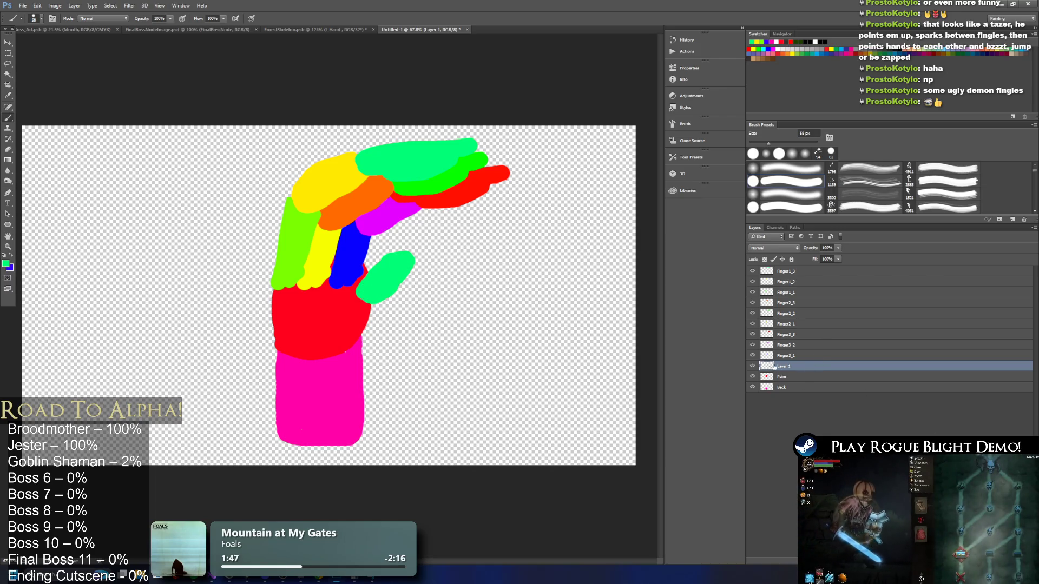
text(Thumb)
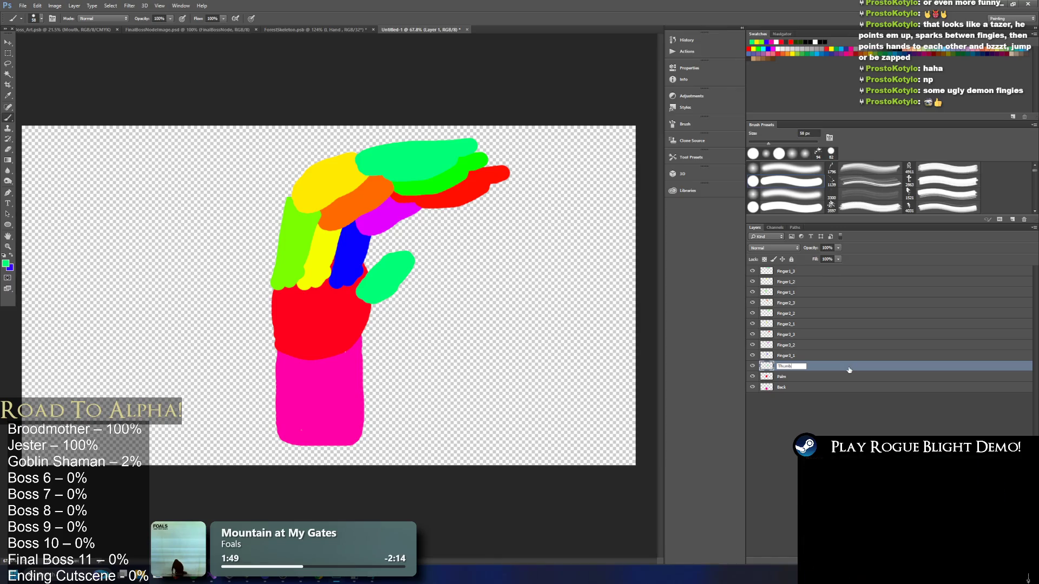
text(1)
key(Return)
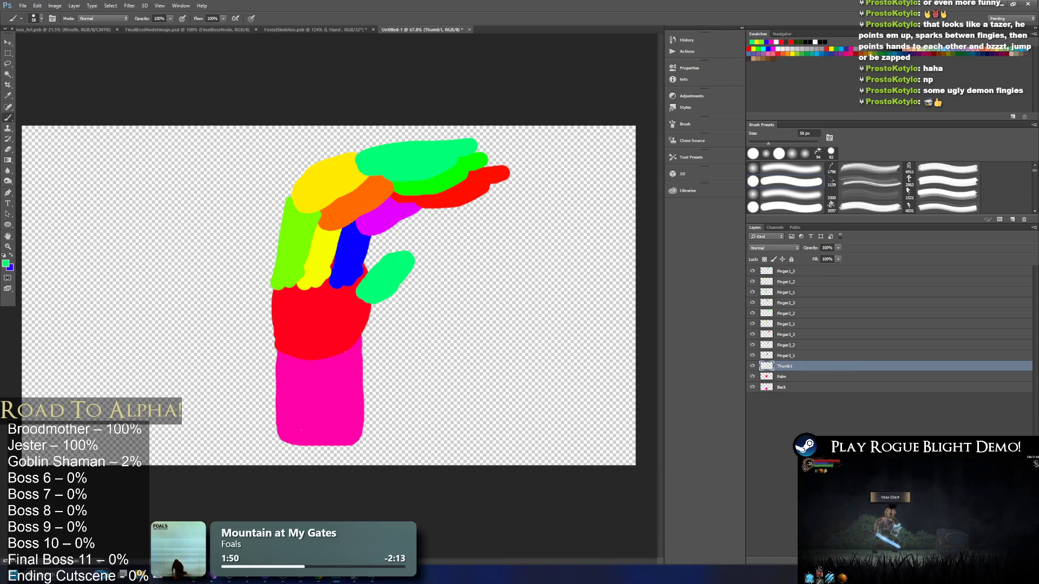
key(ctrl+shift+alt+n)
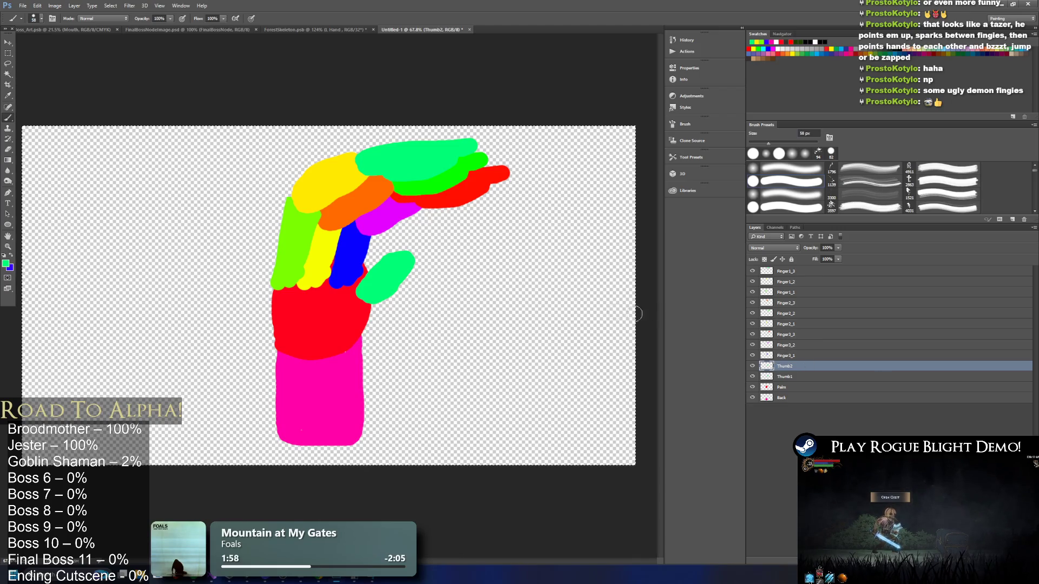
Switch the colour to blue and paint a blue cap over the thumb's end on Thumb2.
click(12, 256)
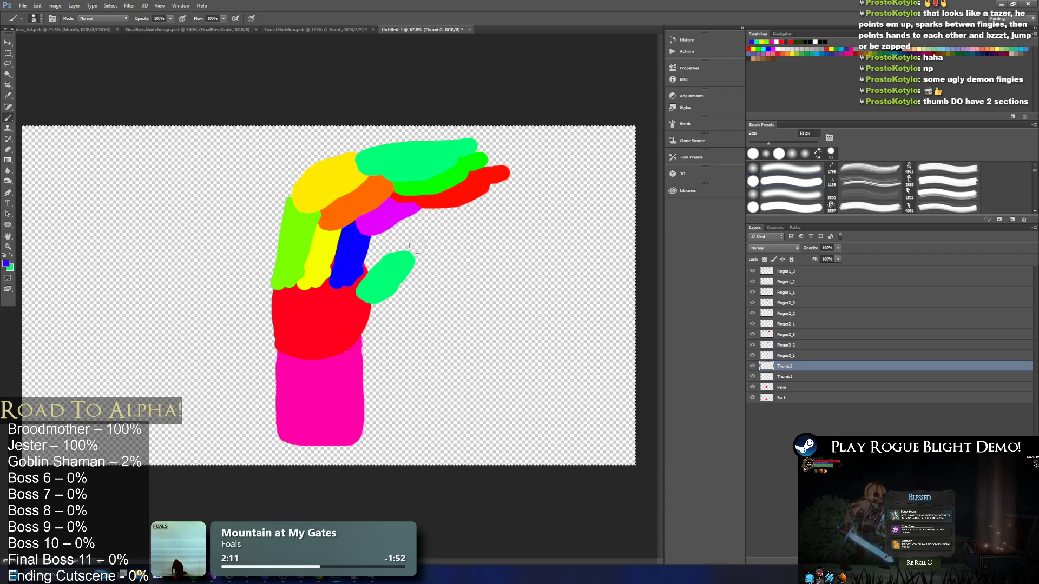
mouse_move(395, 259)
mouse_down()
mouse_move(419, 244)
mouse_move(400, 262)
mouse_move(416, 253)
mouse_up()
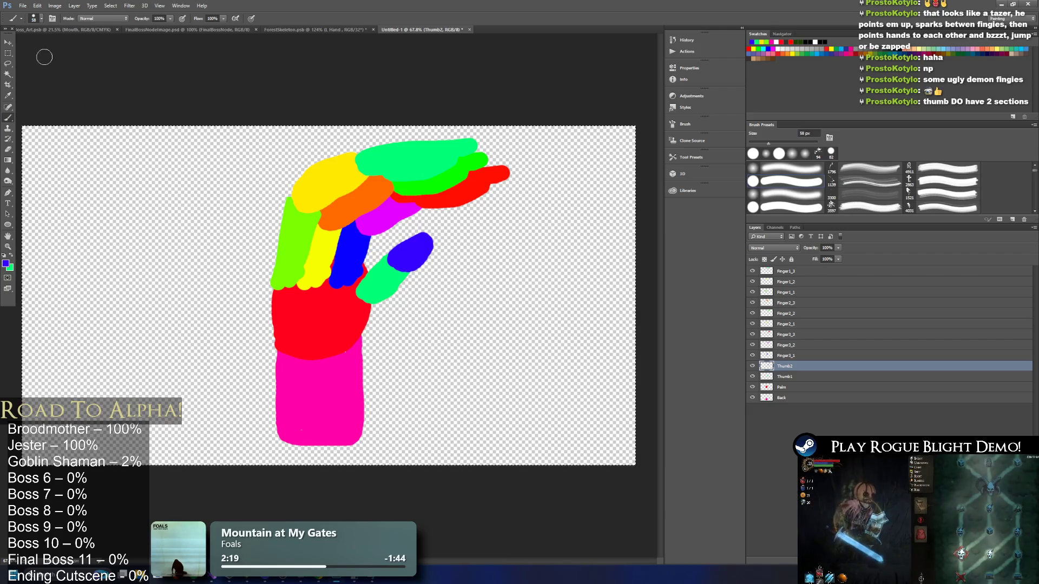
click(42, 20)
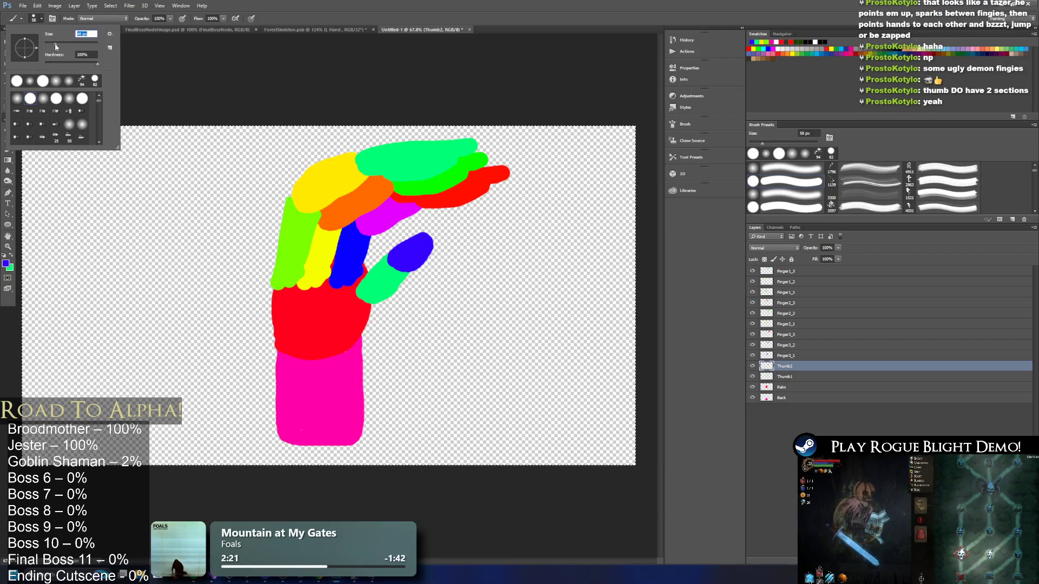
key(Return)
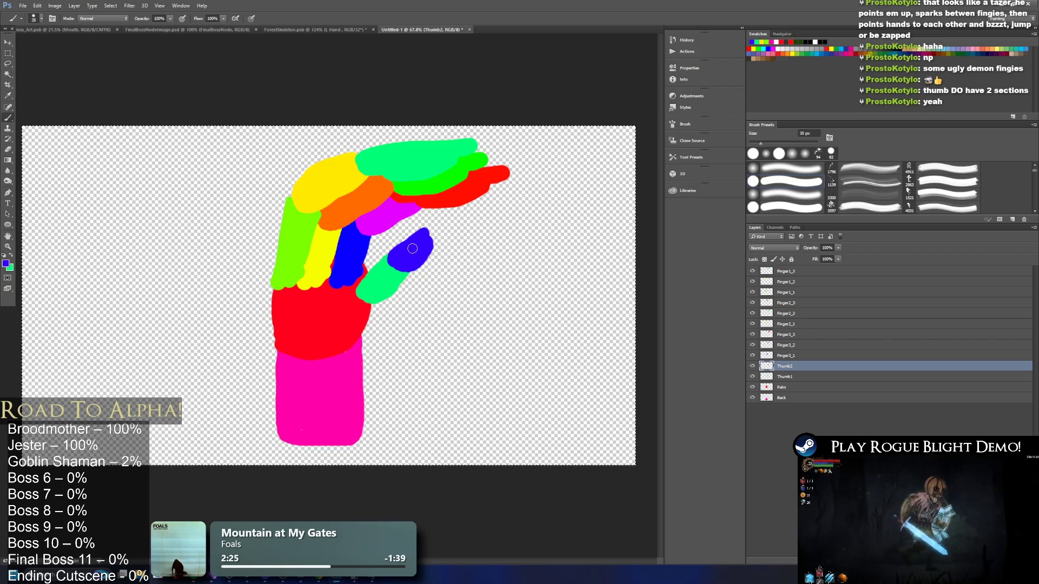
scroll(525, 246, down, 2)
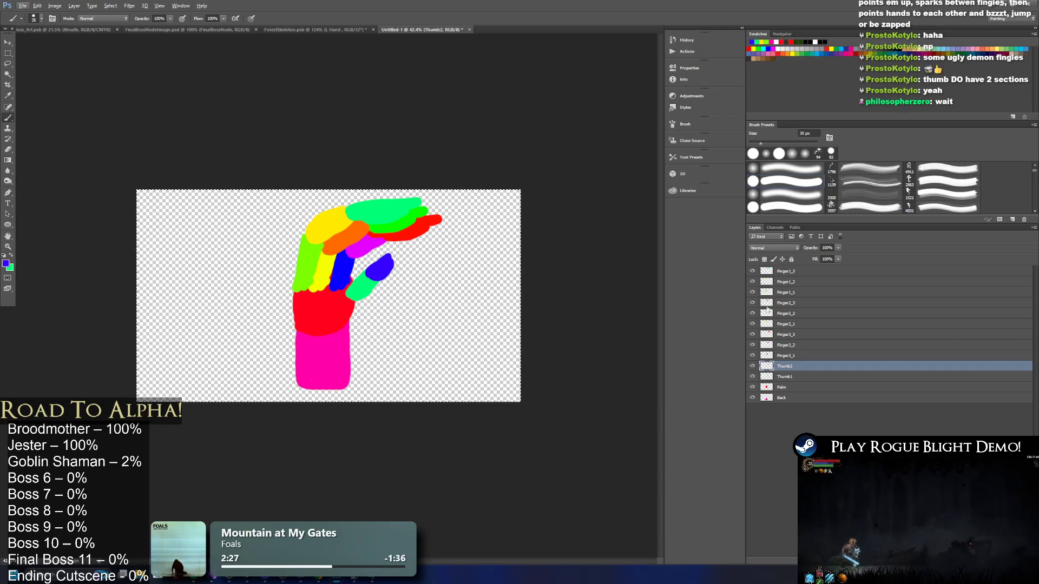
Move Thumb1 and Thumb2 to the top of the stack, then put Palm above them.
shift+click(801, 379)
drag(801, 379, 799, 272)
drag(785, 388, 791, 271)
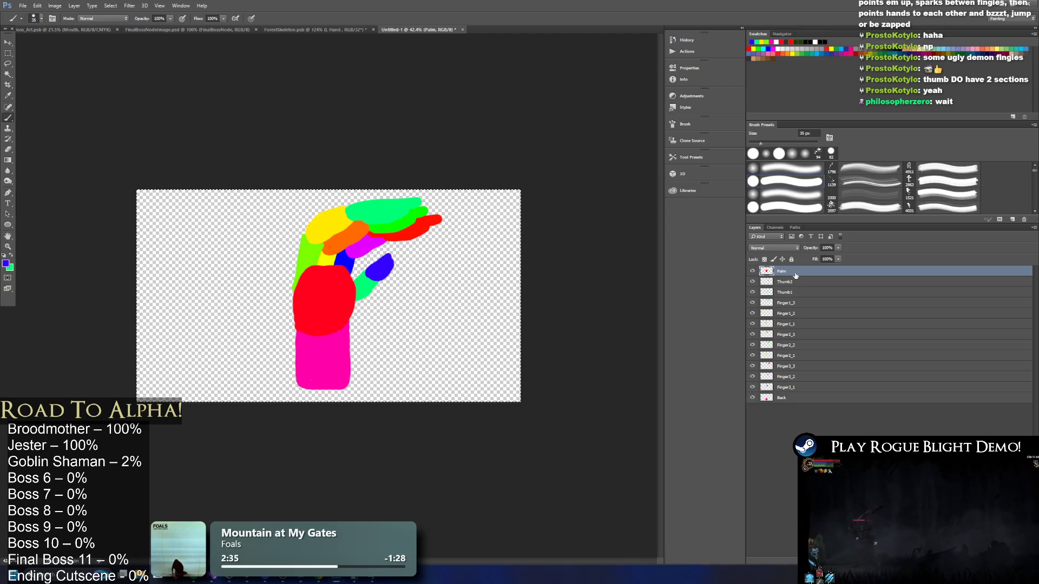
scroll(324, 270, up, 3)
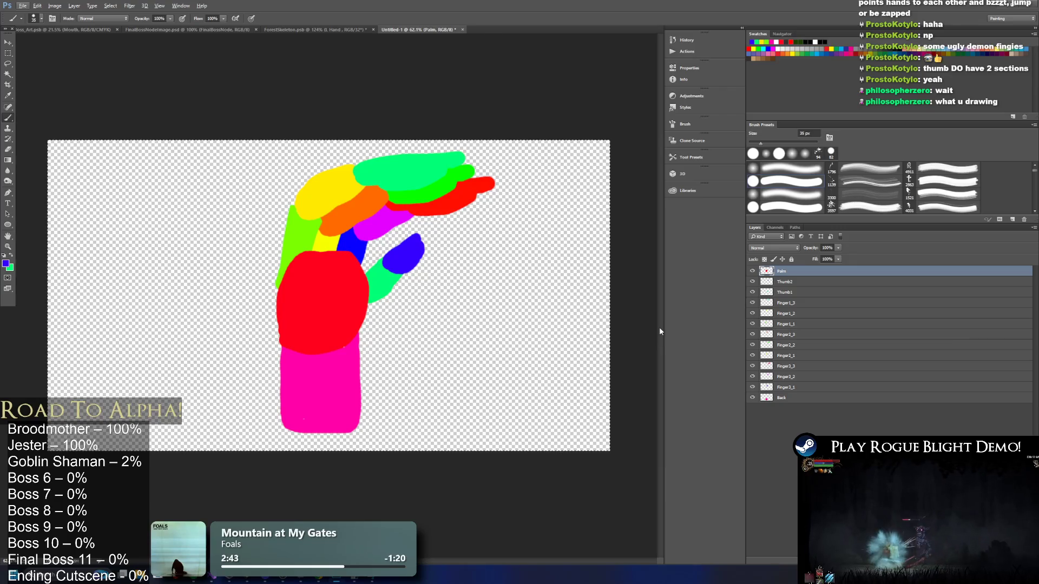
key(ctrl+s)
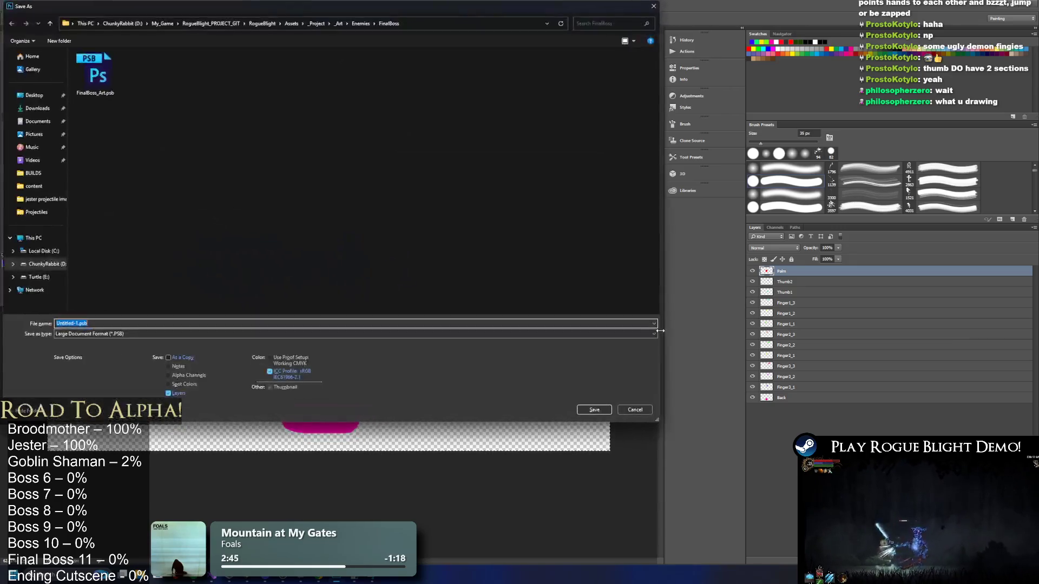
Save the drawing as FinalBoss_Hand_Art.psb, accepting the default format options.
click(84, 323)
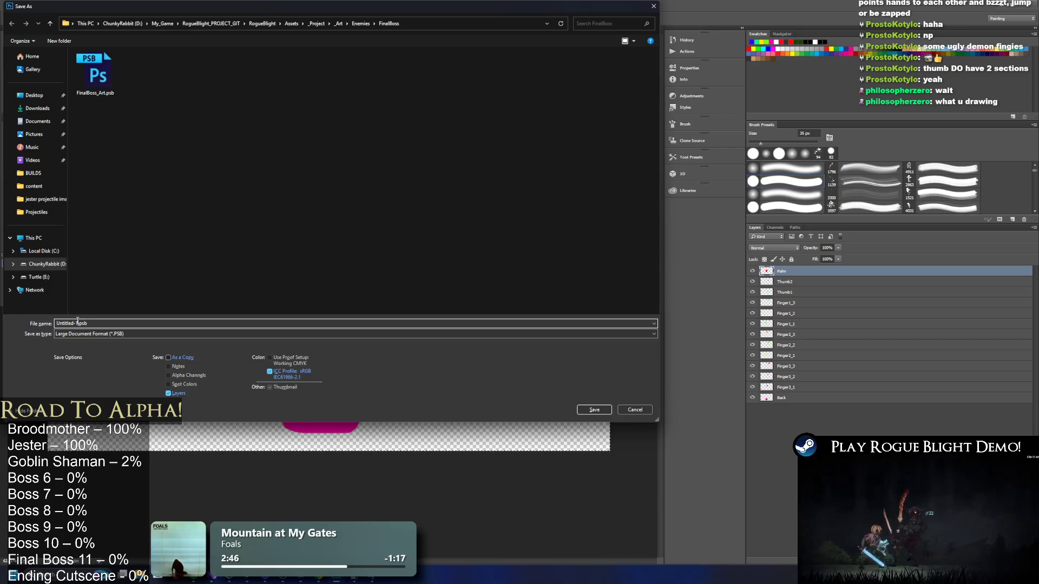
double_click(77, 323)
text(Han)
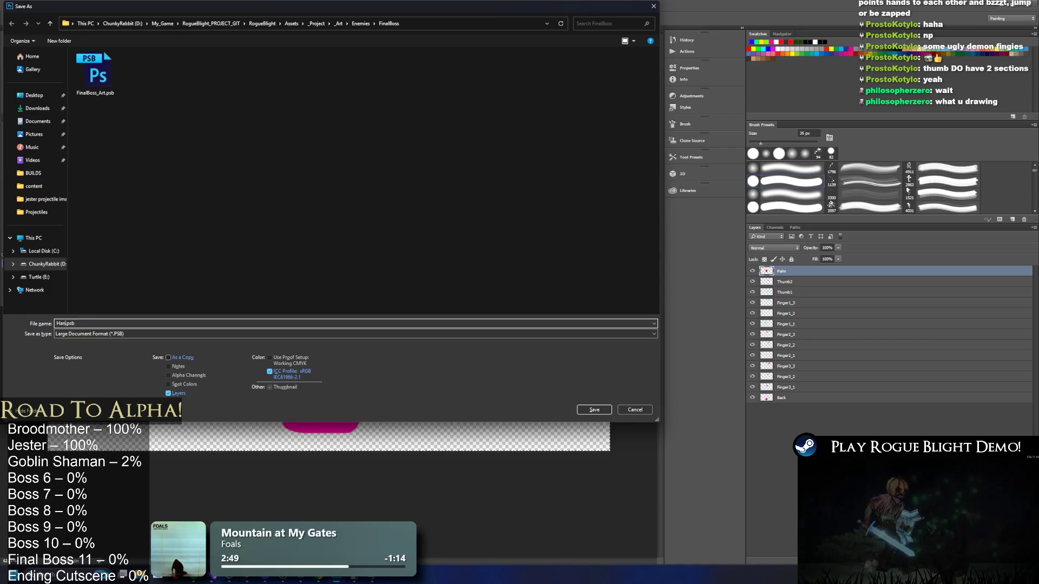
key(BackSpace)
key(BackSpace)
key(BackSpace)
text(FinalBoss)
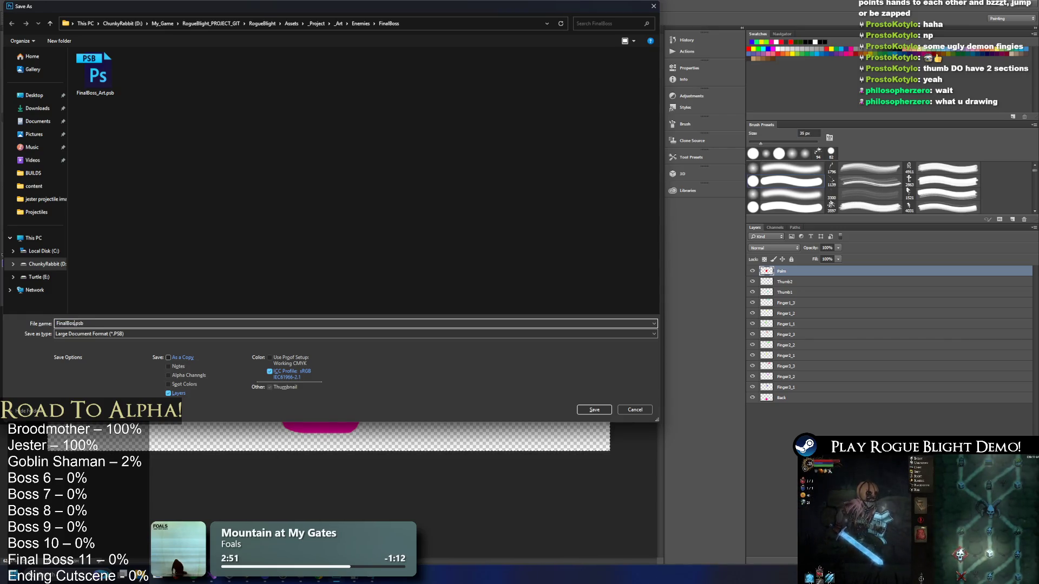
text(Hand)
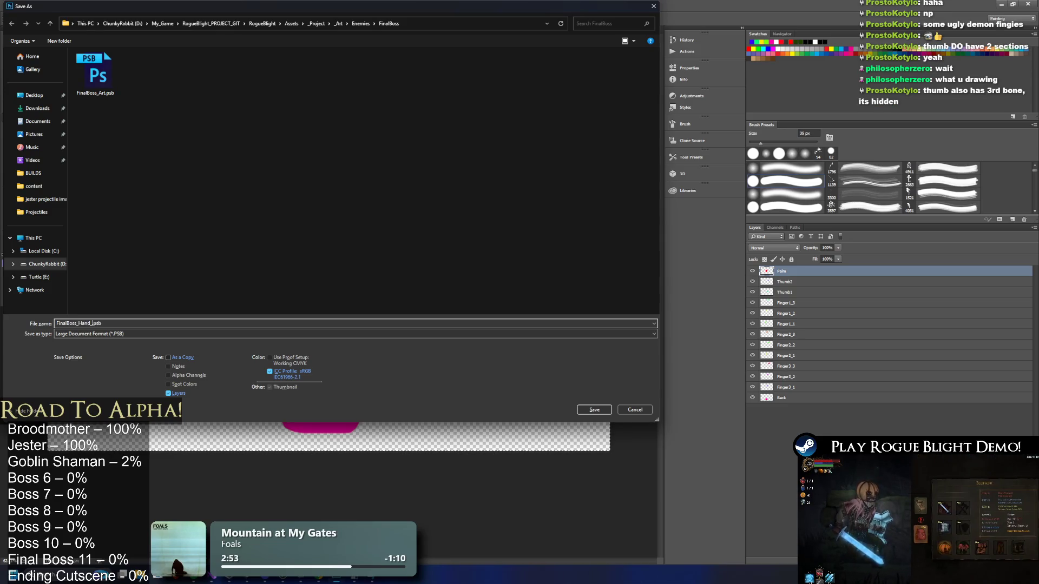
text(rt)
key(Return)
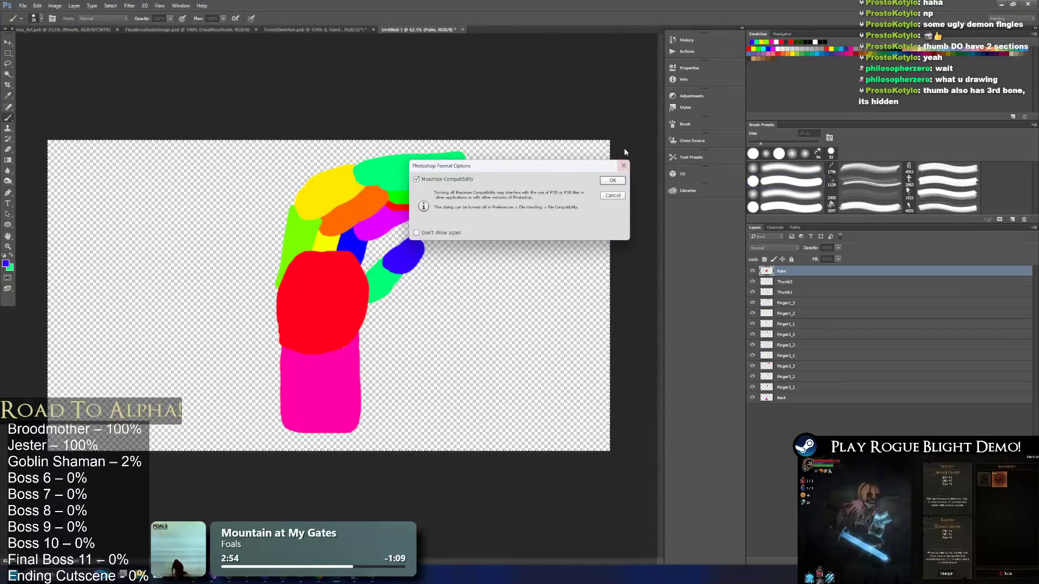
click(609, 187)
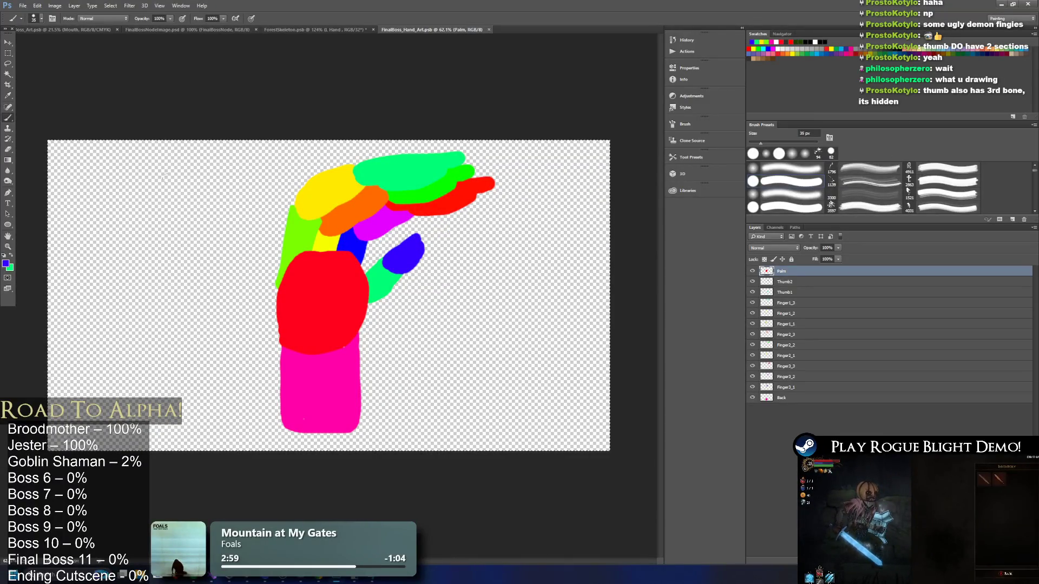
Erase the red palm's top edge and drop the Palm layer just above Back.
key(e)
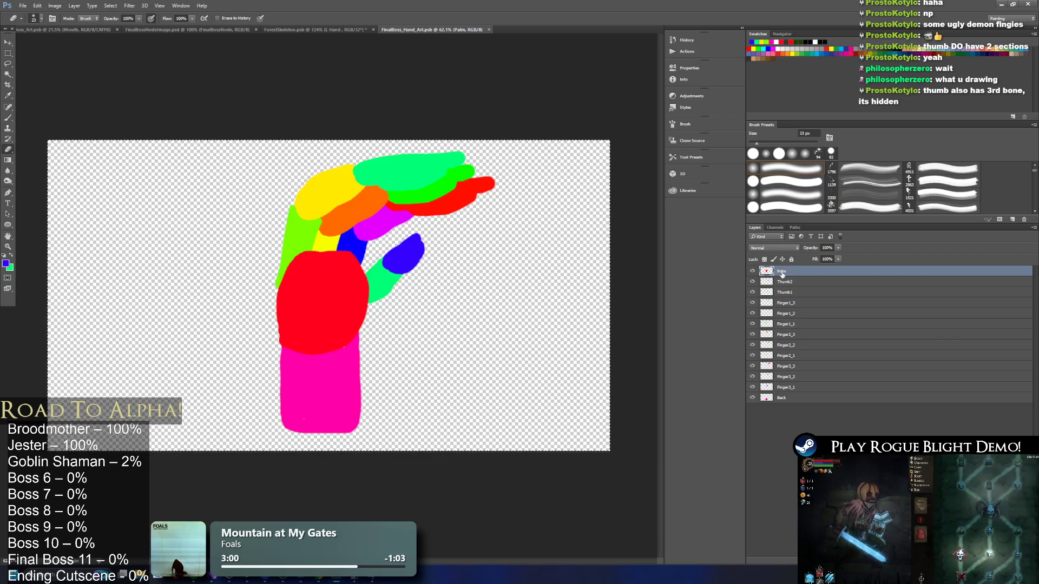
mouse_move(352, 254)
mouse_down()
mouse_move(284, 256)
mouse_move(359, 265)
mouse_move(316, 267)
mouse_up()
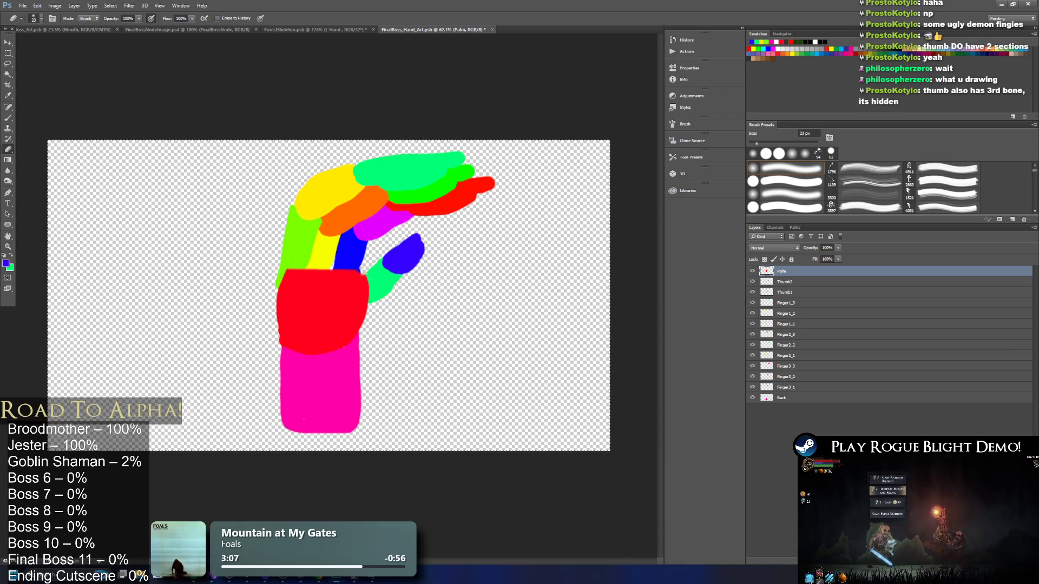
drag(363, 272, 282, 273)
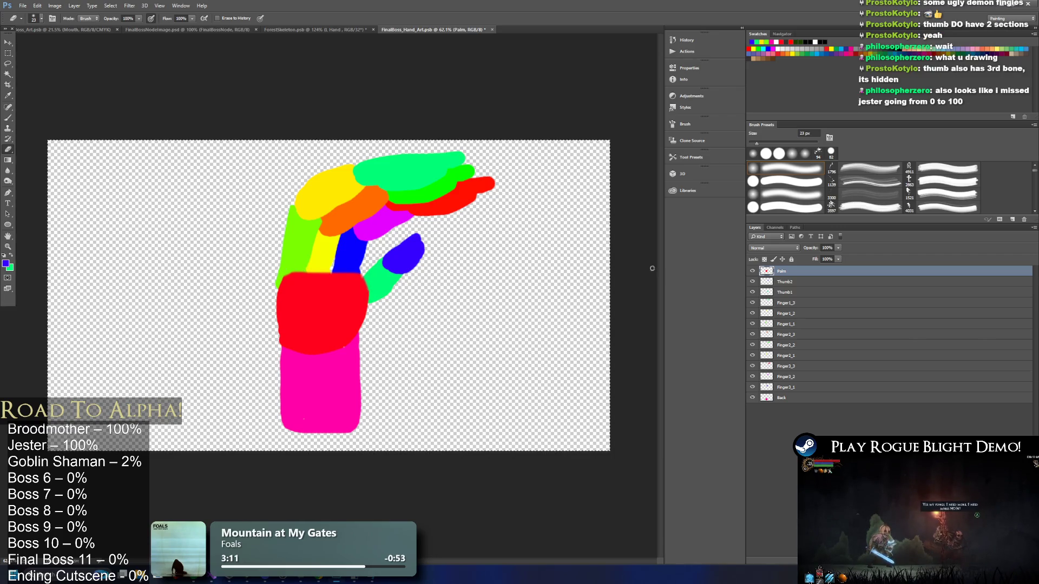
mouse_move(789, 279)
mouse_down()
mouse_move(793, 406)
mouse_move(796, 394)
mouse_up()
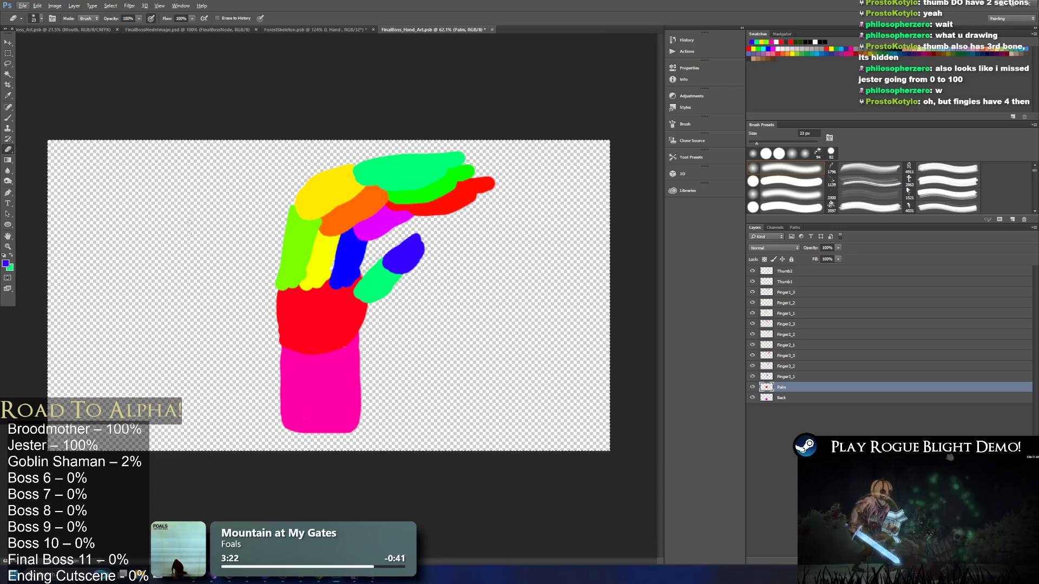
Brush red into the notch at the palm's left edge.
key(b)
alt+click(295, 296)
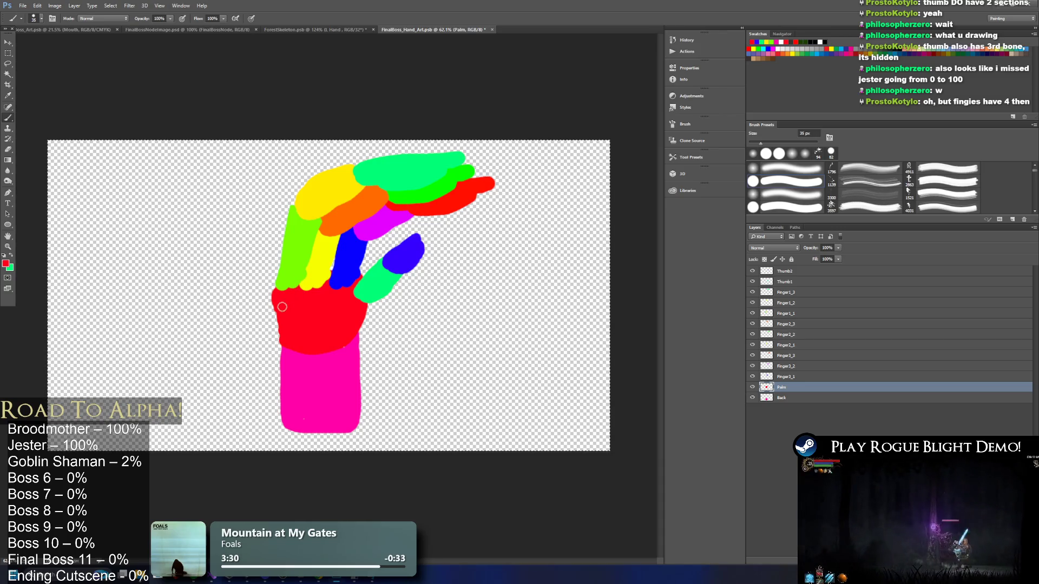
drag(276, 310, 276, 324)
Paint a blue band across the finger bases on a new layer above the fingers.
key(ctrl+shift+alt+n)
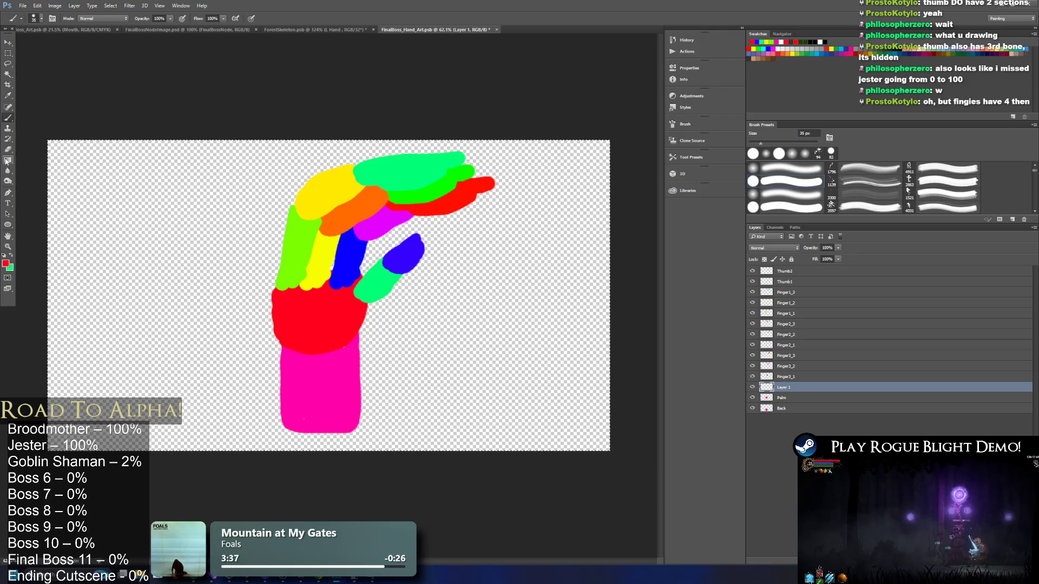
click(7, 263)
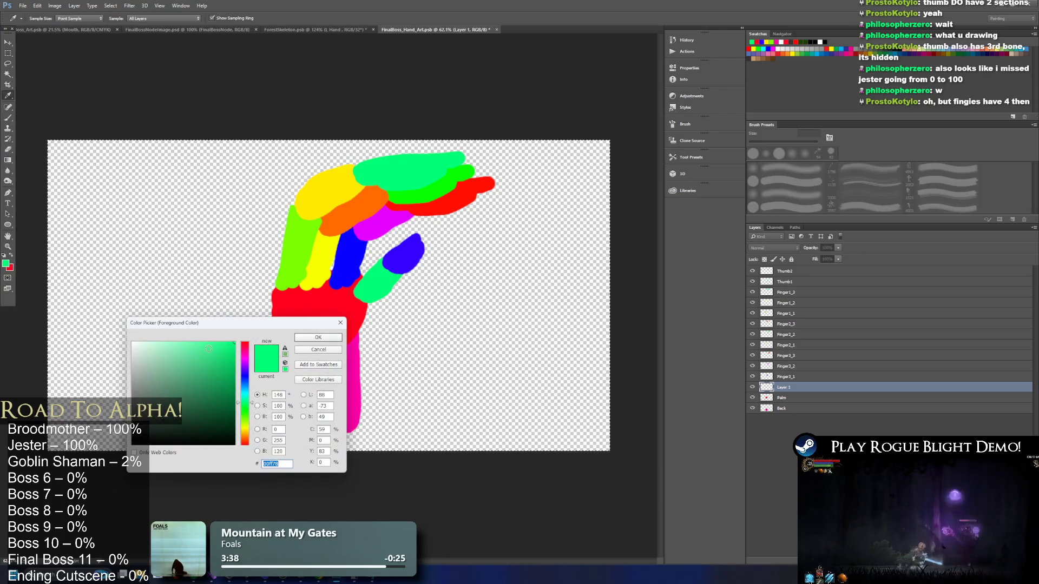
click(349, 254)
click(318, 338)
key(b)
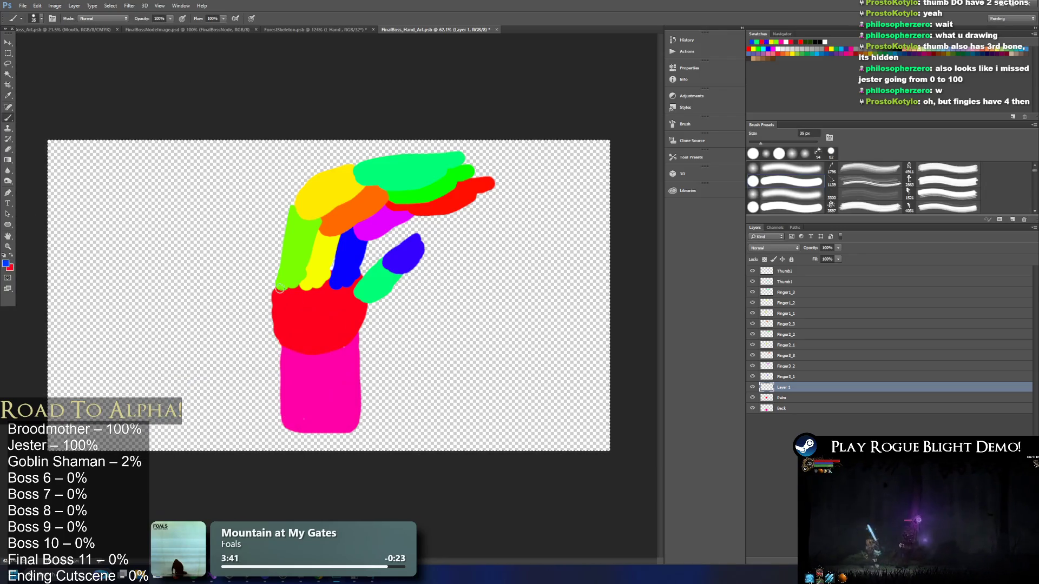
drag(365, 290, 276, 282)
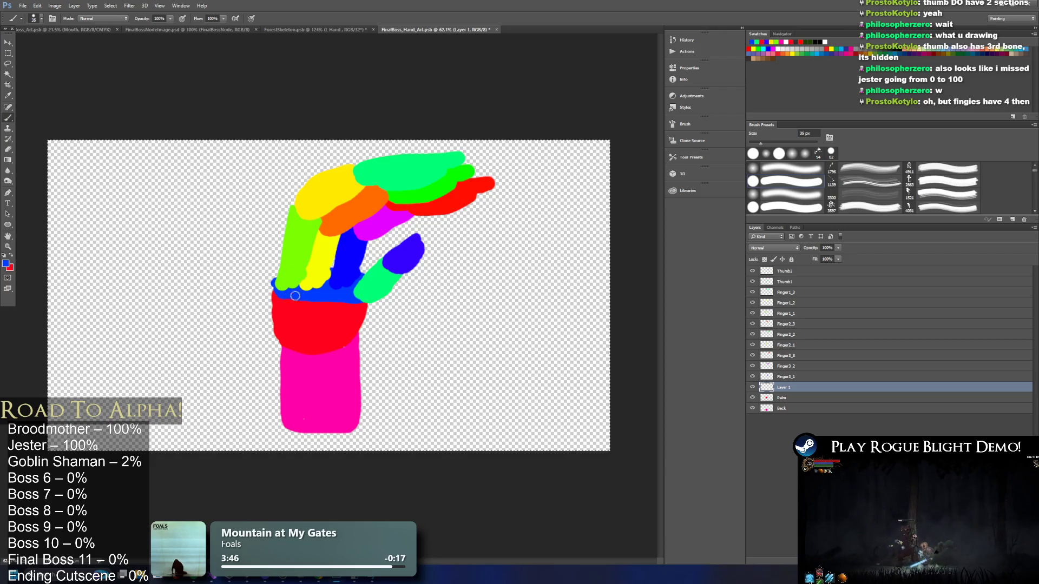
mouse_move(775, 389)
mouse_down()
mouse_move(788, 355)
mouse_move(794, 360)
mouse_move(794, 271)
mouse_up()
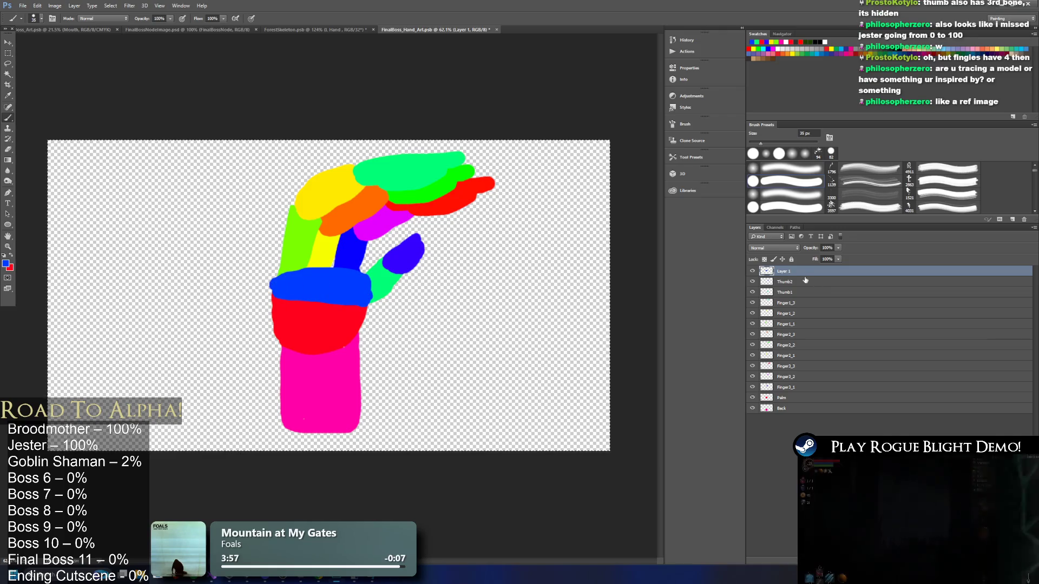
Rename Layer 1 to PalmTop and undo the blue band.
double_click(783, 272)
text(almTop)
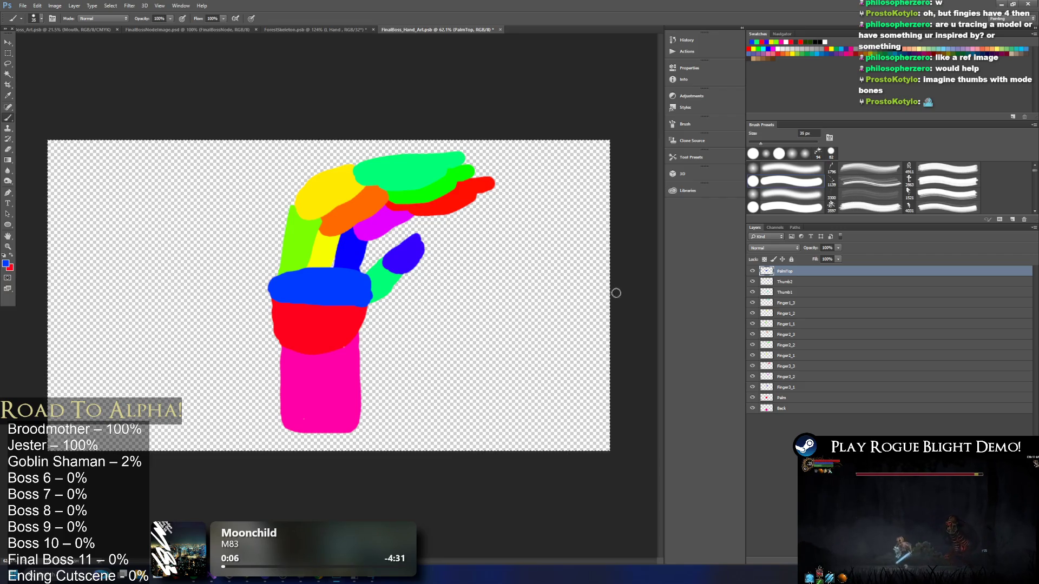
key(ctrl+z)
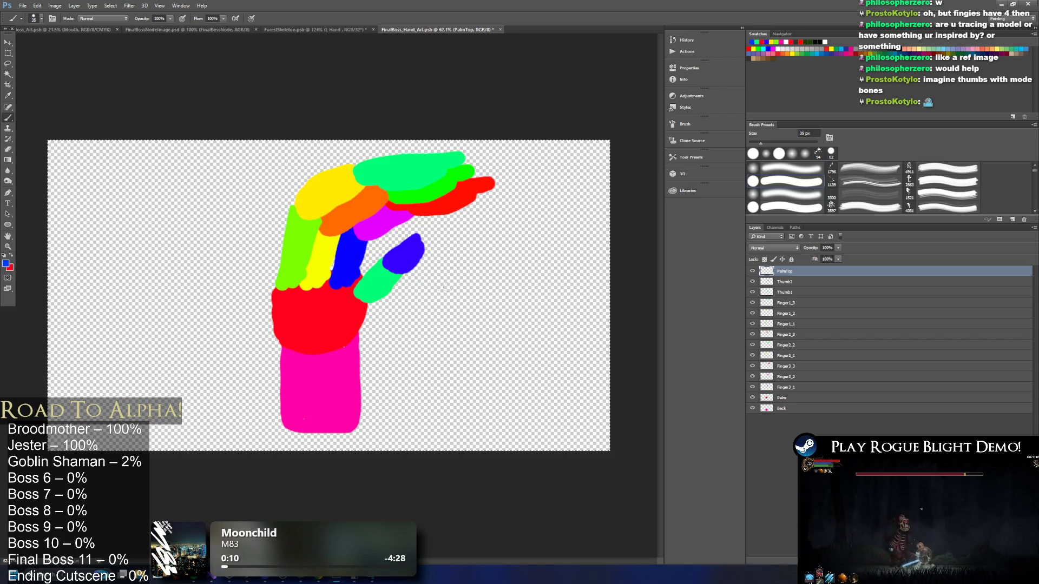
Brush red on the Palm layer over the green finger's base.
click(791, 366)
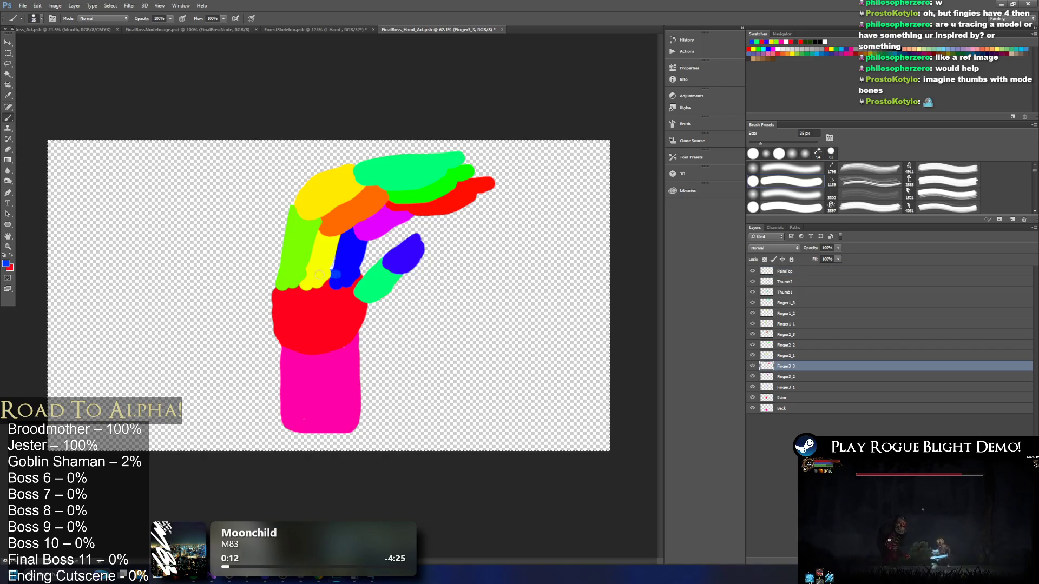
alt+click(282, 287)
ctrl+click(282, 287)
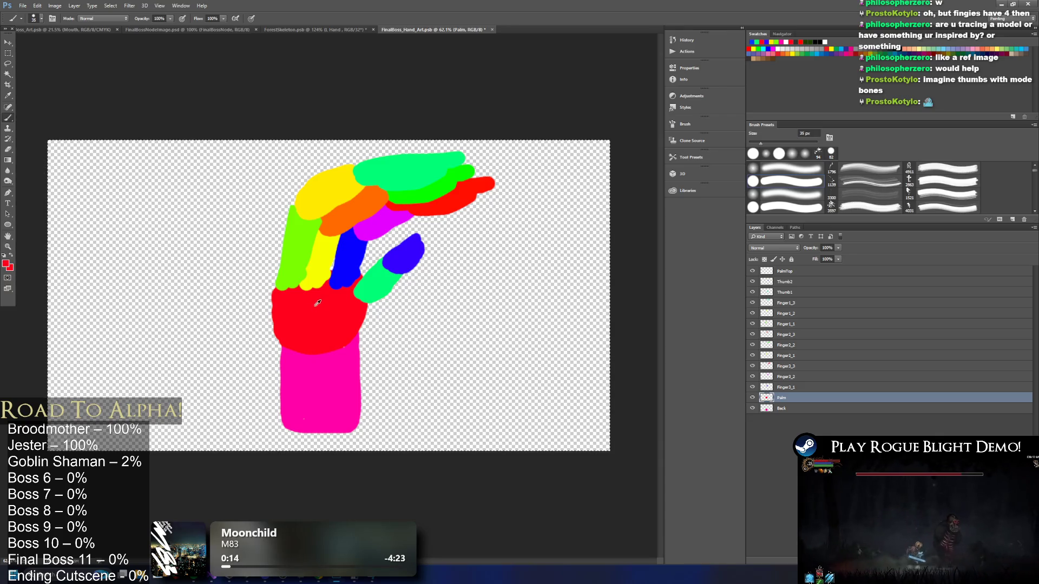
drag(282, 287, 275, 282)
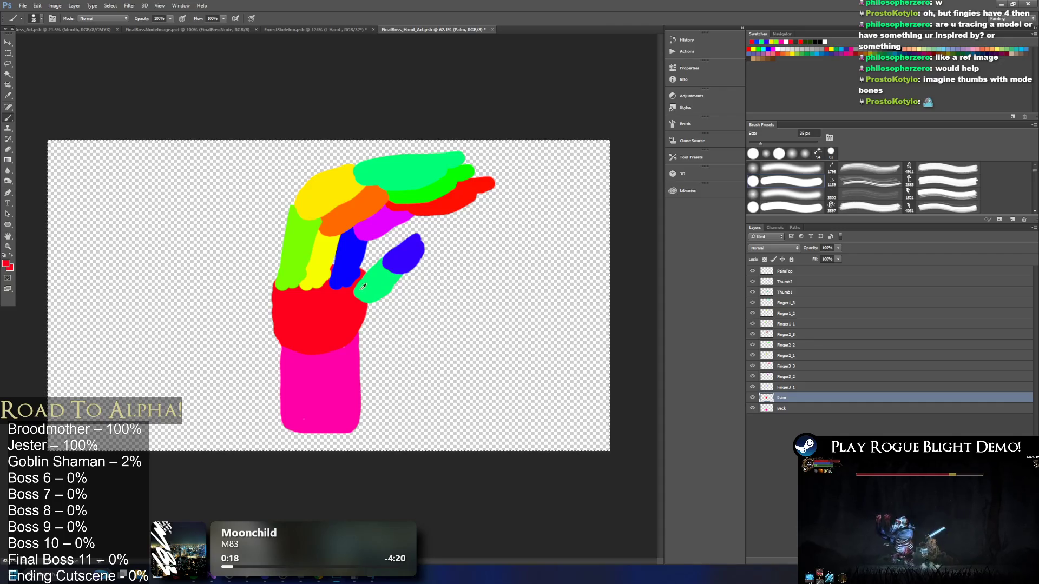
scroll(342, 280, down, 2)
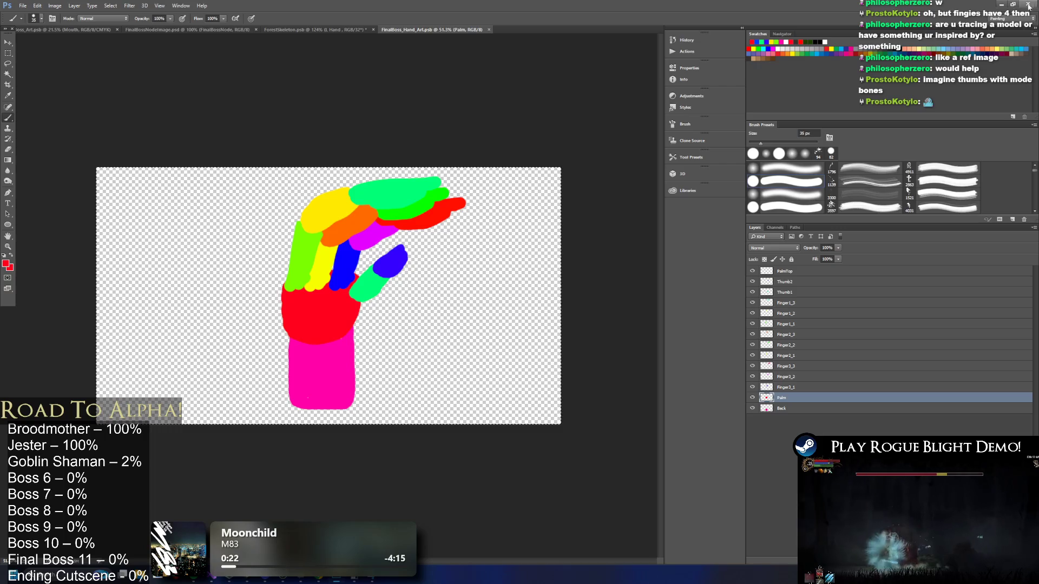
click(1000, 7)
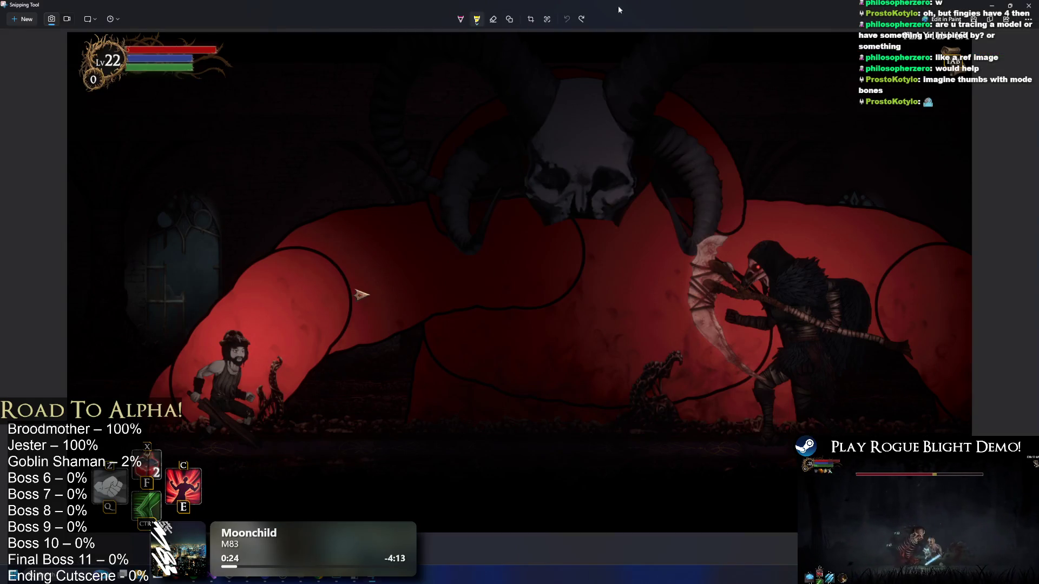
Search the Project for 'hand', drag FinalBoss_Hand_Art into the scene and raise it slightly.
click(992, 6)
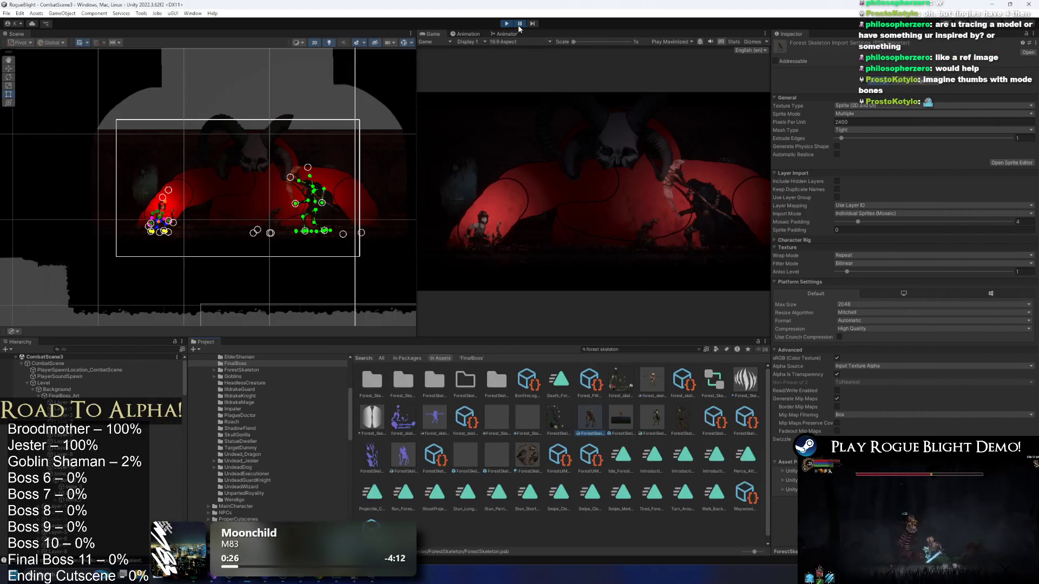
click(637, 349)
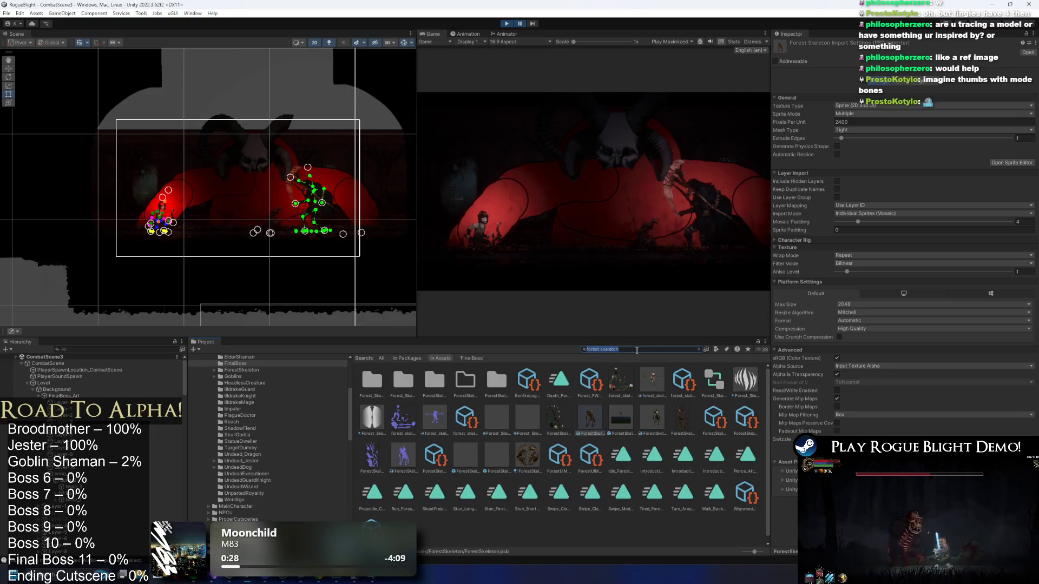
text(finalhand)
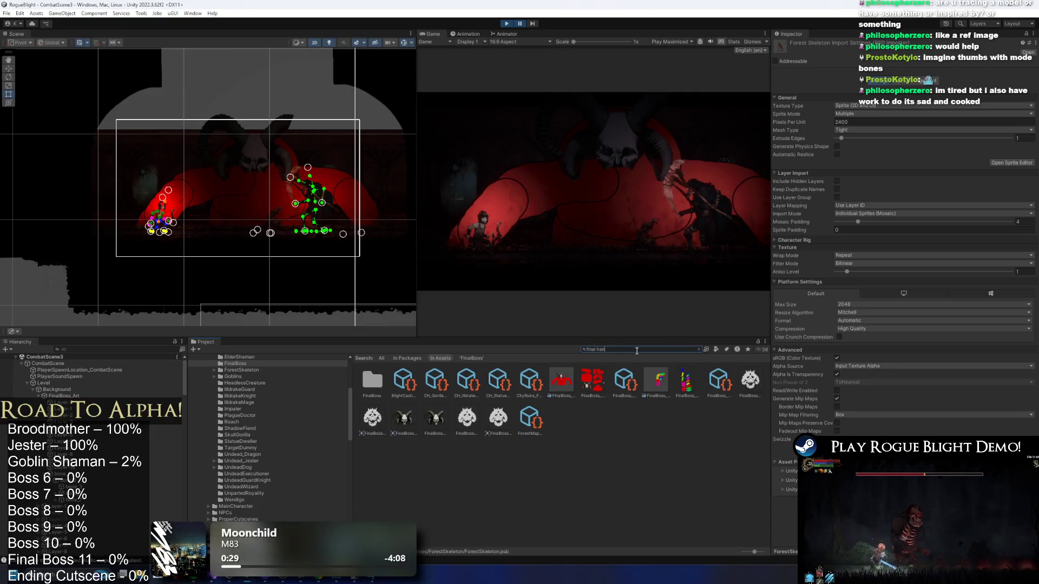
click(369, 390)
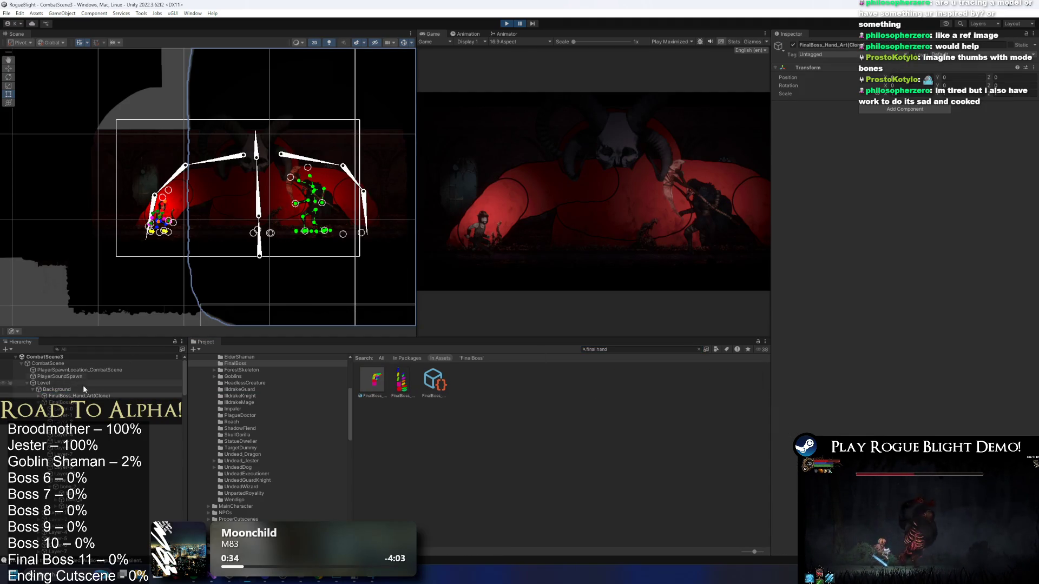
mouse_move(432, 397)
mouse_down()
mouse_move(287, 223)
mouse_move(243, 236)
mouse_move(277, 228)
mouse_move(252, 213)
mouse_move(284, 206)
mouse_move(154, 133)
mouse_move(145, 138)
mouse_up()
scroll(350, 284, down, 2)
key(w)
scroll(148, 135, up, 3)
scroll(152, 123, up, 2)
drag(161, 201, 152, 201)
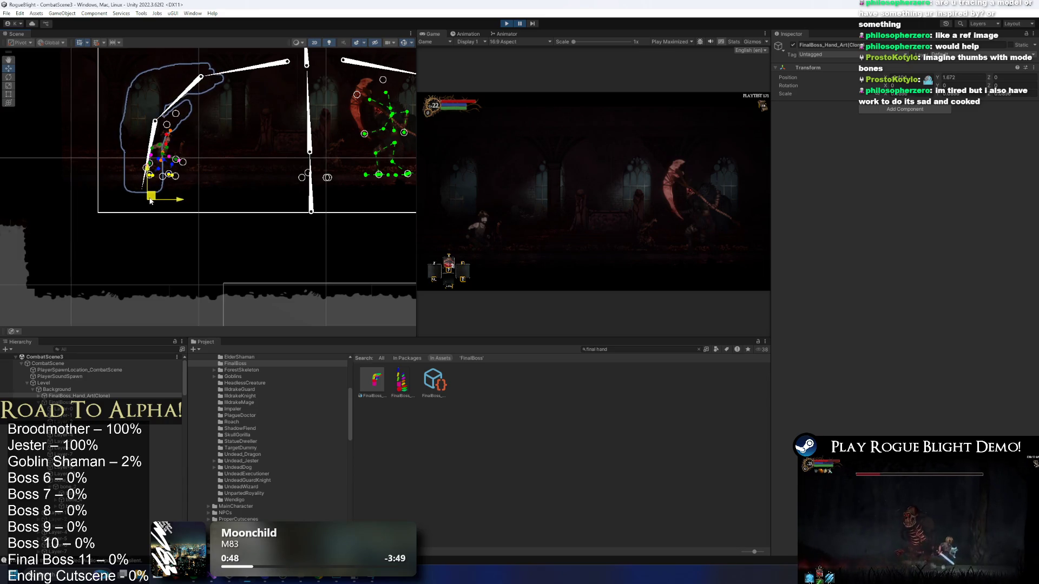
Set all fourteen hand child sprites' Sorting Layer to Background0.
click(39, 396)
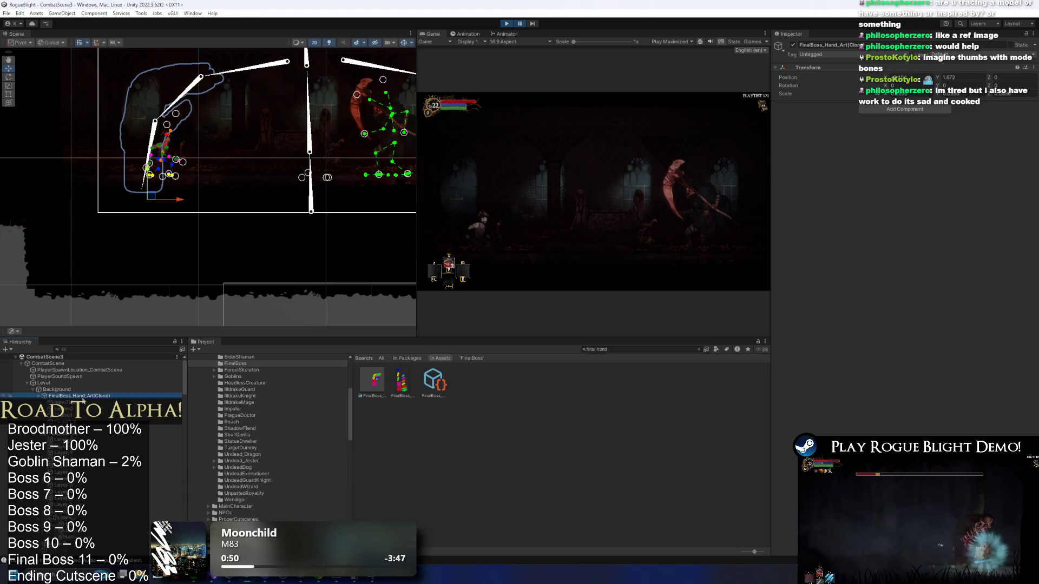
click(62, 402)
shift+click(63, 487)
click(909, 180)
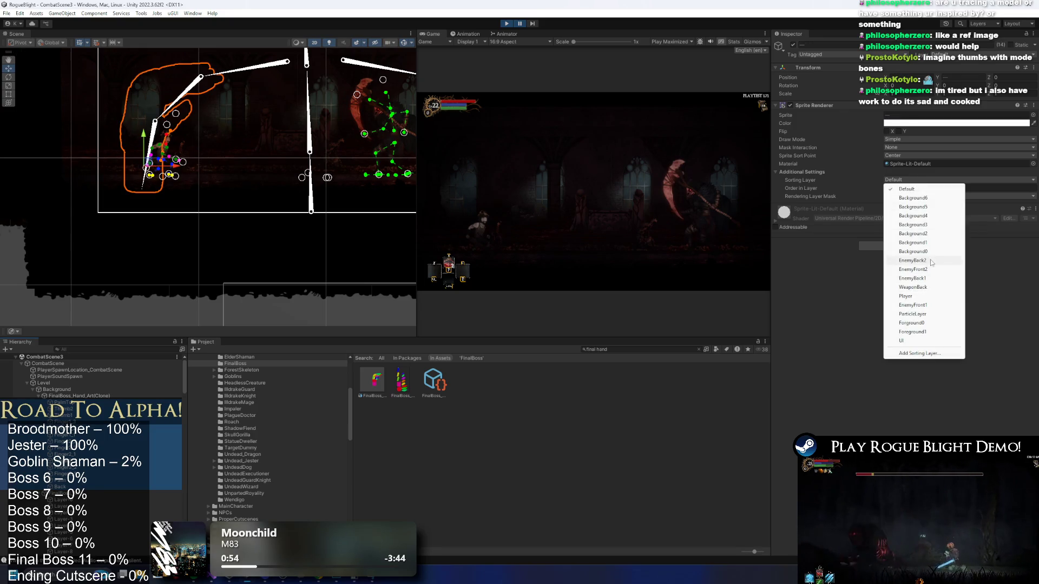
click(920, 251)
click(923, 181)
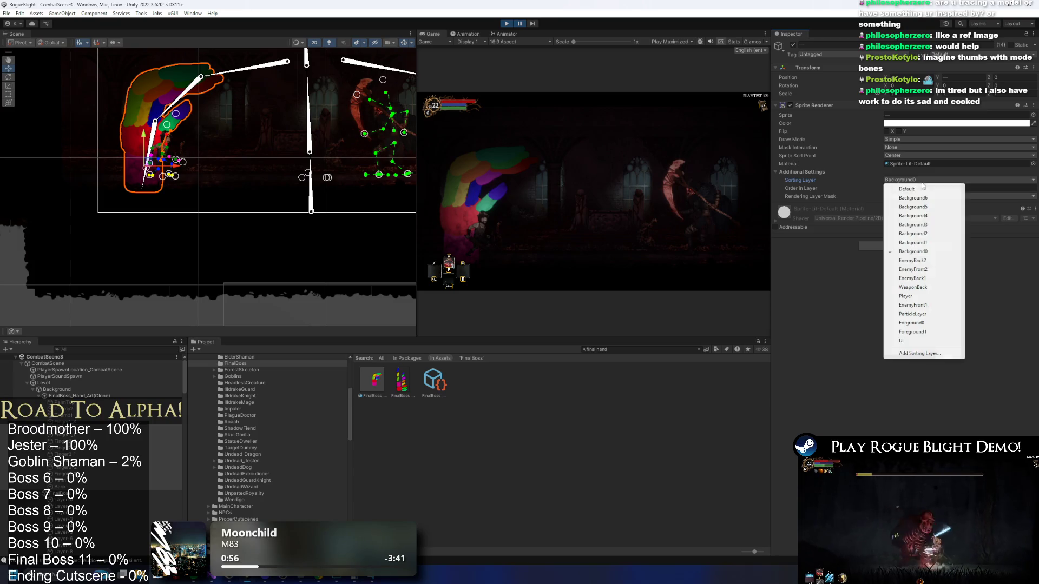
click(930, 244)
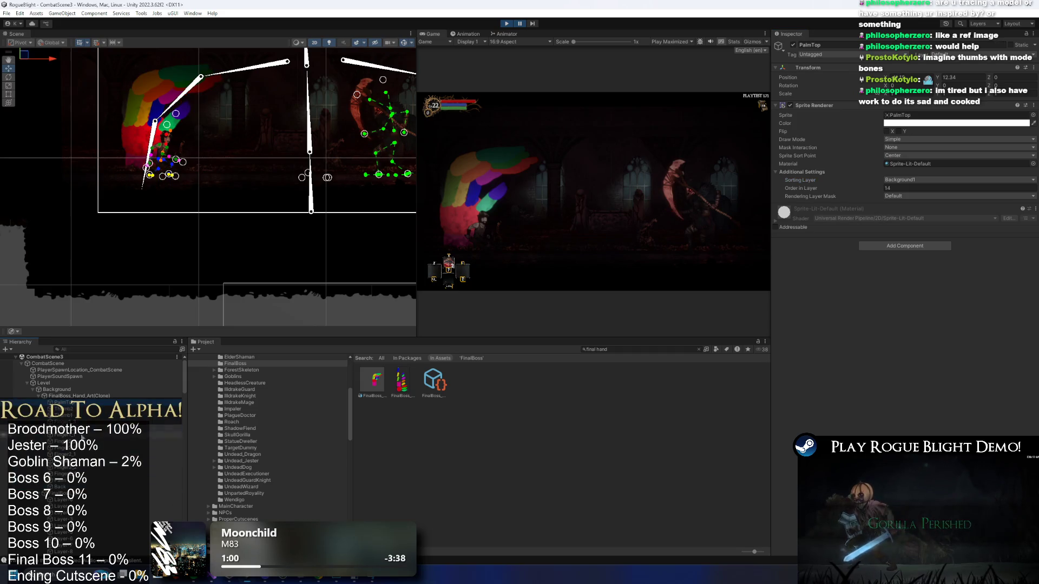
click(905, 180)
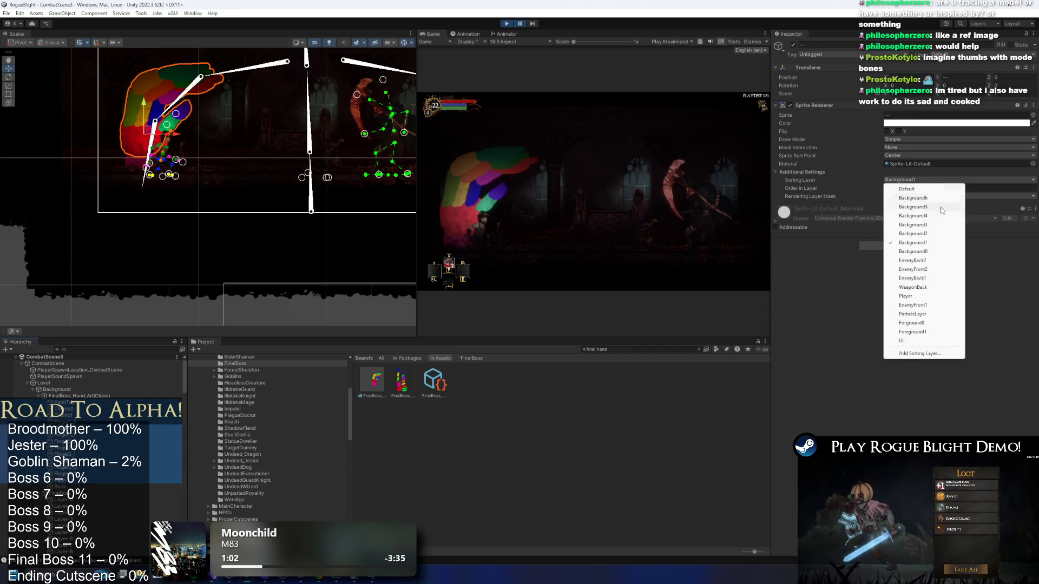
click(915, 252)
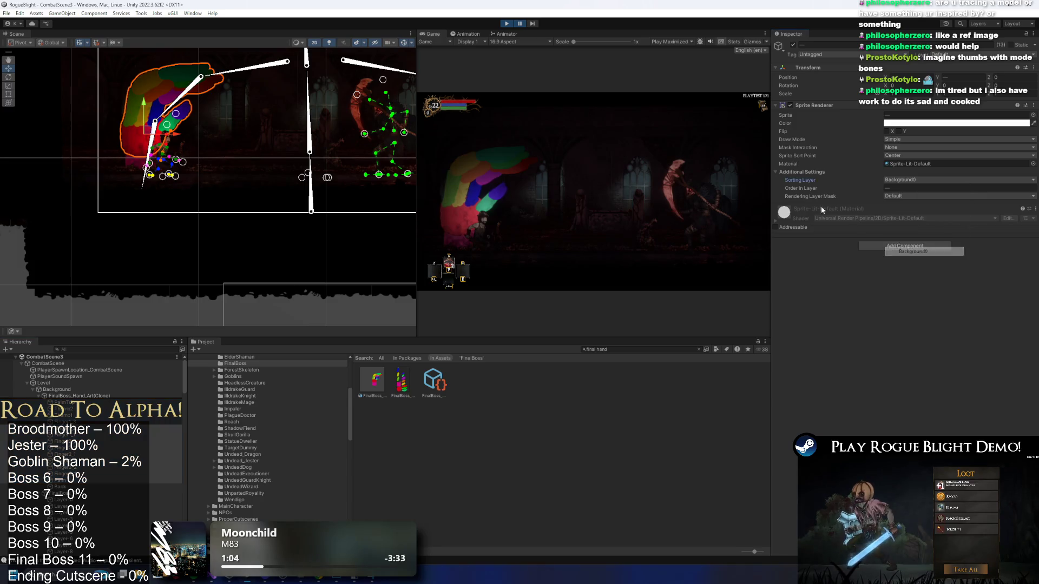
Play and pause the boss fight in a maximised Game view to check the hand.
key(shift+space)
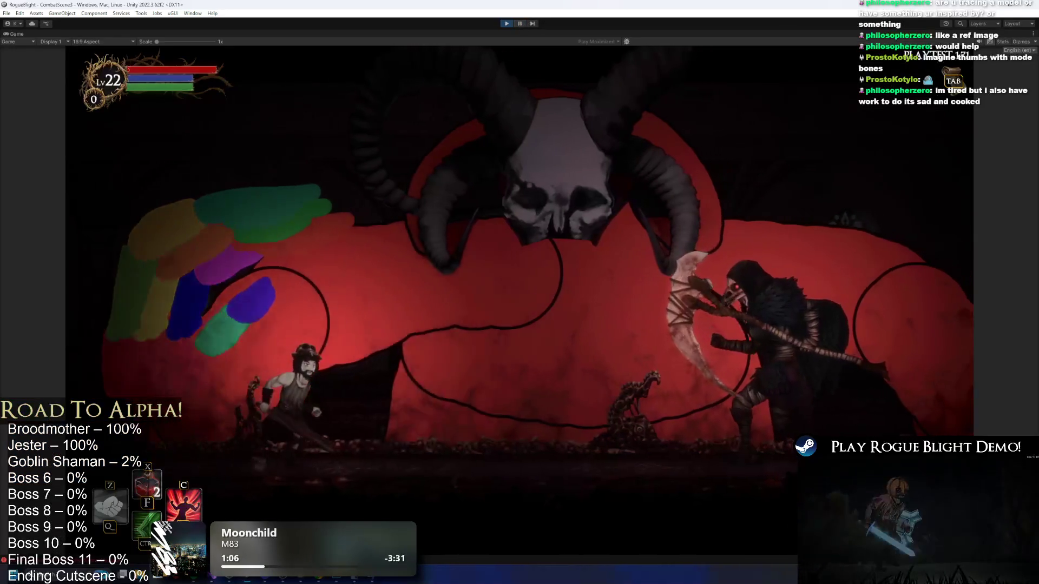
key(space)
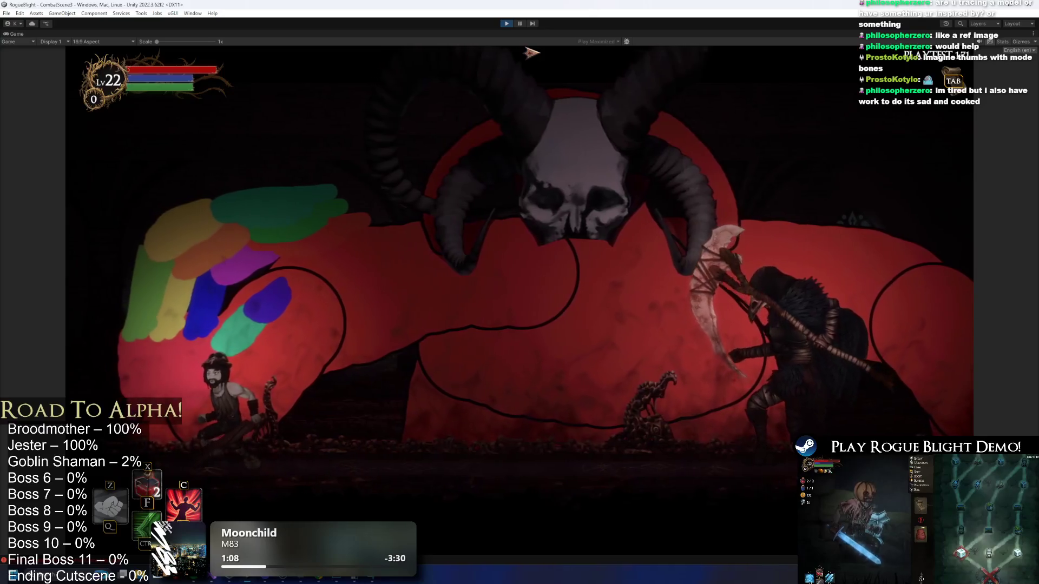
click(518, 24)
key(shift+space)
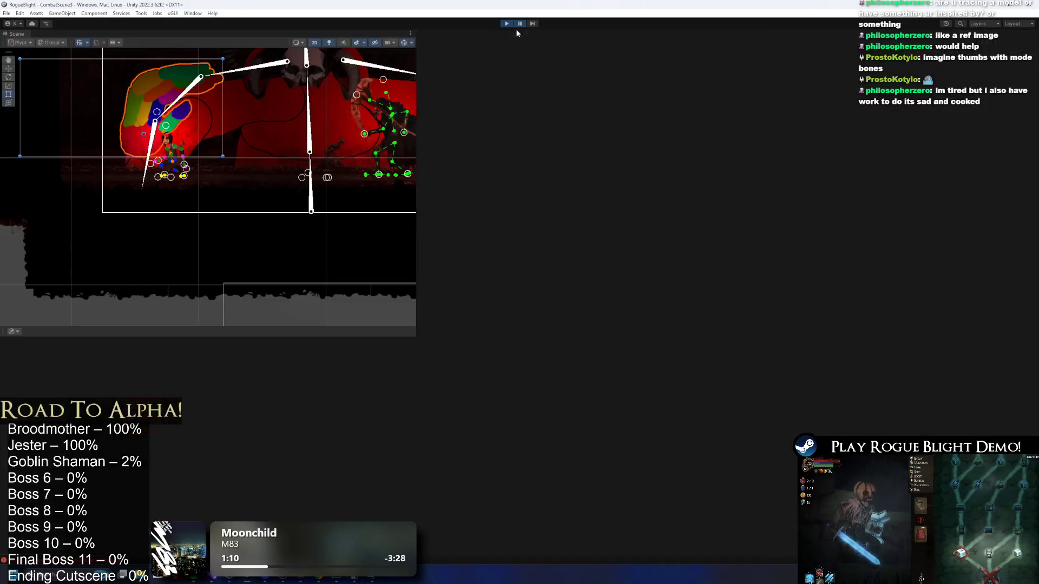
Raise the whole hand art object a little in the scene.
click(157, 158)
key(w)
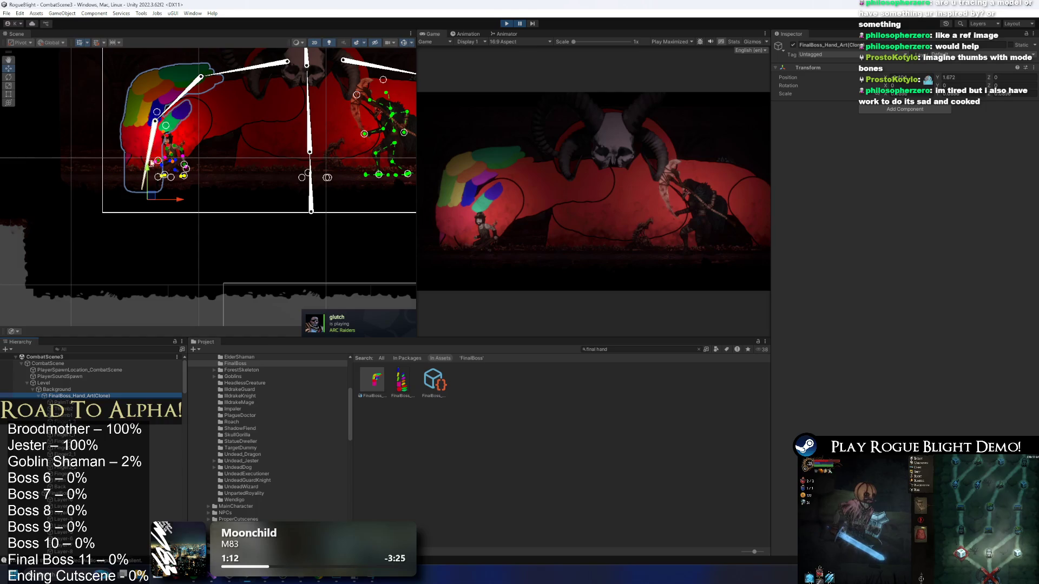
mouse_move(153, 172)
mouse_down()
mouse_move(163, 147)
mouse_move(160, 168)
mouse_move(181, 199)
mouse_up()
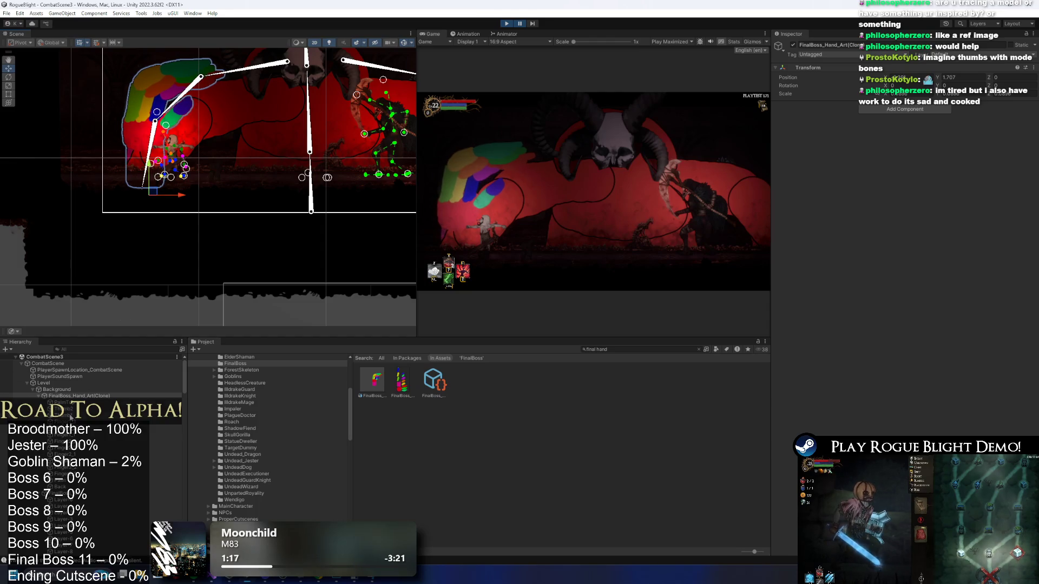
Put the Back sprite on Background0 with Order in Layer -5 and play-test it.
click(69, 485)
click(850, 188)
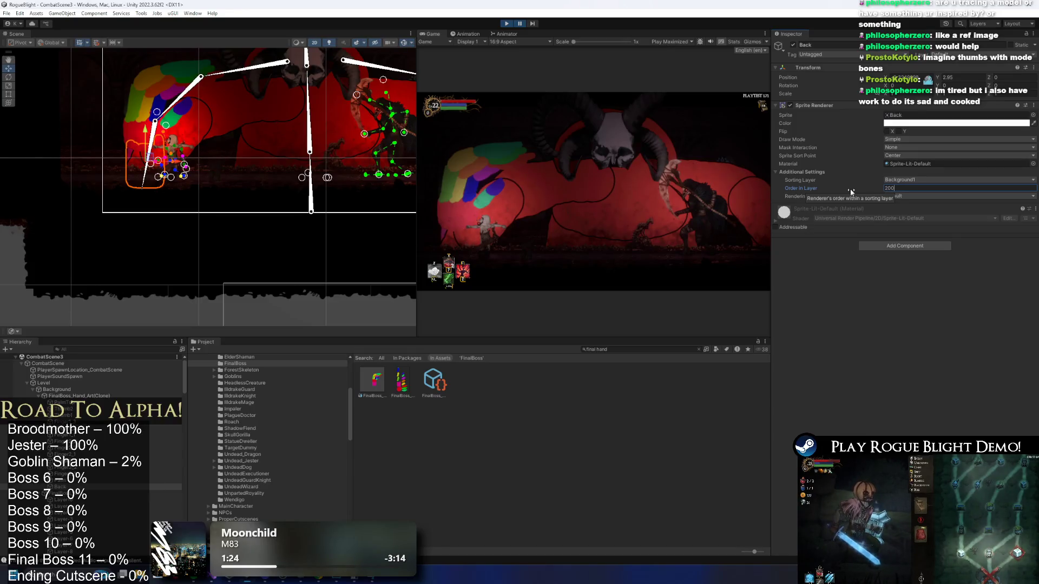
click(923, 181)
click(914, 251)
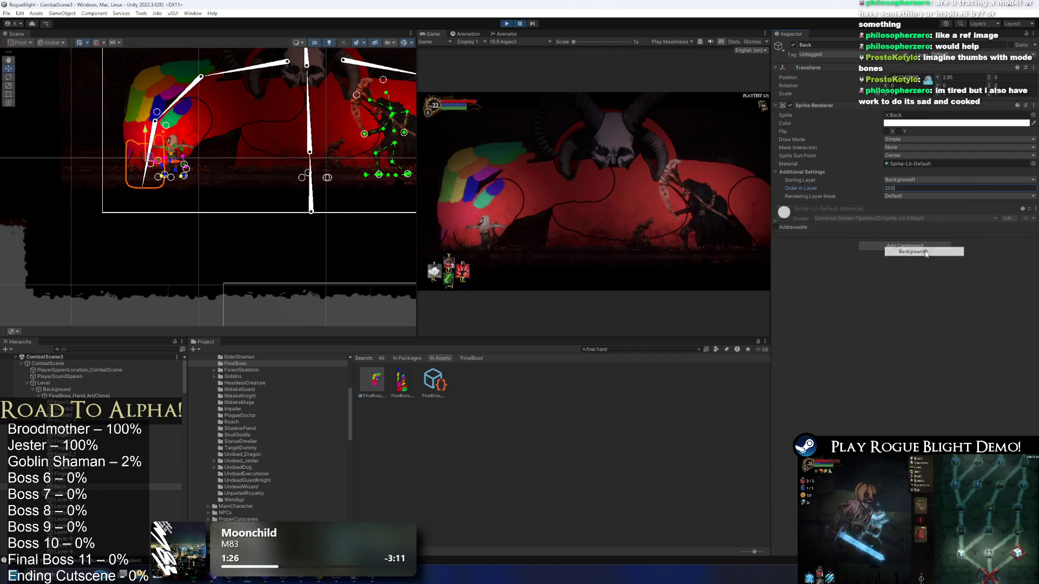
click(903, 189)
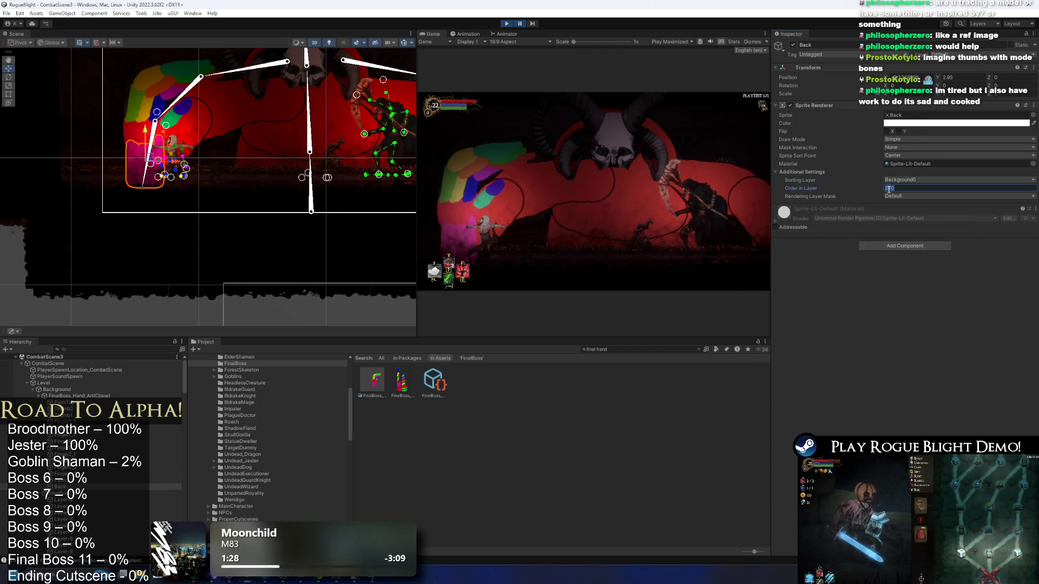
text(-5)
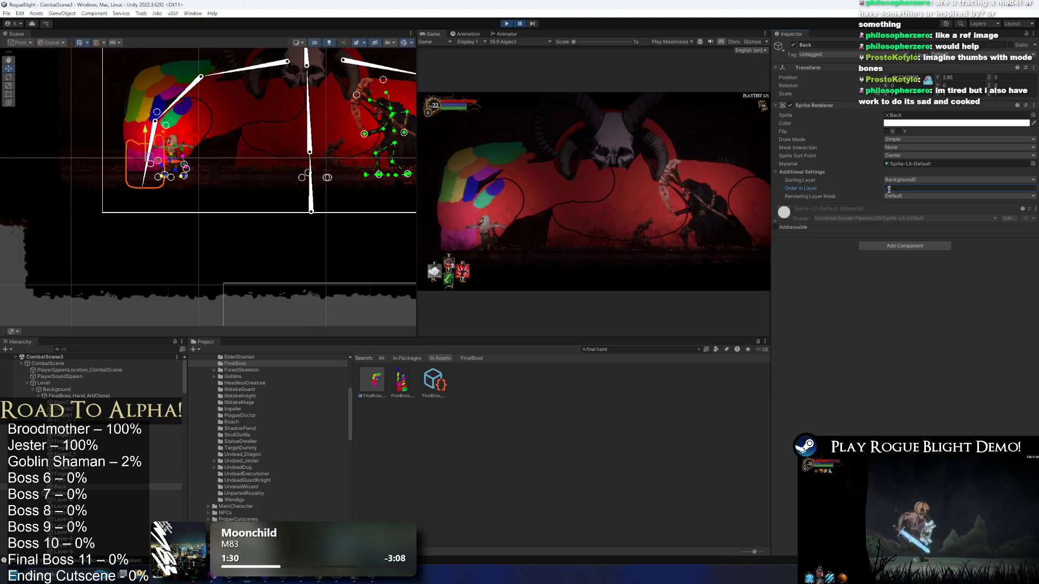
click(521, 24)
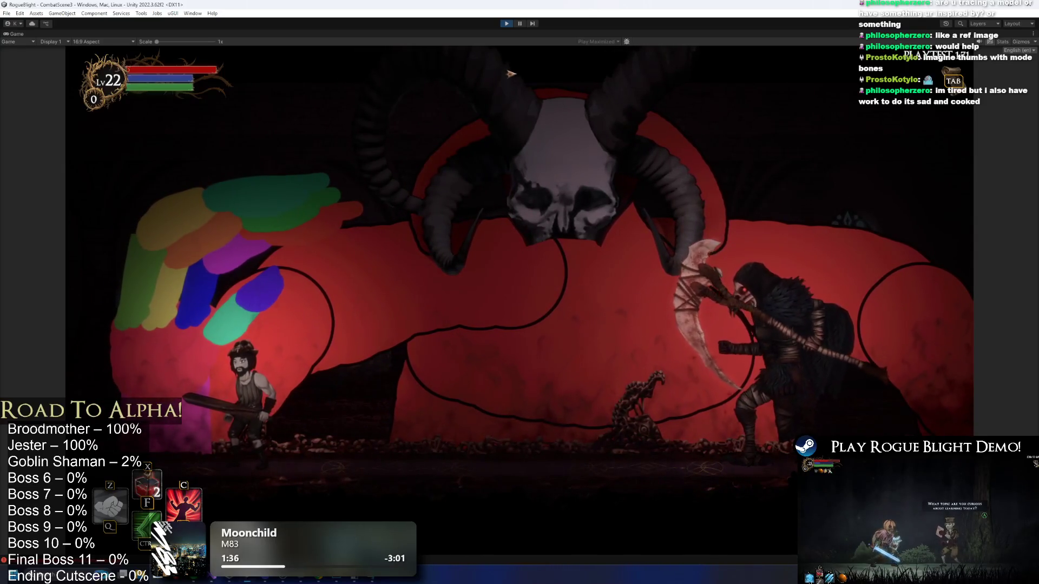
click(520, 24)
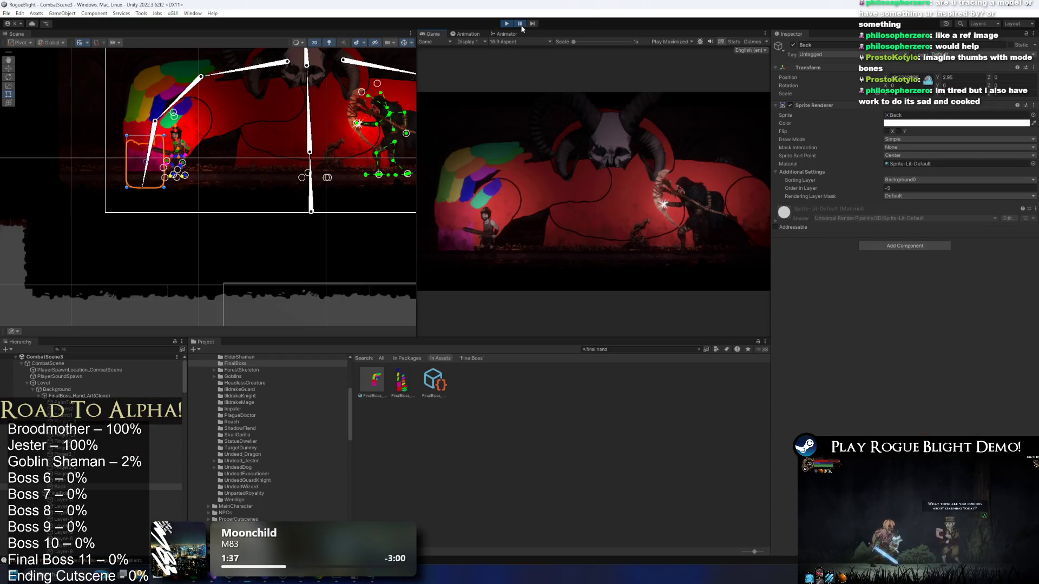
Nudge the hand art and try EnemyBack2, then EnemyFront1, on all its sprite pieces.
click(72, 397)
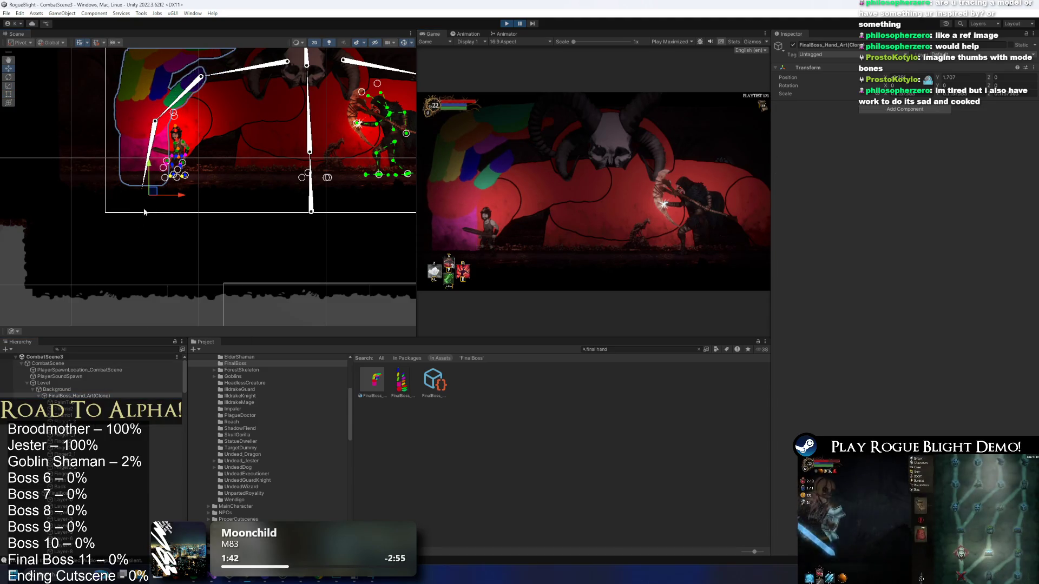
drag(155, 194, 163, 194)
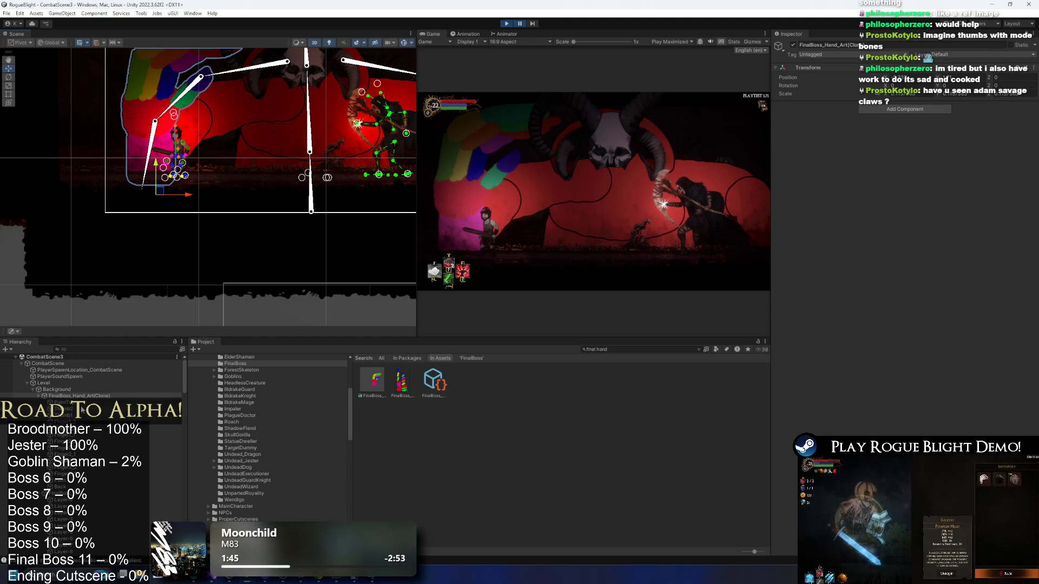
click(75, 403)
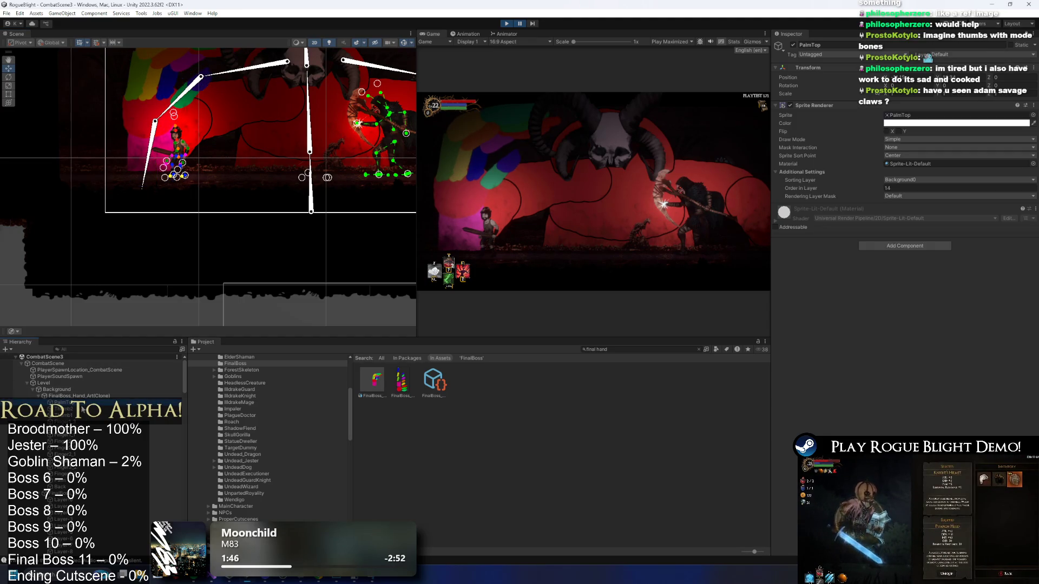
shift+click(65, 480)
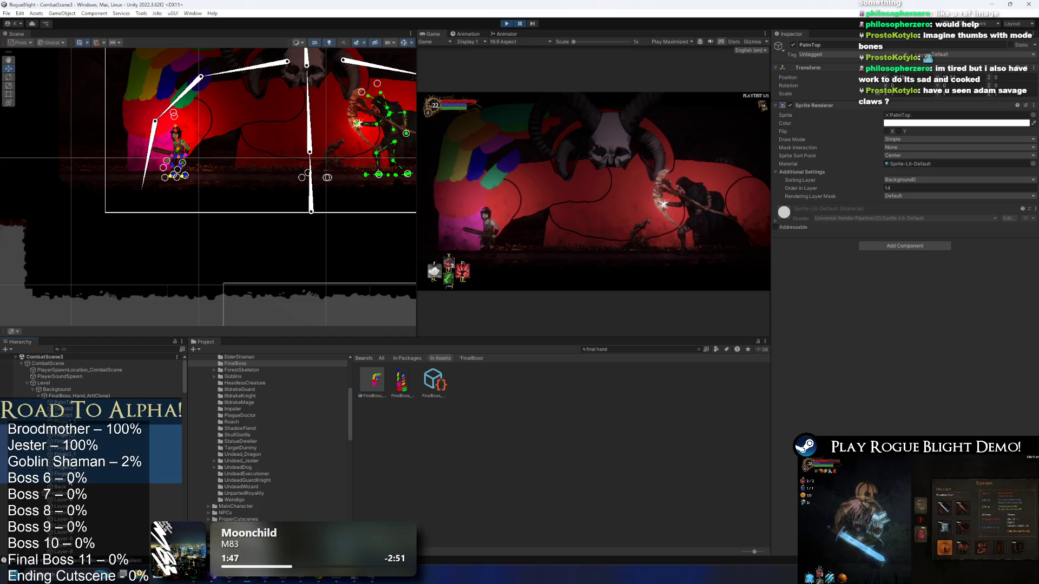
click(915, 180)
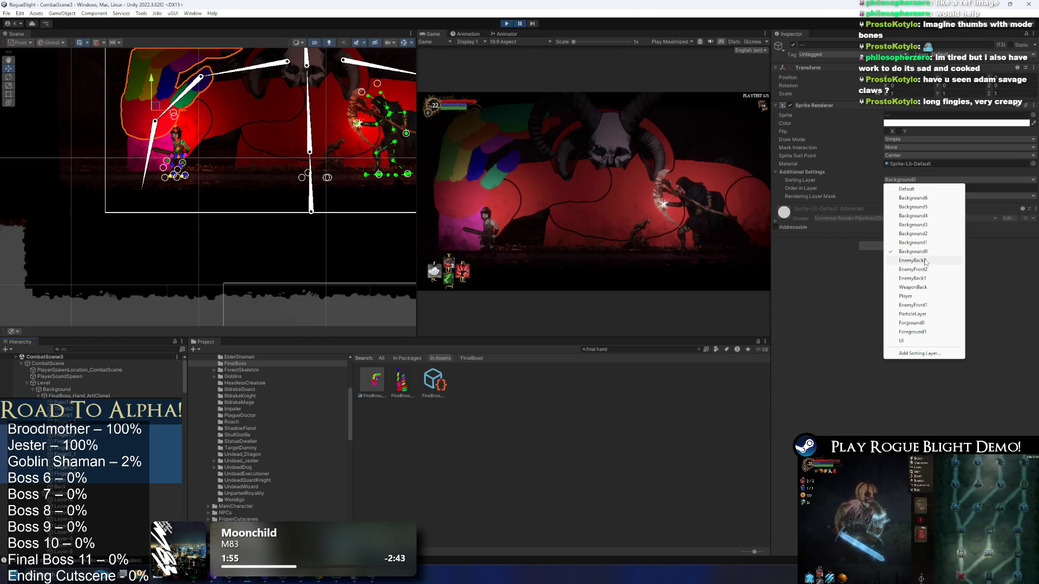
click(923, 259)
click(916, 179)
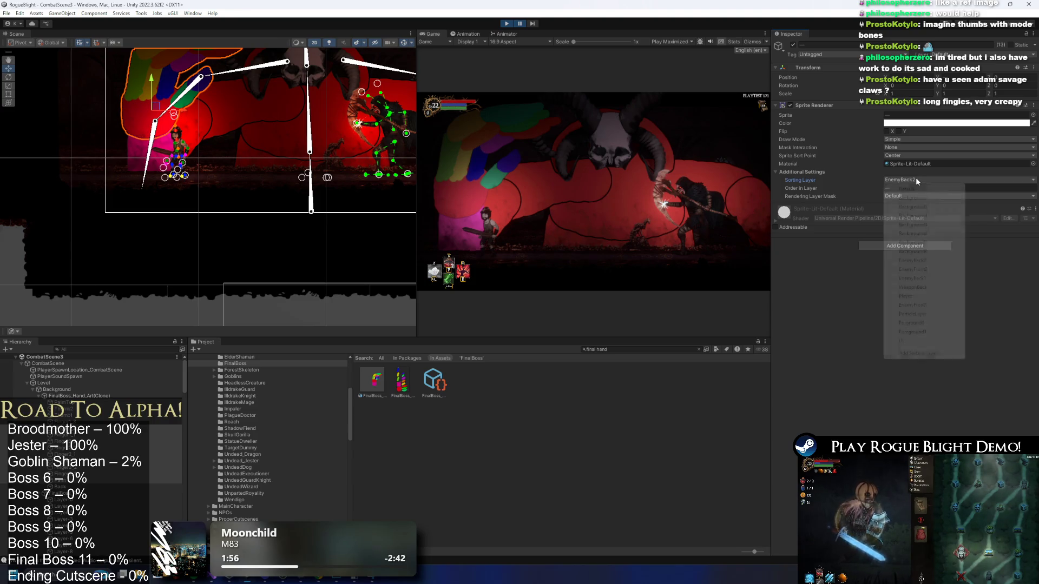
click(924, 306)
Play-test and settle the hand pieces on the EnemyBack1 sorting layer.
key(shift+space)
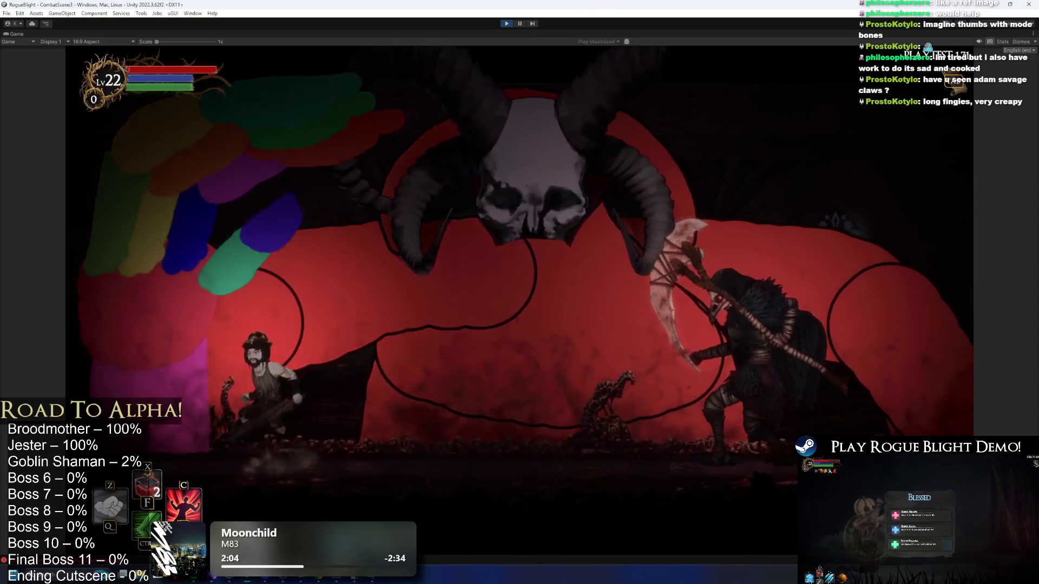
click(520, 24)
click(920, 180)
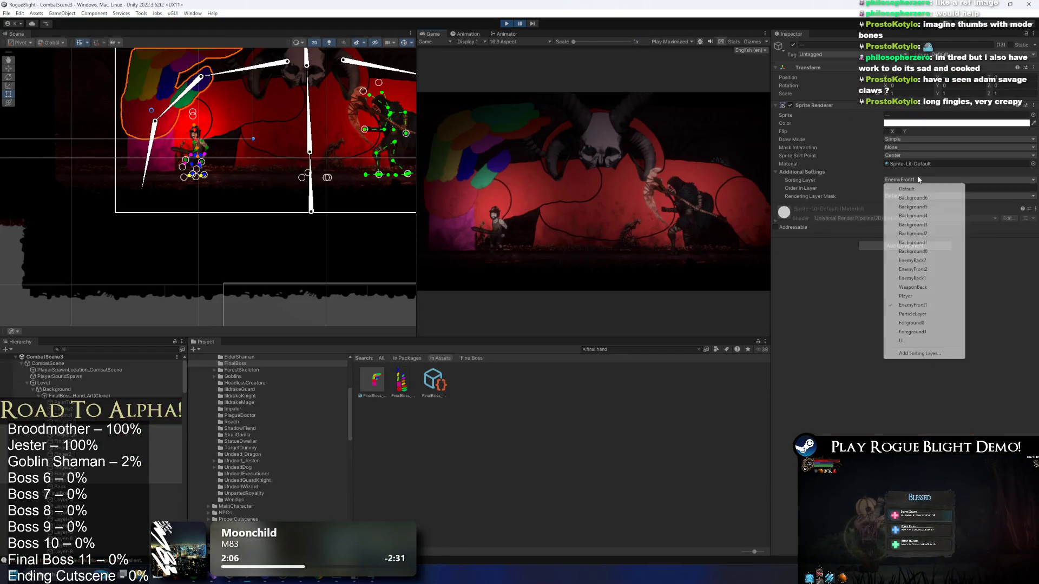
click(920, 270)
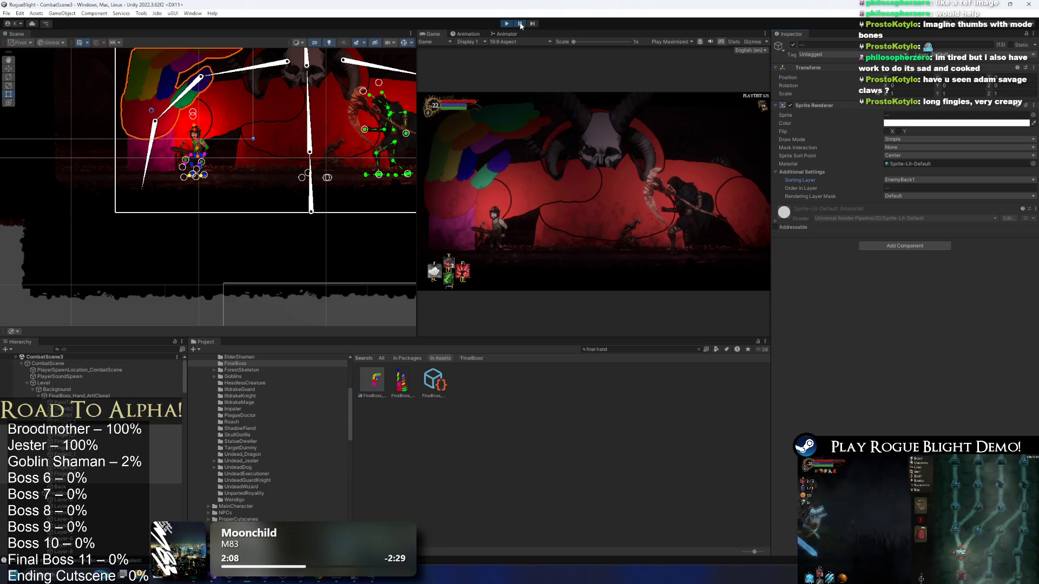
click(519, 23)
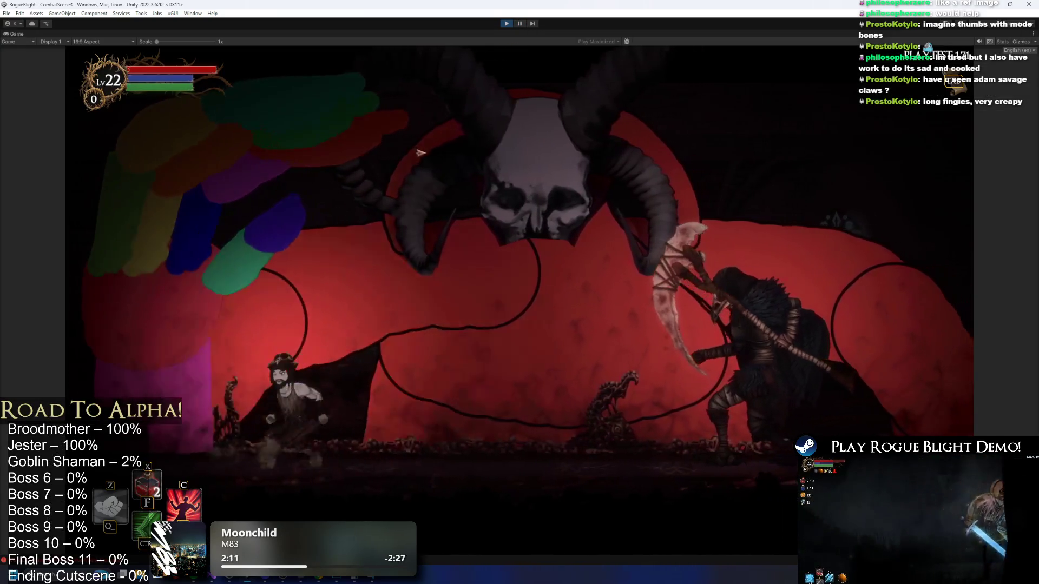
click(519, 24)
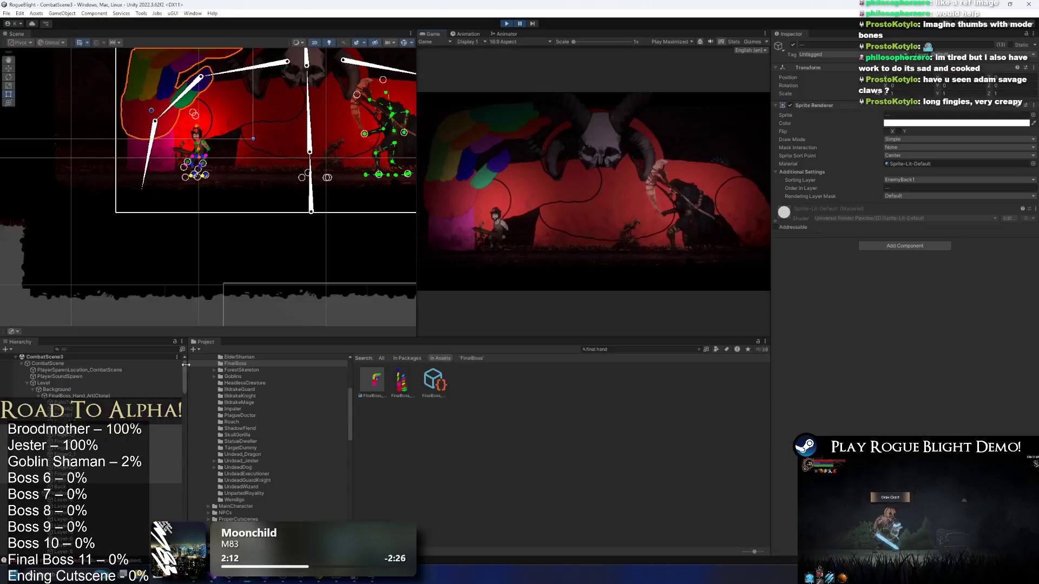
double_click(93, 398)
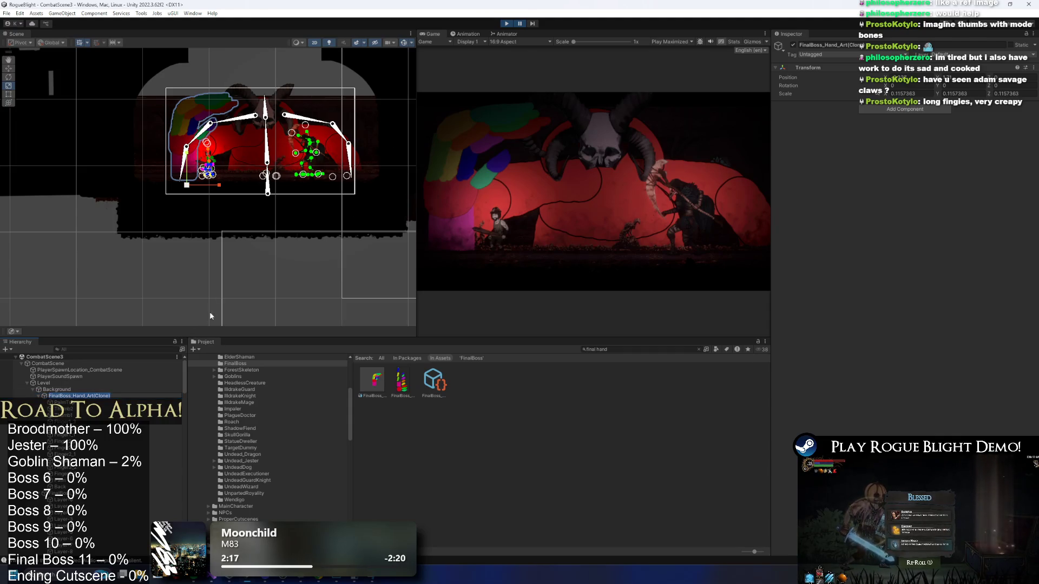
Duplicate the hand art, move it to the arena's right, and mirror it with negative Scale X.
click(81, 390)
key(ctrl+d)
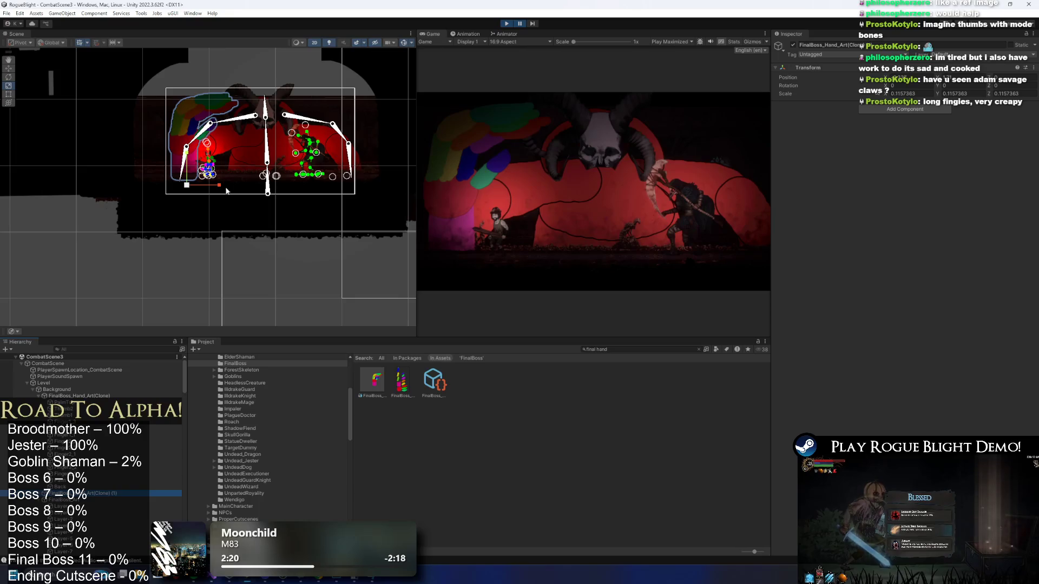
key(w)
drag(216, 185, 381, 184)
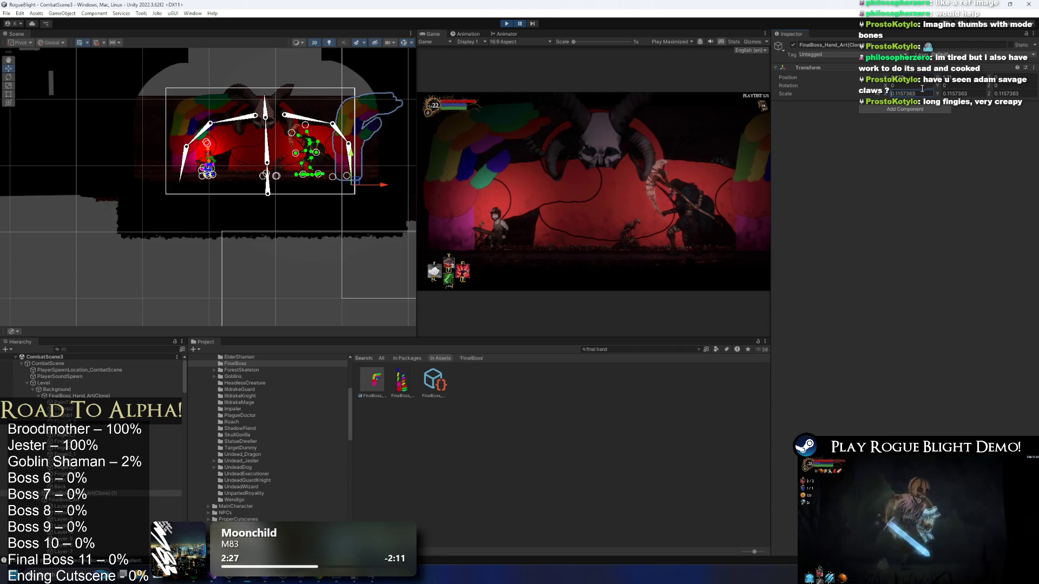
key(Home)
text(-)
key(Return)
drag(386, 184, 377, 184)
Play and pause the boss fight to check both hands.
click(520, 24)
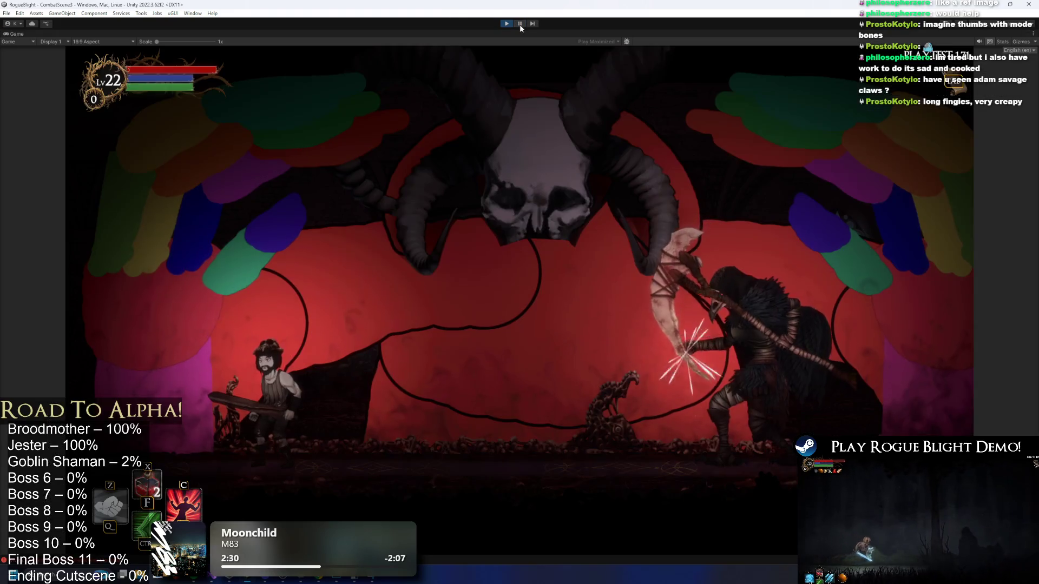
click(504, 27)
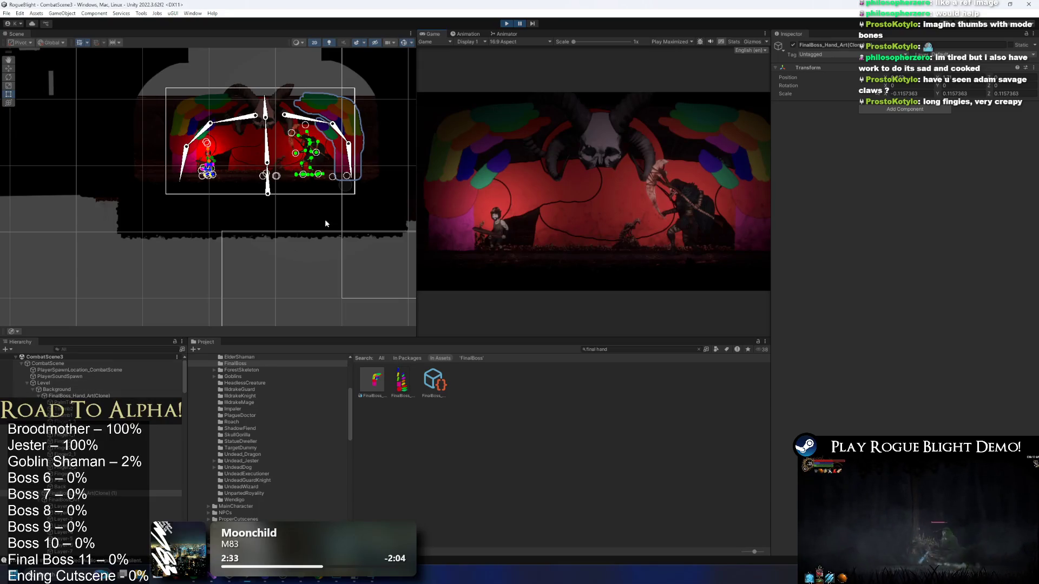
scroll(121, 405, down, 5)
scroll(120, 405, down, 4)
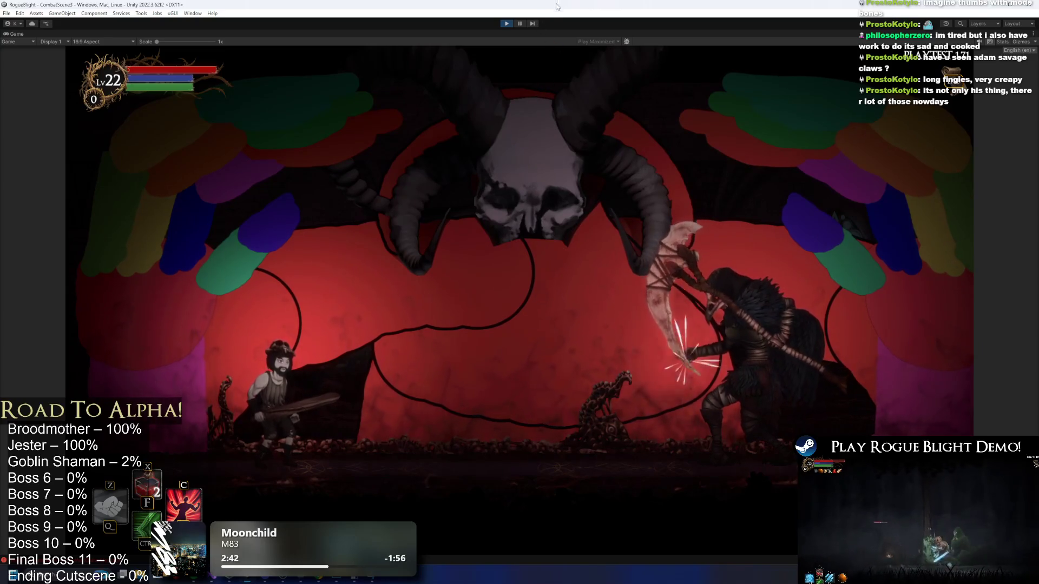
click(520, 23)
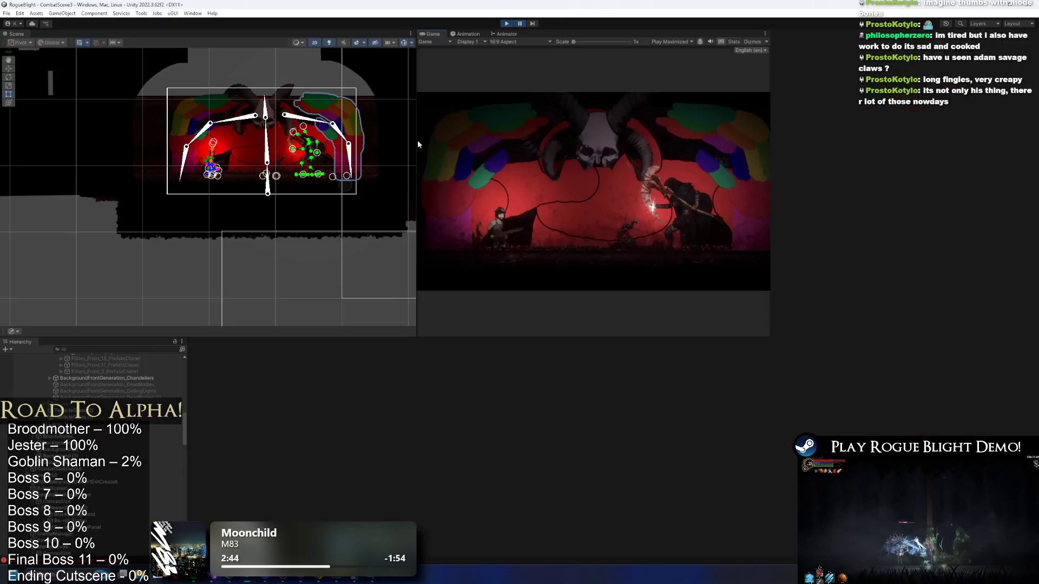
Select both hand copies and resume the boss fight.
shift+click(200, 187)
key(r)
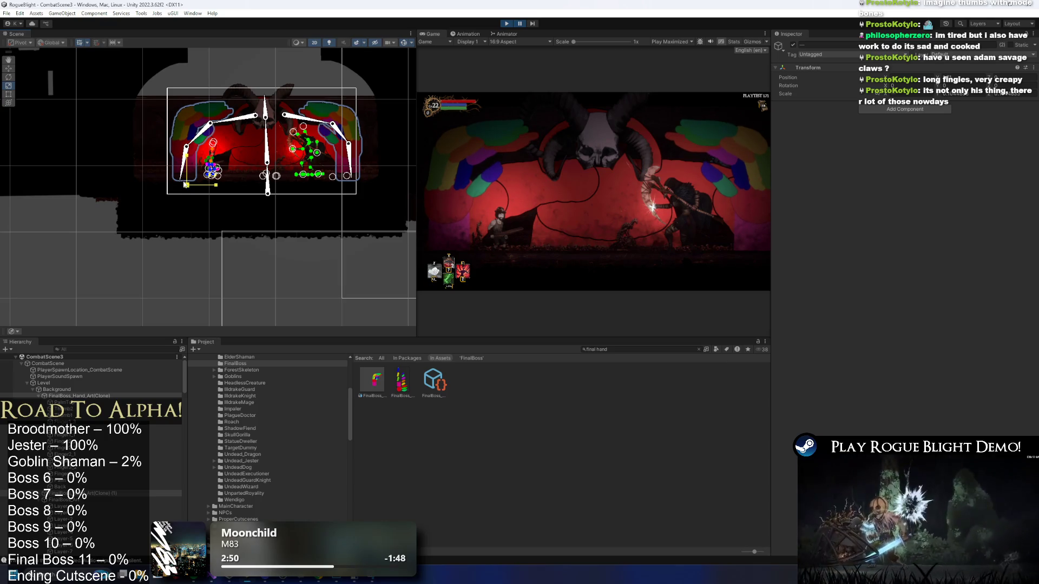
click(517, 24)
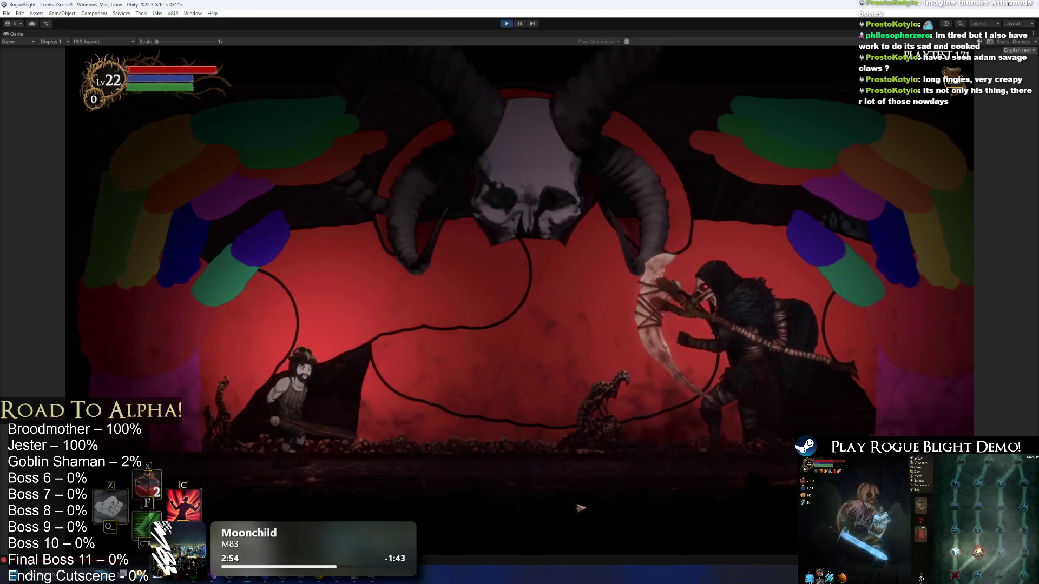
Capture the Game view with Snipping Tool, showing both mirrored hands.
key(super)
text(snip)
key(Return)
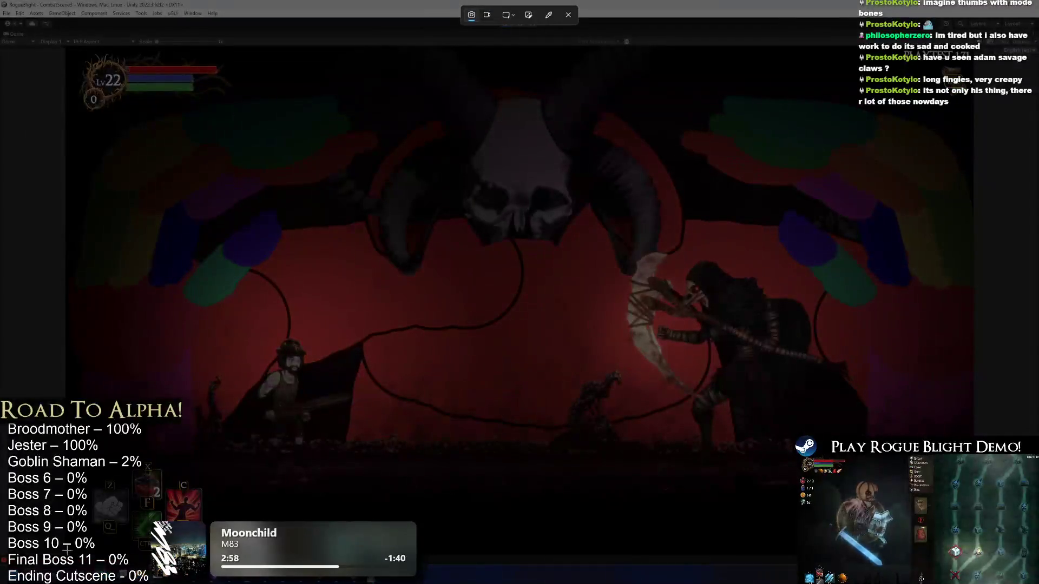
mouse_move(66, 551)
mouse_down()
mouse_move(936, 122)
mouse_move(949, 53)
mouse_up()
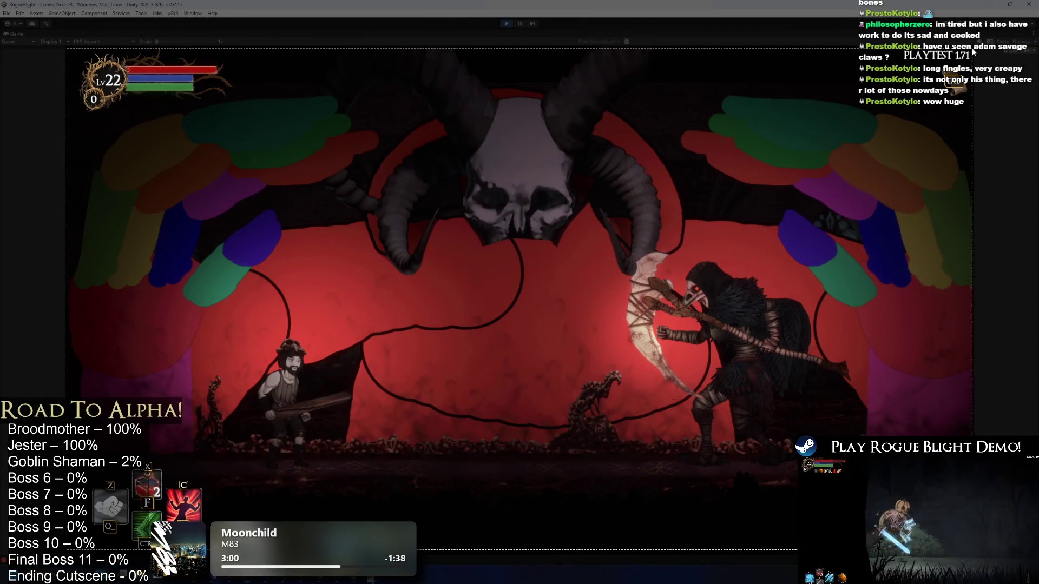
right_click(653, 356)
key(Escape)
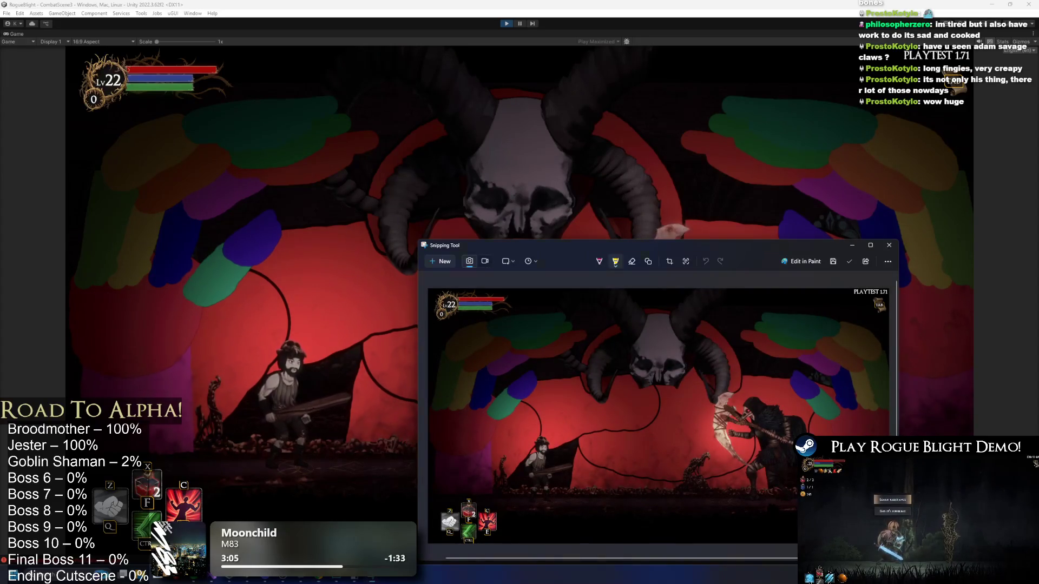
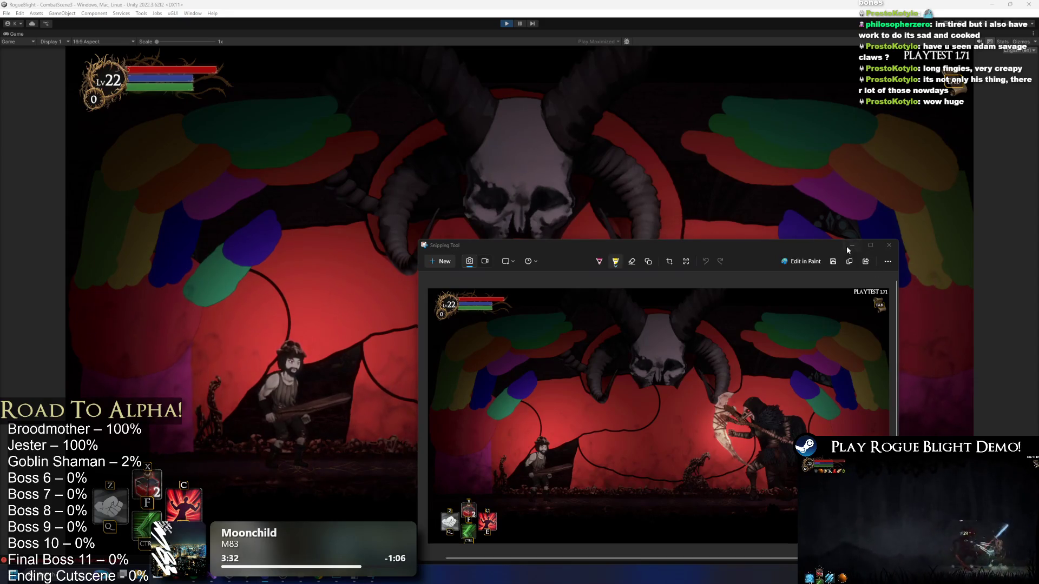
Leave the snip window, then pause the running boss fight to restore the Unity editor layout.
key(alt+Tab)
key(ctrl)
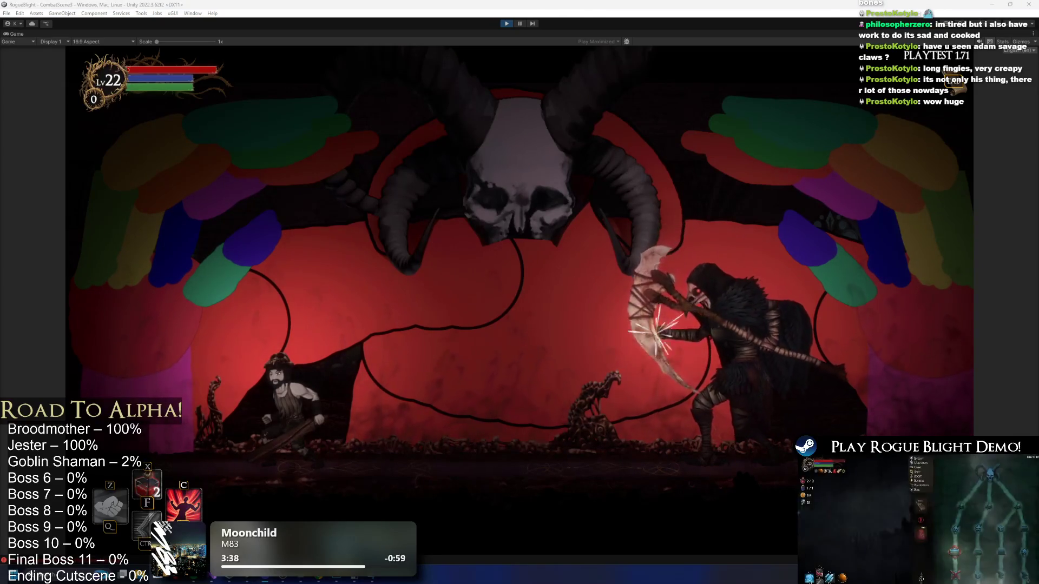
click(520, 23)
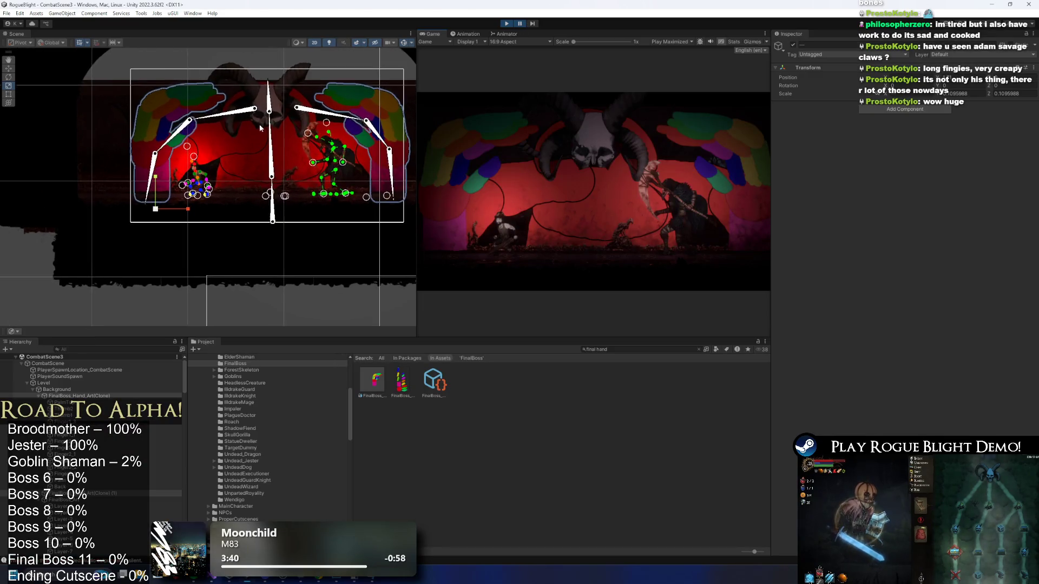
Click through the overlapping objects in the Scene view looking for the boss.
click(282, 150)
click(287, 145)
click(264, 151)
click(264, 152)
click(268, 153)
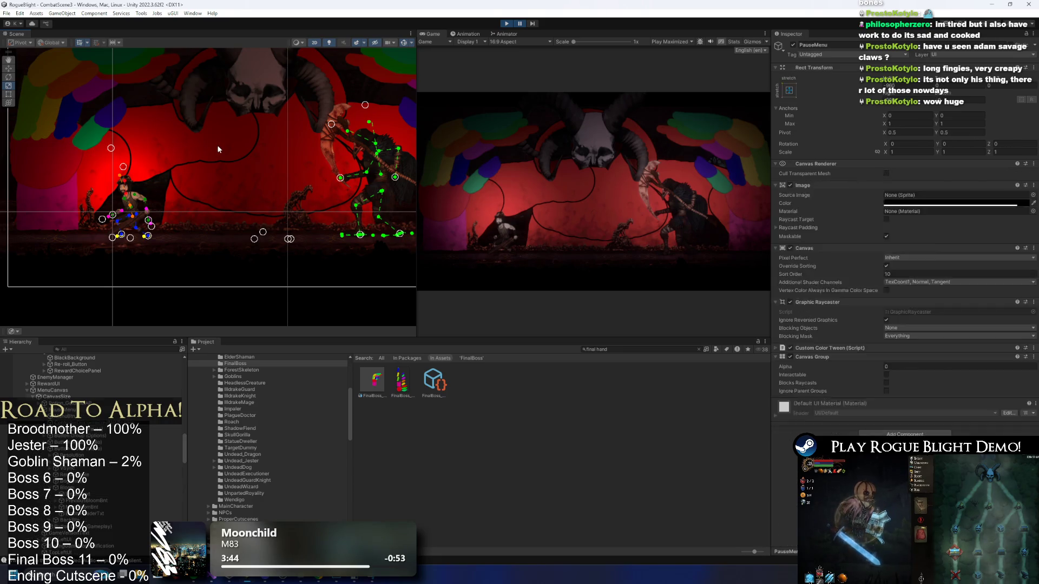
click(235, 198)
click(235, 202)
Search the Hierarchy for 'final boss' and select FinalBoss_Hand_Art(Clone) (1).
click(93, 349)
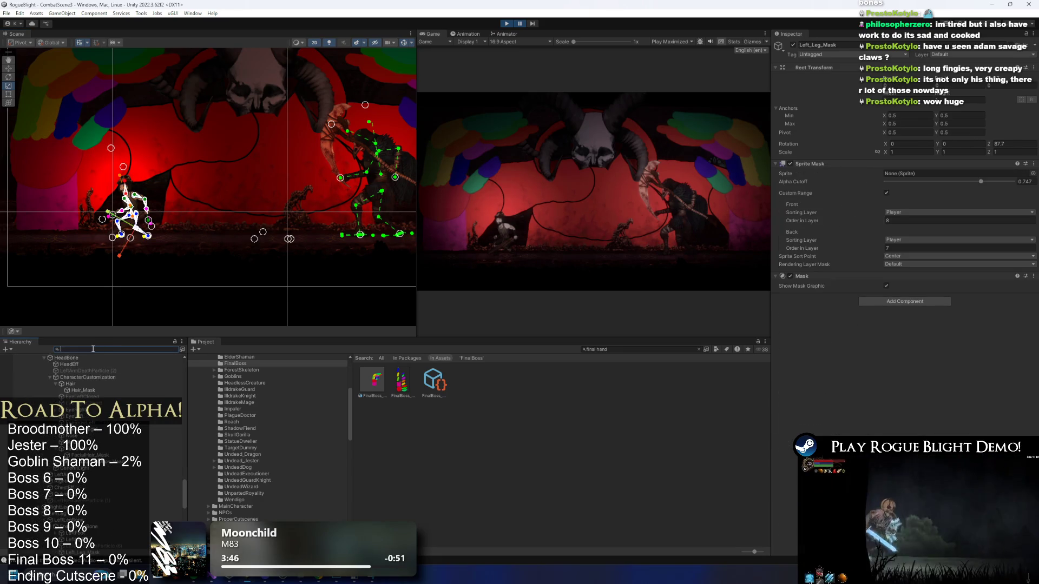
text(final boss)
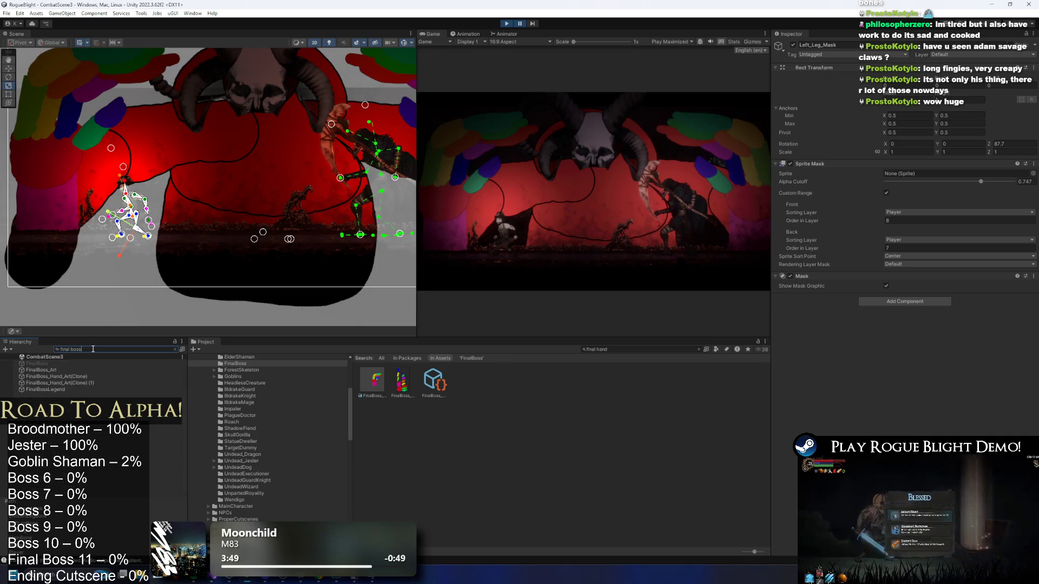
click(74, 357)
click(80, 370)
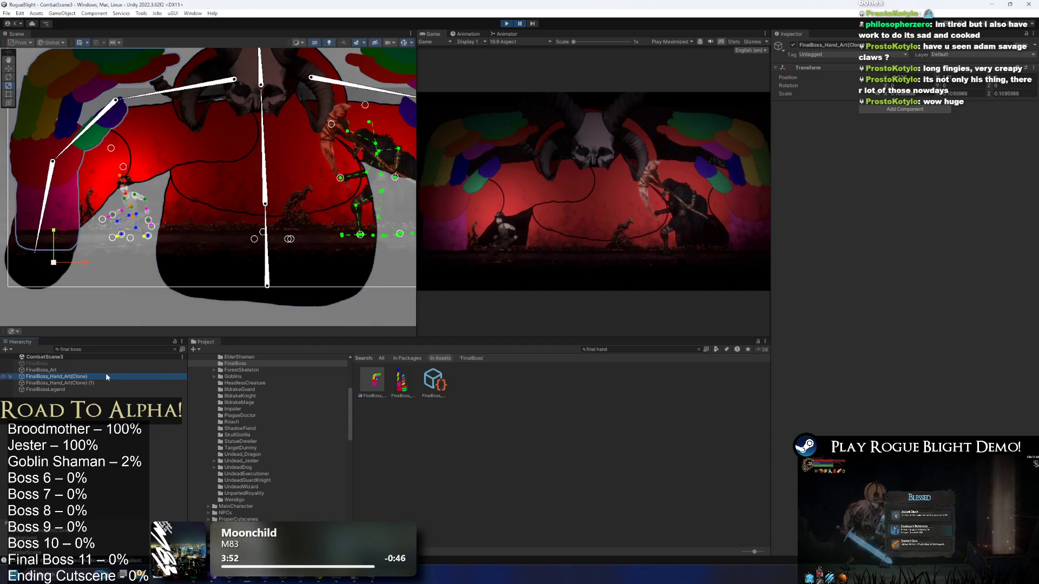
click(76, 389)
click(75, 384)
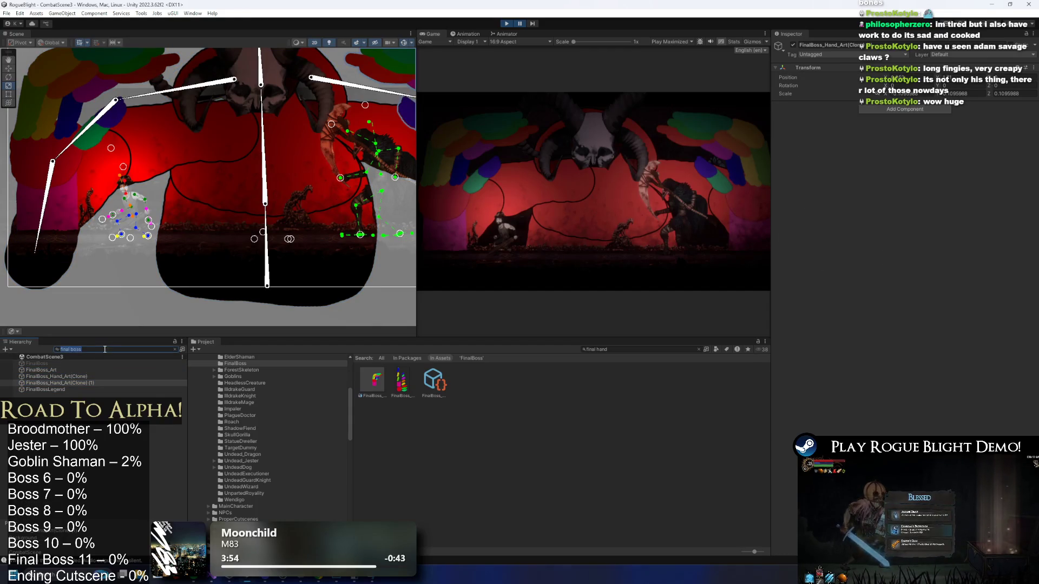
Clear the Hierarchy search and select the boss's Layer-1 neck sprite and its neighbour.
click(174, 349)
click(62, 519)
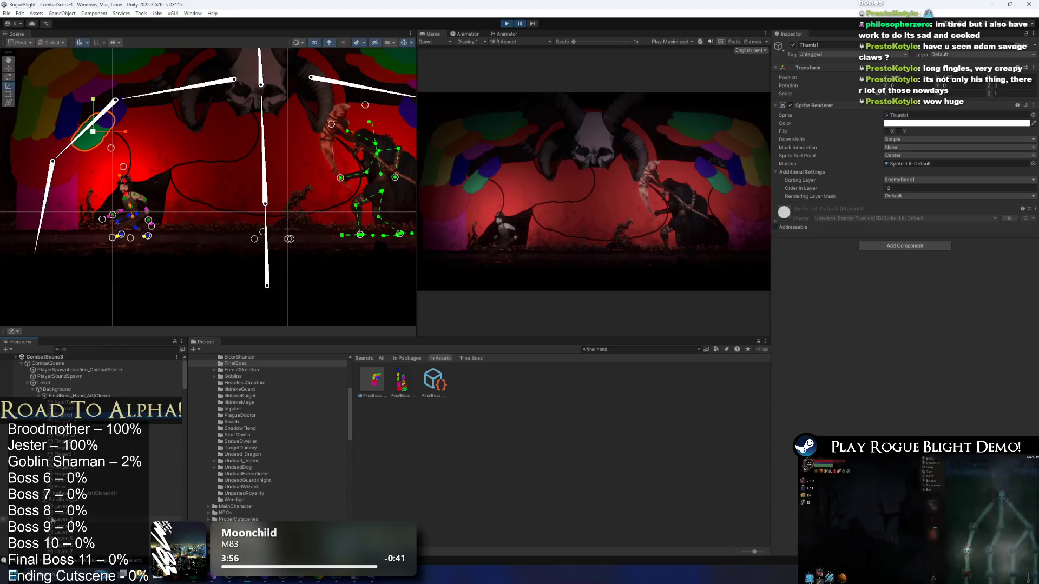
key(Up)
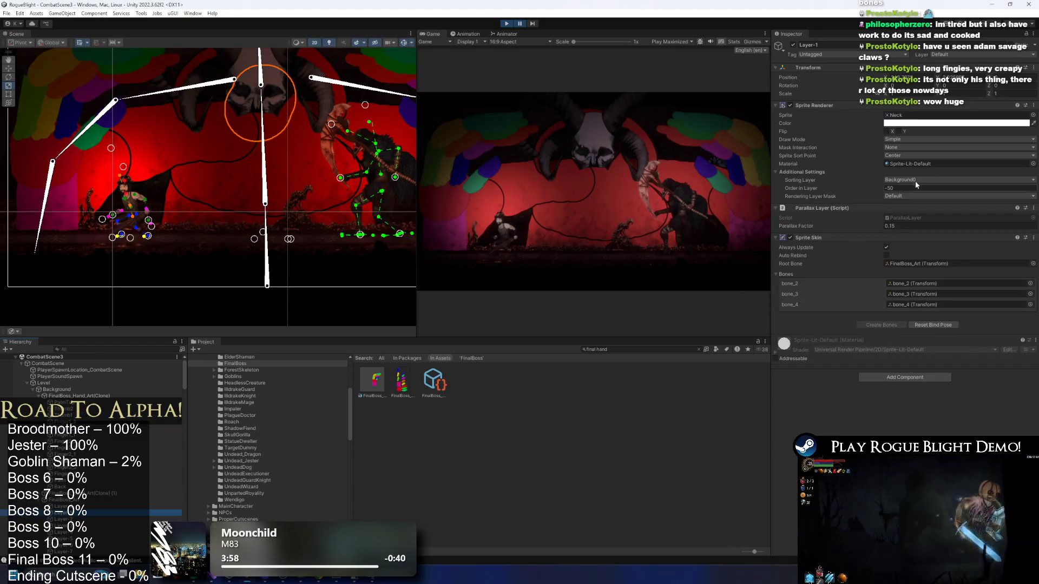
Lower the neck layer's sorting order to -77 and set Layer-2 body's Order in Layer to -48.
mouse_move(879, 188)
mouse_down()
mouse_move(864, 192)
mouse_move(981, 180)
mouse_move(932, 187)
mouse_up()
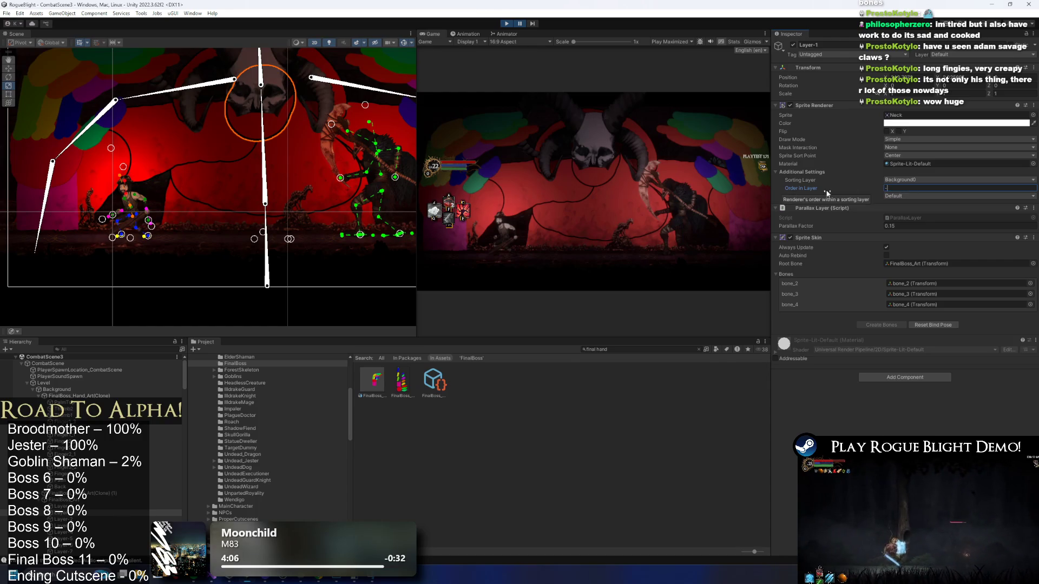
click(111, 526)
key(Down)
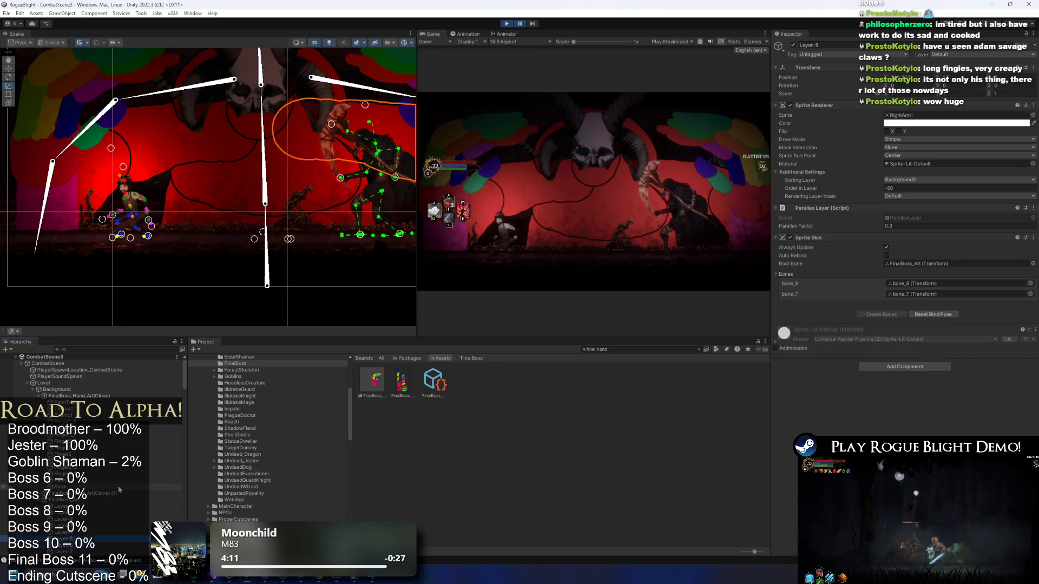
key(Up)
key(Up)
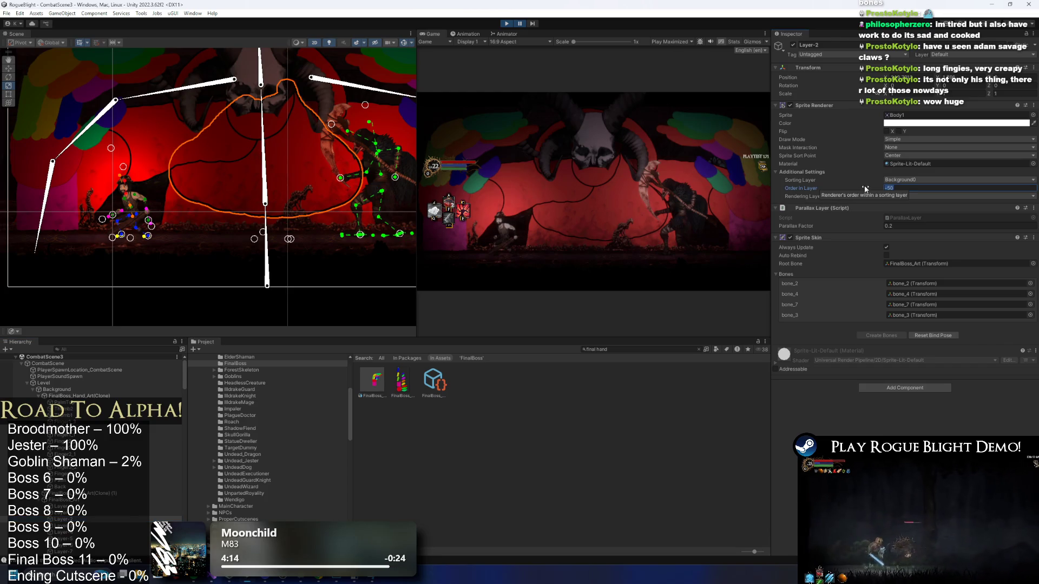
text(-48)
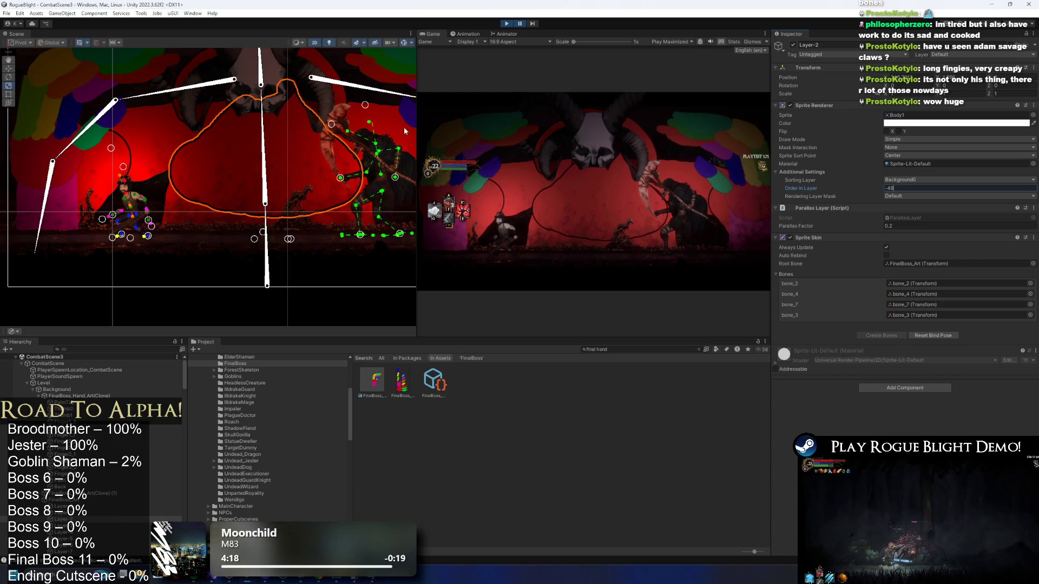
scroll(93, 512, down, 2)
Select the Layer-0 (1) head copy and replace its Head sprite with the Mouth sprite.
click(70, 489)
key(Down)
key(Down)
key(Down)
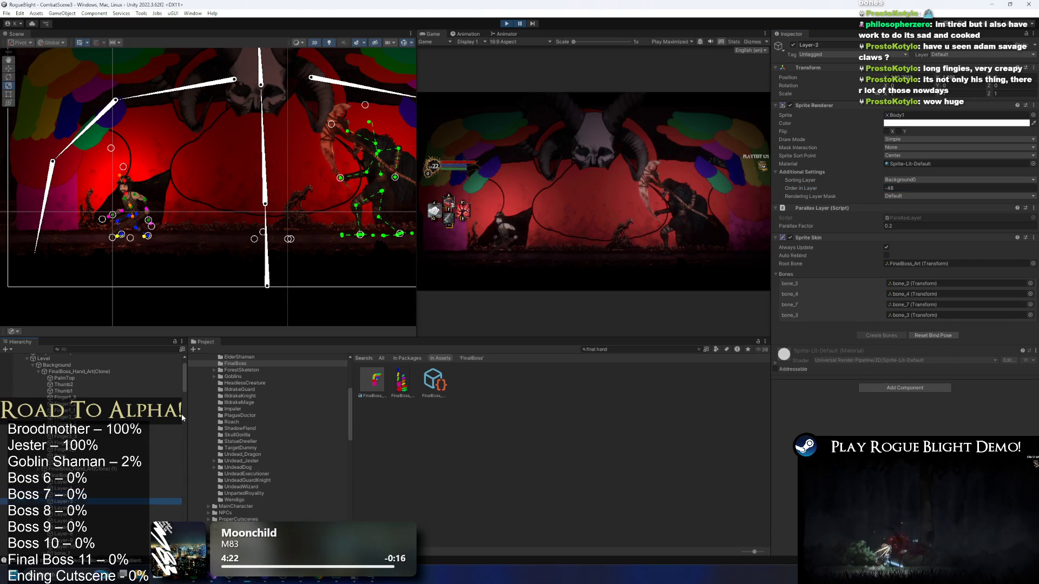
scroll(142, 444, down, 1)
key(Down)
key(Down)
key(Down)
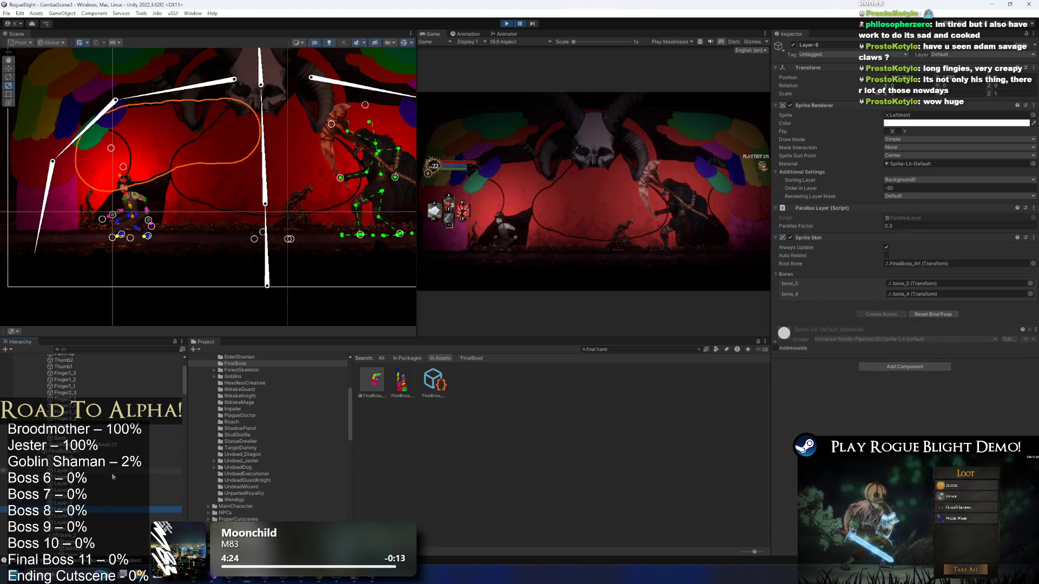
key(Up)
key(Up)
key(Up)
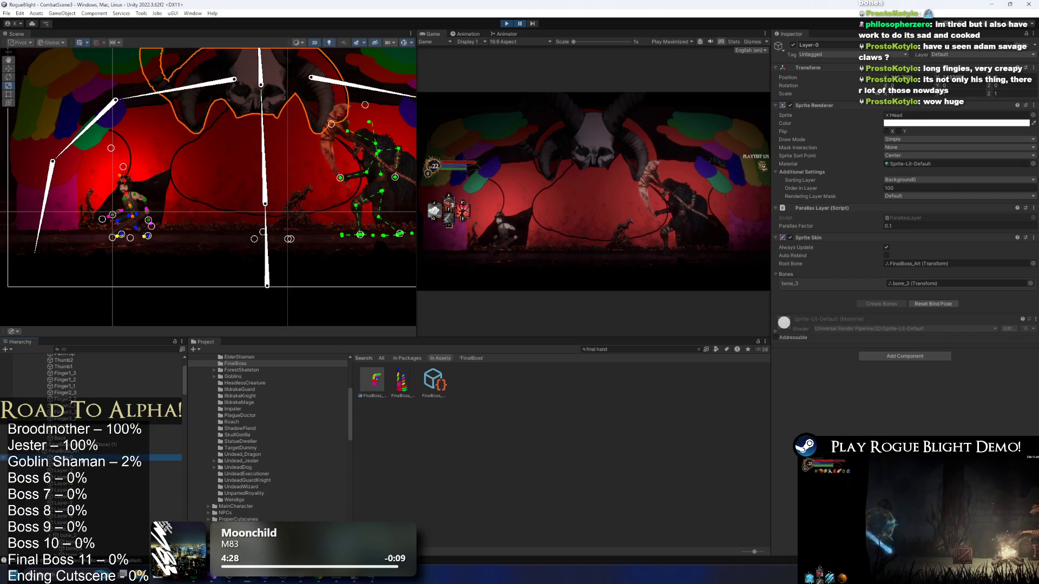
key(Down)
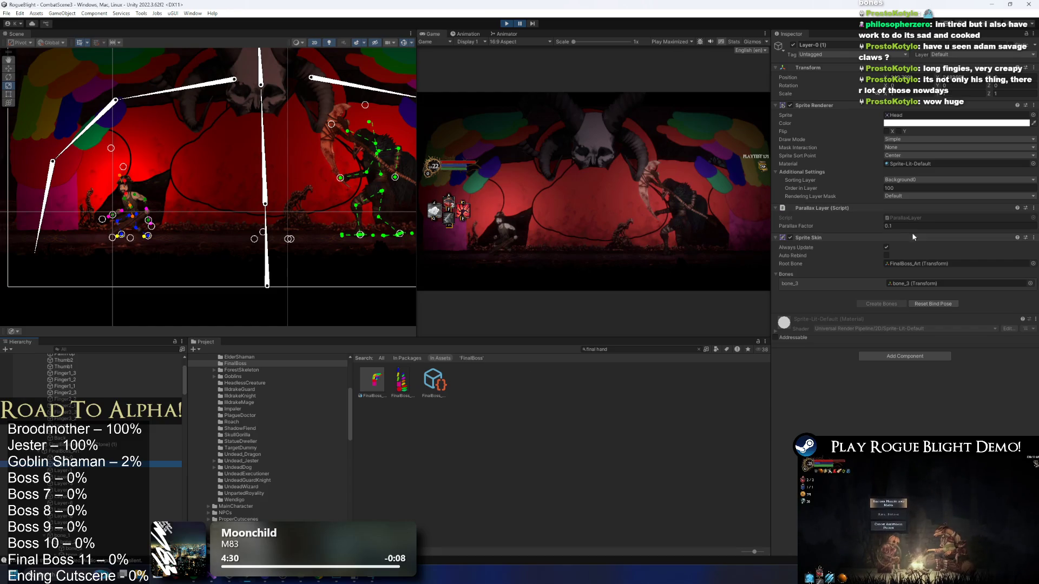
click(903, 116)
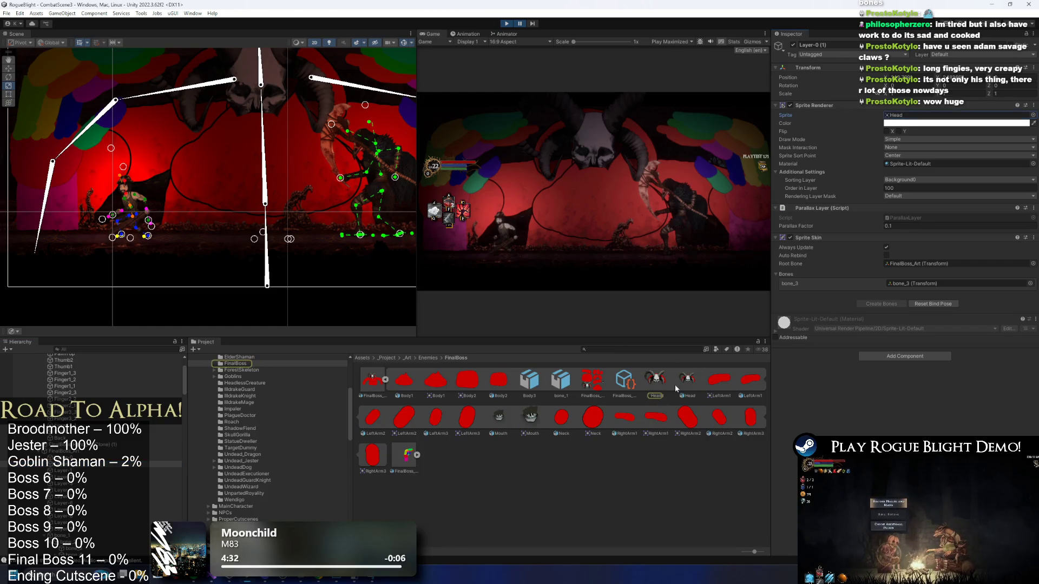
drag(533, 418, 911, 115)
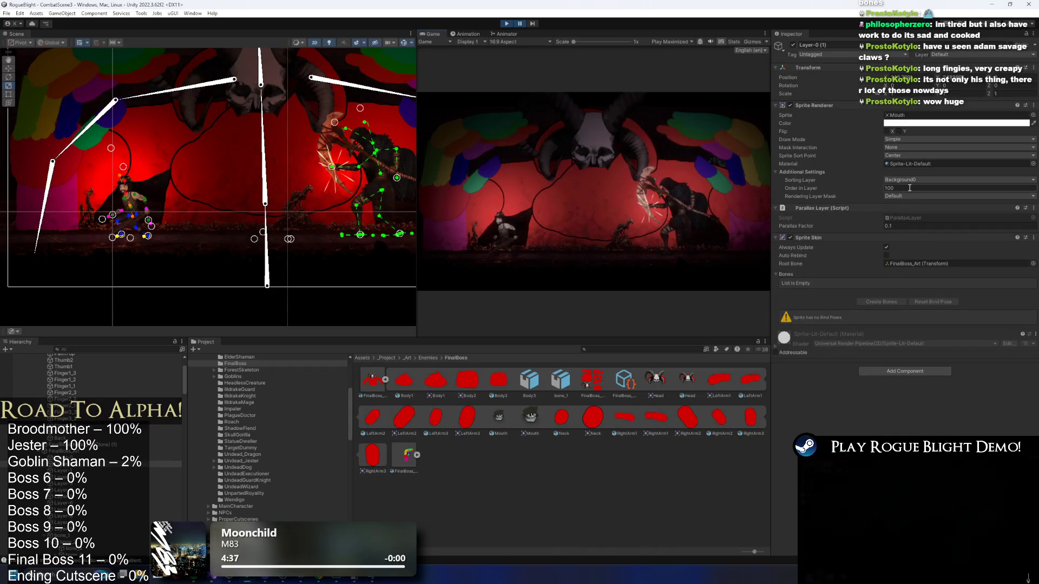
click(910, 188)
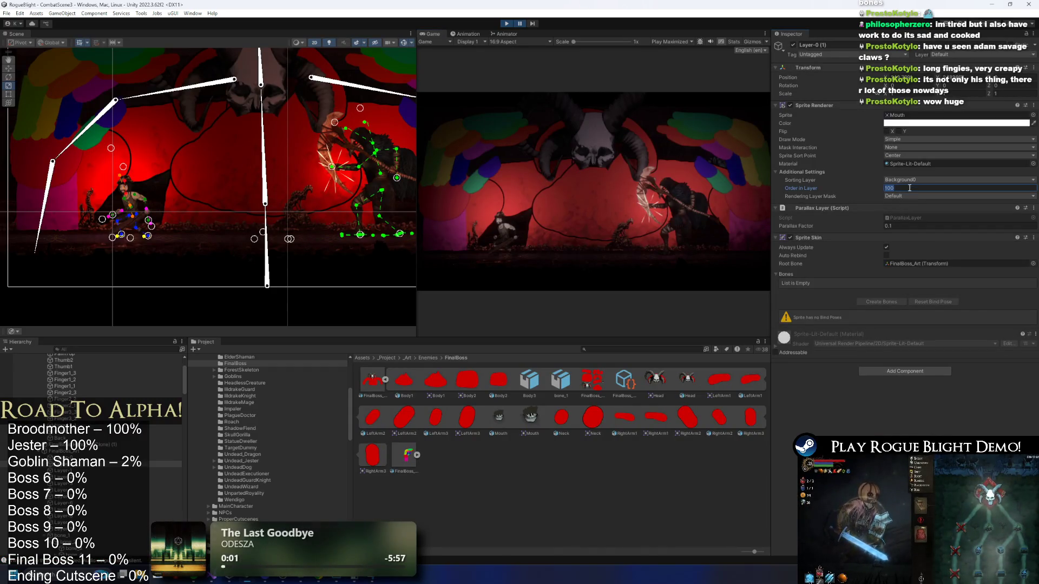
double_click(111, 464)
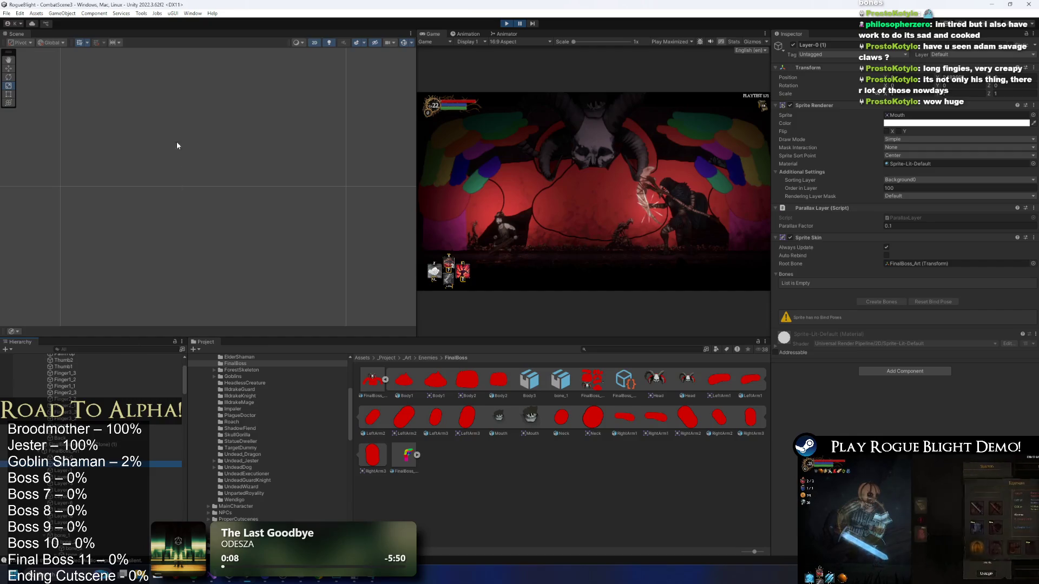
Move the Mouth sprite onto the skull, set its Order in Layer to 99, and maximize the Game view.
scroll(184, 92, down, 5)
scroll(184, 92, down, 1)
key(w)
drag(213, 160, 215, 242)
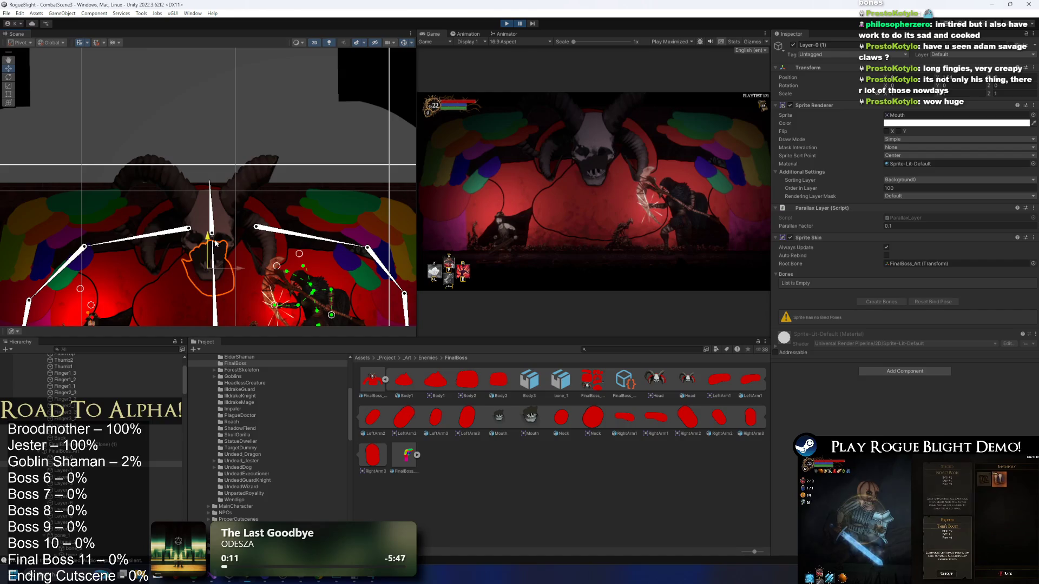
click(857, 185)
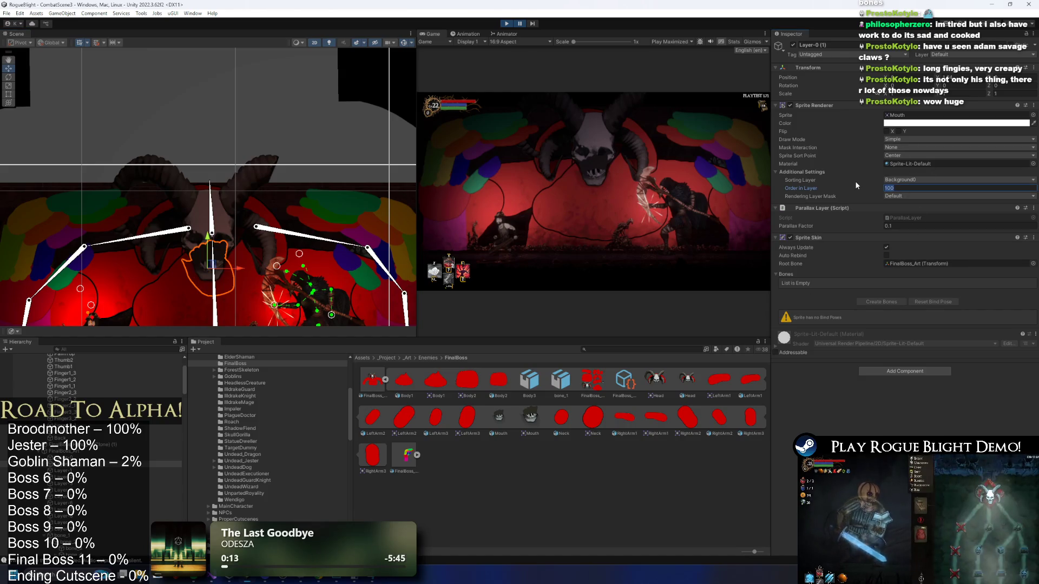
text(99)
key(Return)
scroll(211, 190, up, 2)
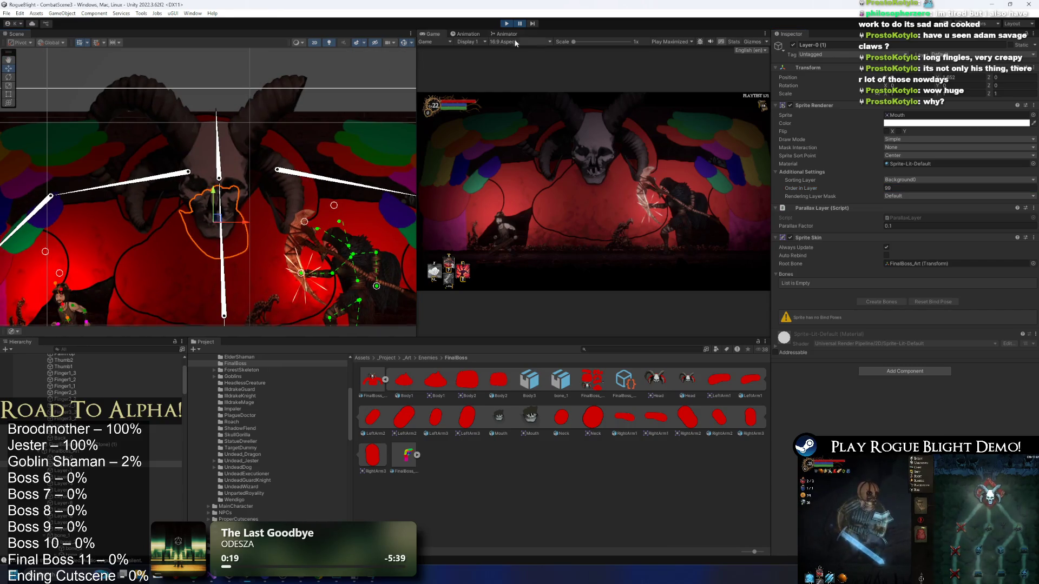
key(shift+space)
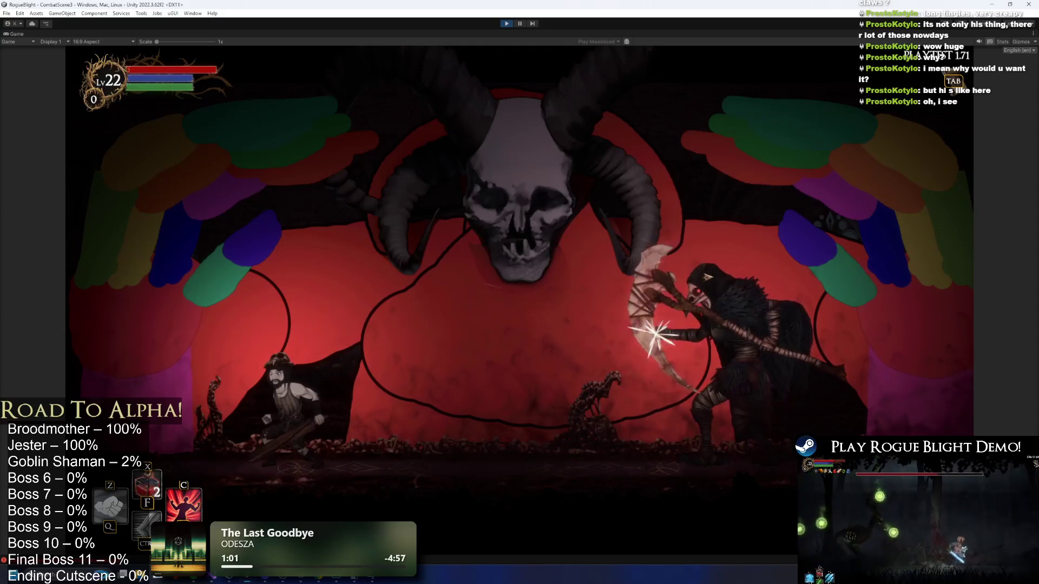
Launch Snipping Tool and capture a rectangular snip of the game area.
key(super)
text(s)
click(79, 350)
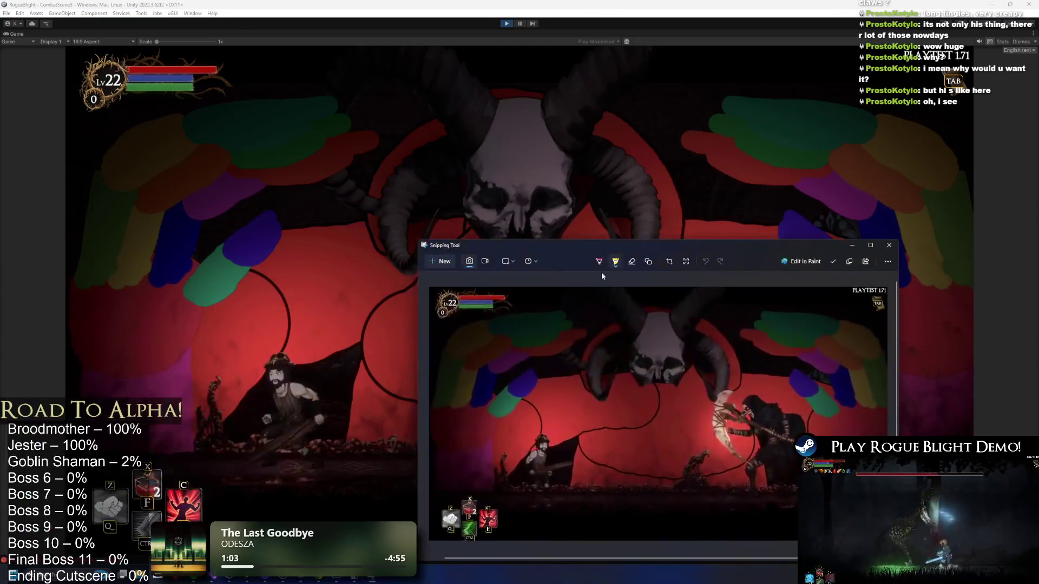
click(441, 264)
drag(976, 553, 68, 48)
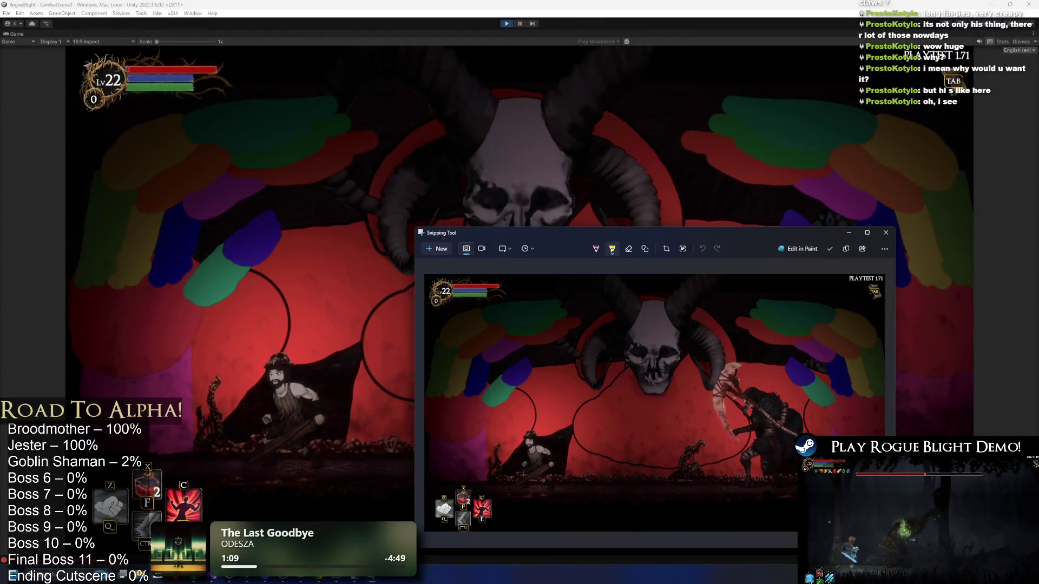
Maximize the snip window and apply an action from the captured image's context menu.
double_click(708, 235)
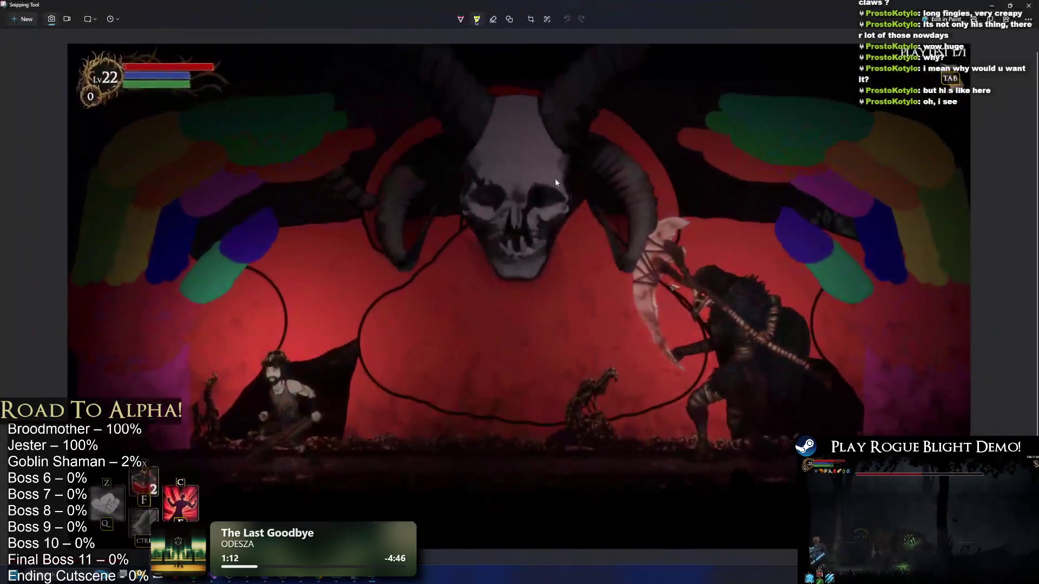
right_click(590, 194)
click(592, 198)
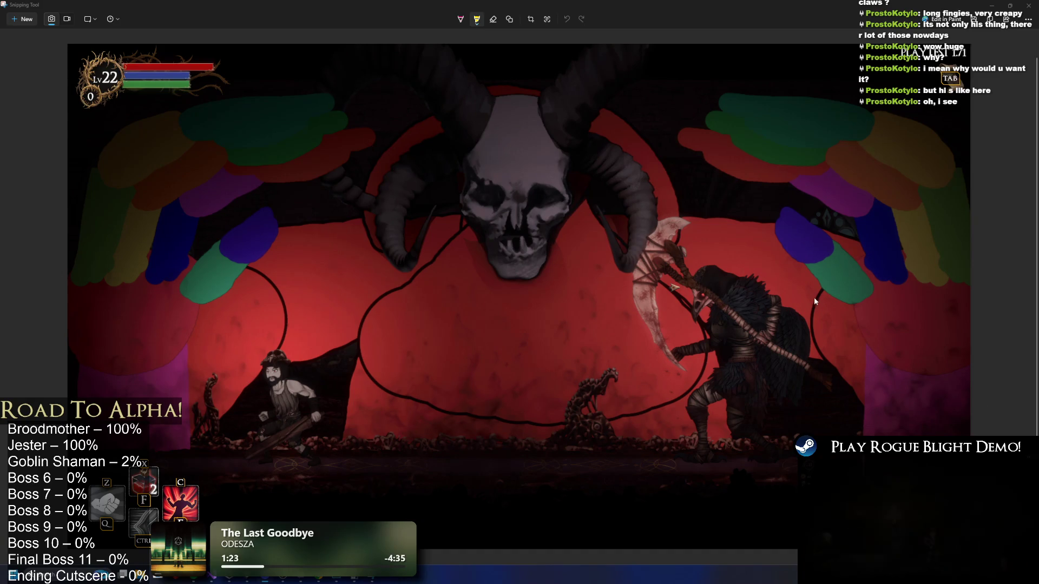
right_click(524, 198)
click(567, 218)
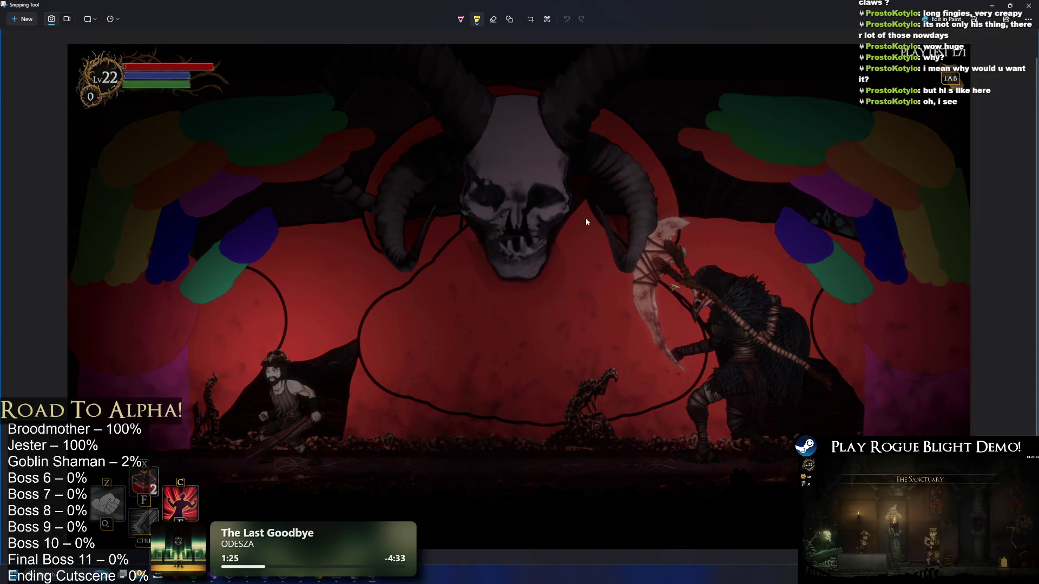
key(alt+Tab)
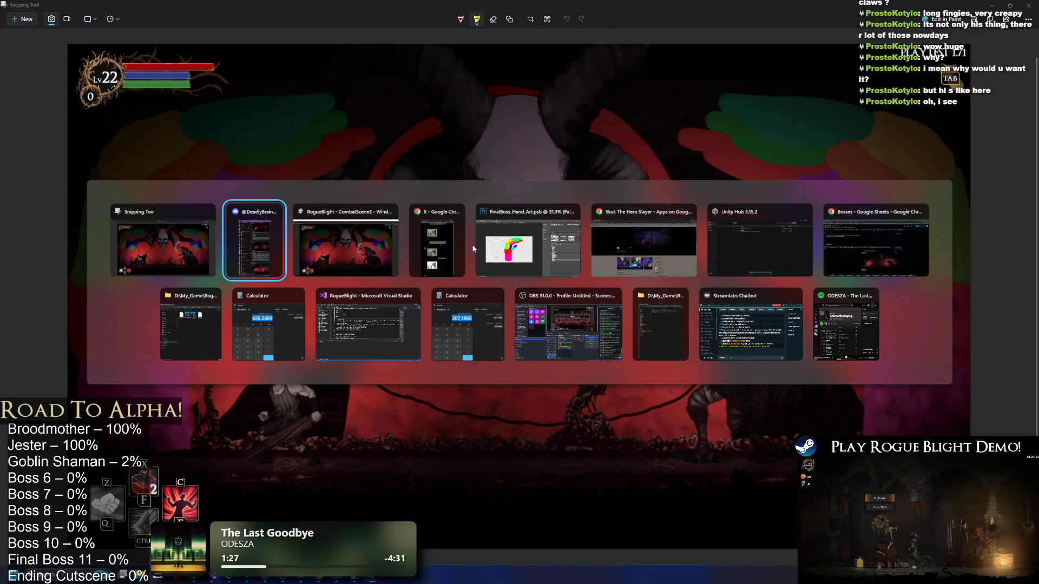
Switch to the Bosses sheet and paste the boss screenshot below the background caption.
click(258, 257)
key(alt+Tab)
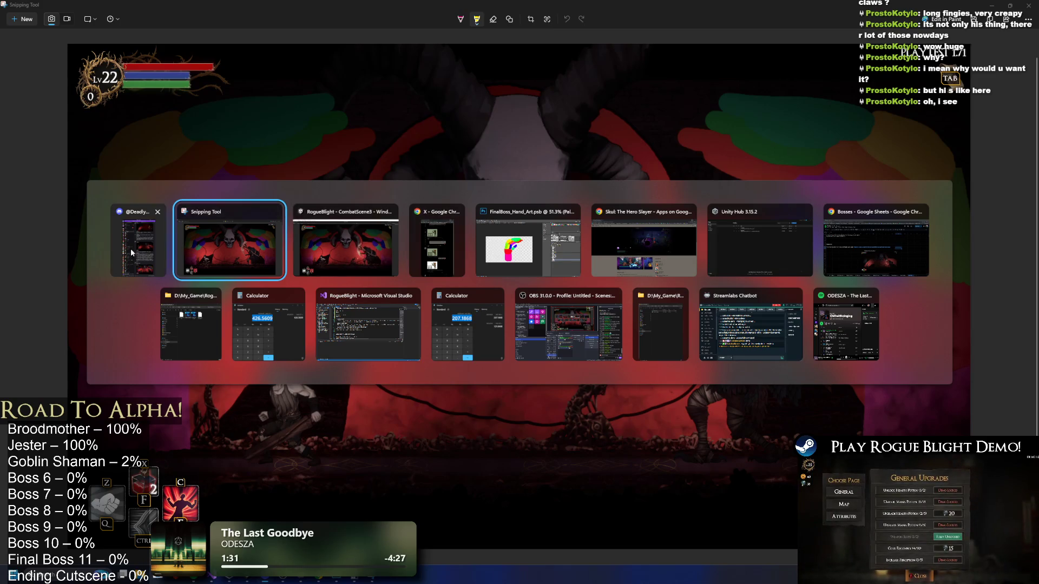
click(900, 254)
click(465, 356)
key(ctrl+x)
click(454, 349)
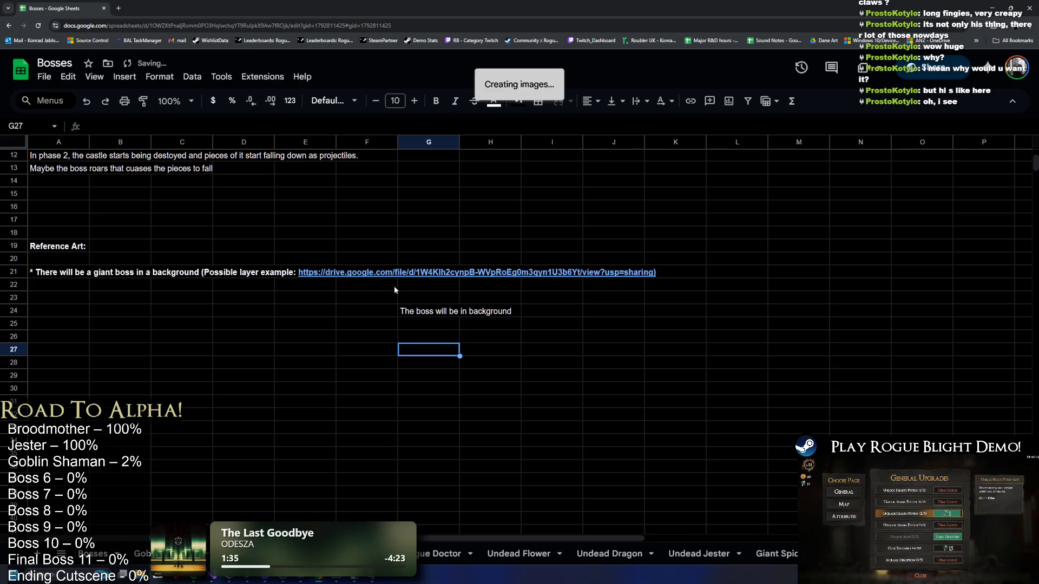
scroll(246, 268, up, 3)
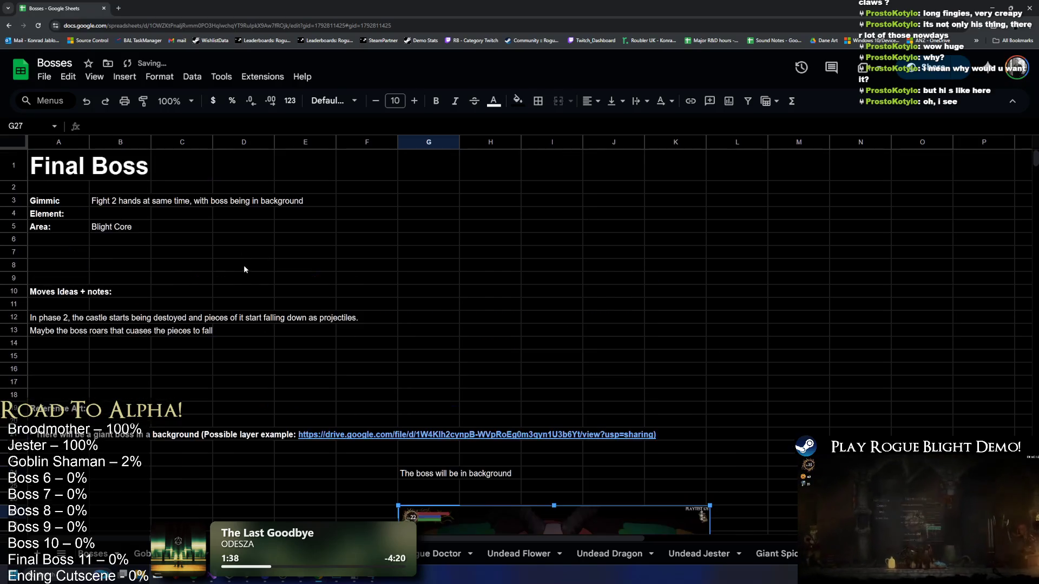
scroll(273, 260, down, 3)
scroll(549, 314, down, 1)
click(816, 395)
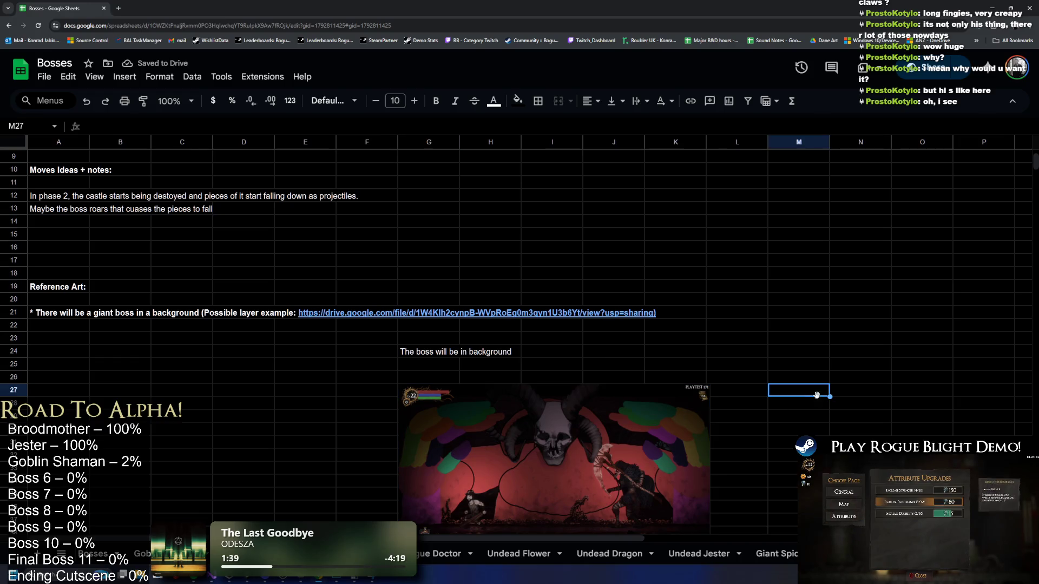
scroll(246, 204, up, 3)
Write B4's Element description: all elements, hands make different gestures to cast element spells.
click(134, 215)
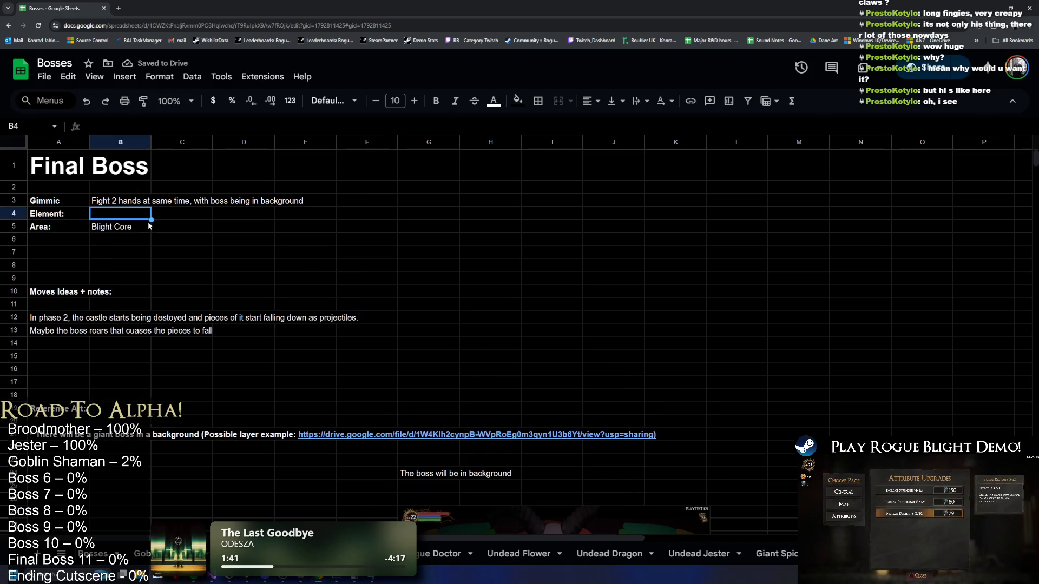
text(All elements, the hand)
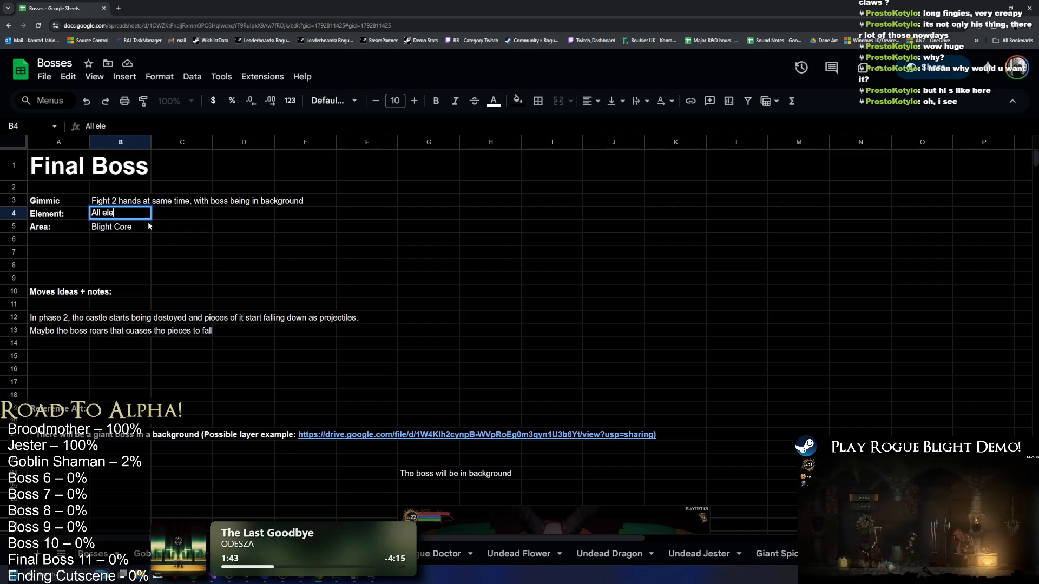
text(s wil)
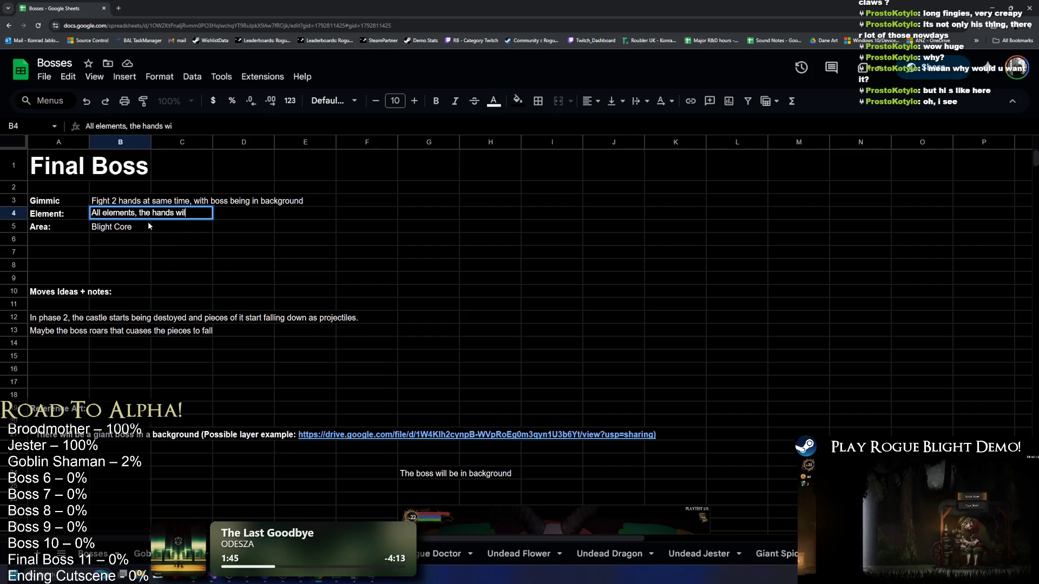
text(l make different g)
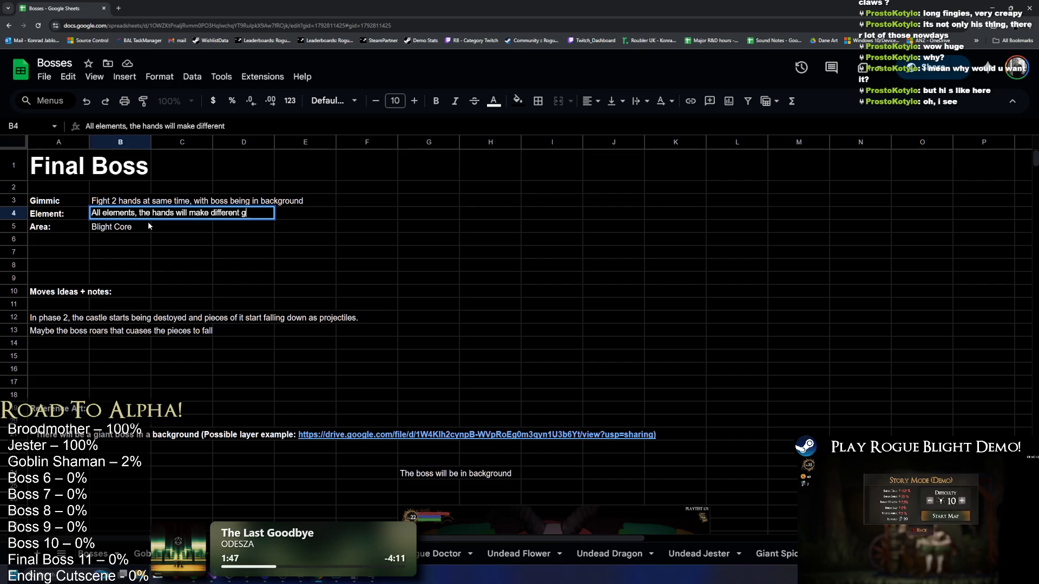
text(estures )
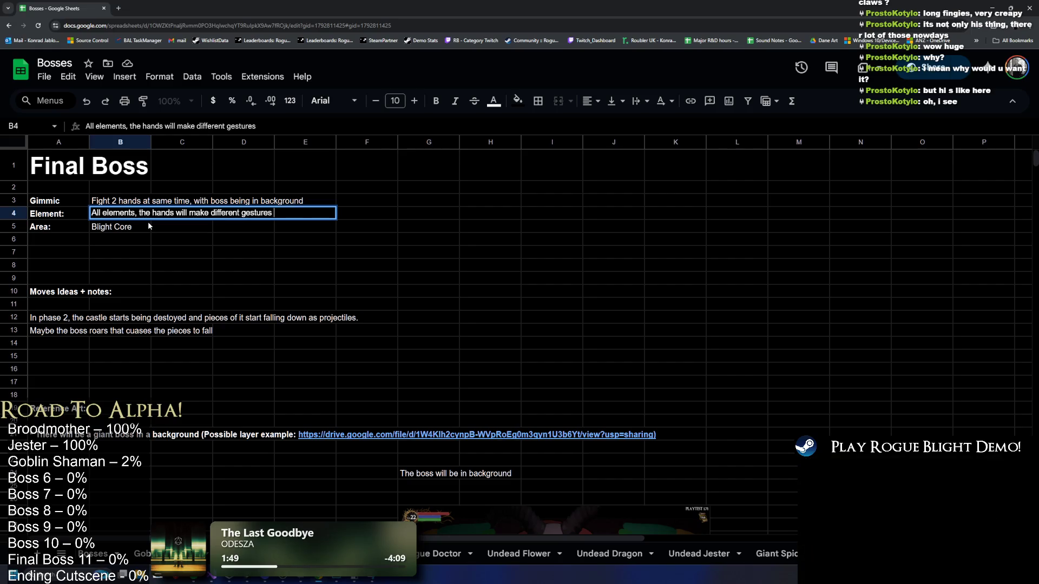
text(and cast di)
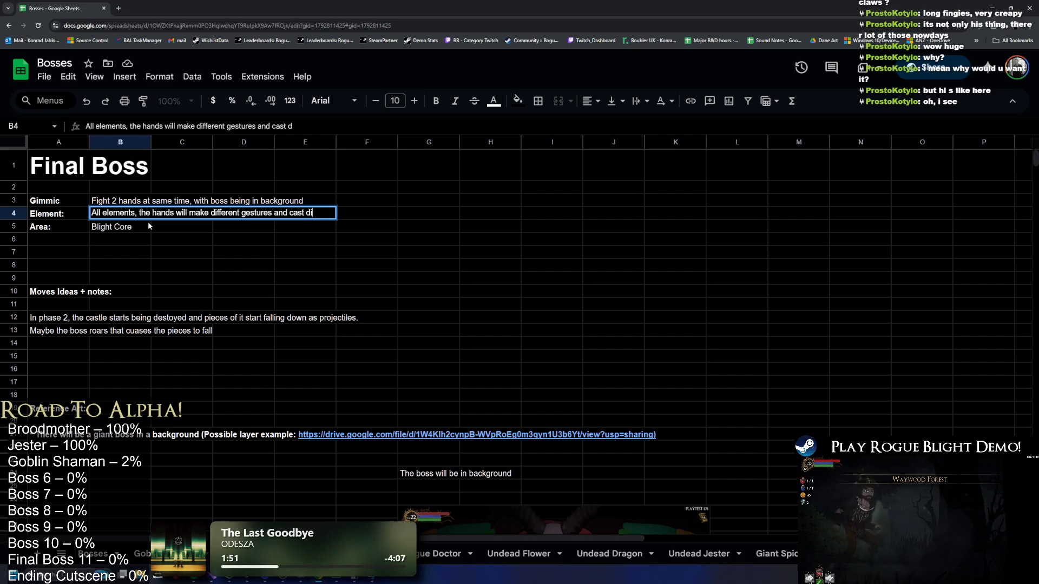
text(fferent eleme)
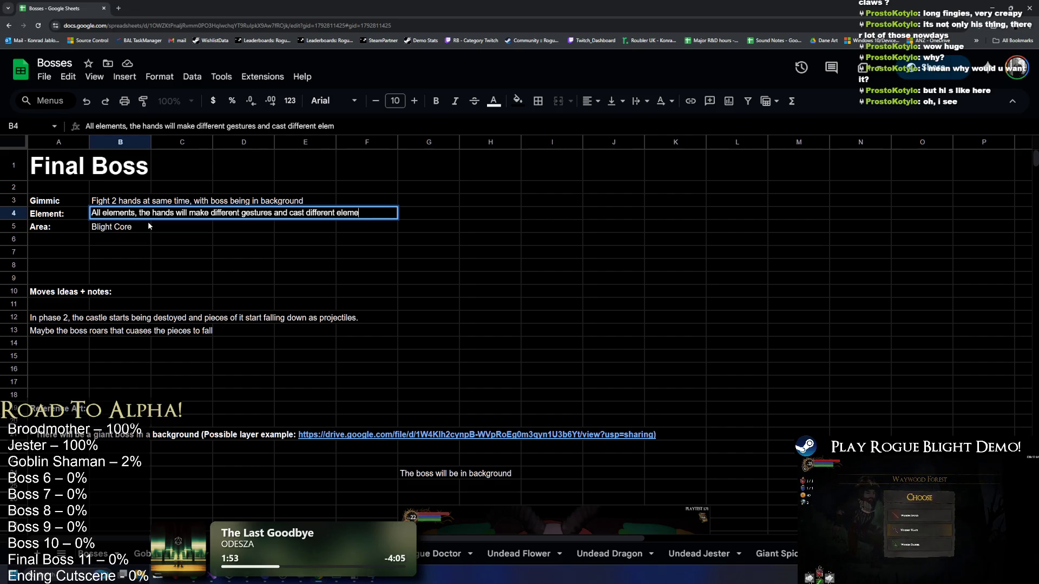
text(nt spells based on )
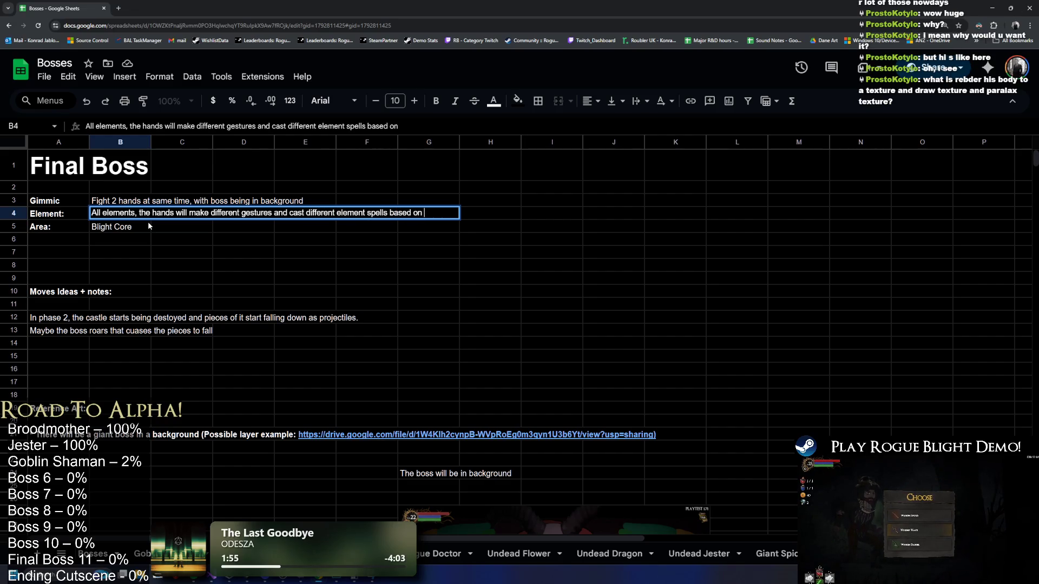
text(the ah)
key(BackSpace)
key(BackSpace)
key(BackSpace)
text(hand su)
text(ymbol,)
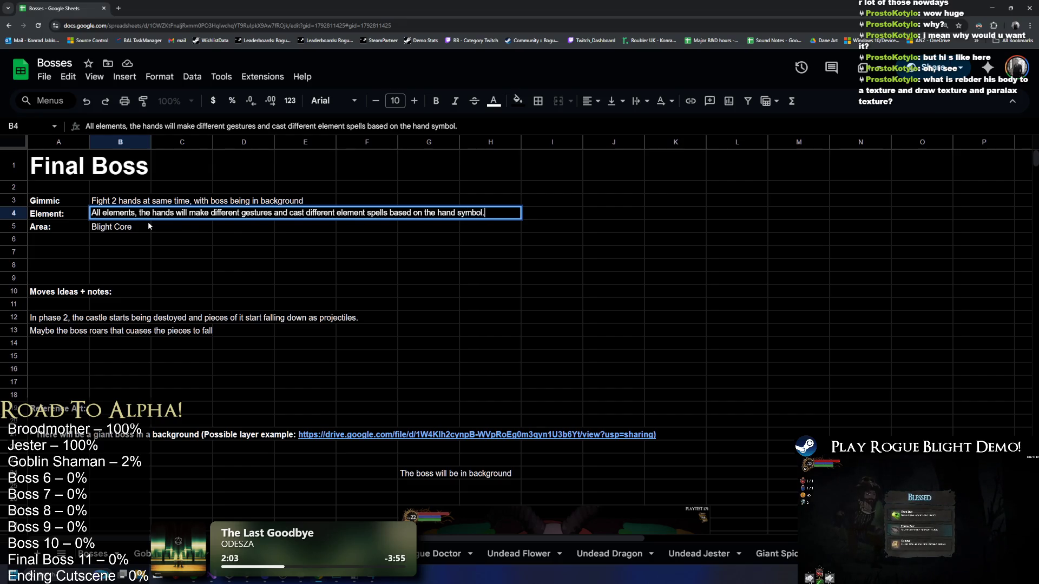
key(BackSpace)
text(.)
key(Return)
Add move ideas 'Smacks with hands' in A14 and 'point at player and shoot fire balls' in A15.
click(55, 339)
text(S)
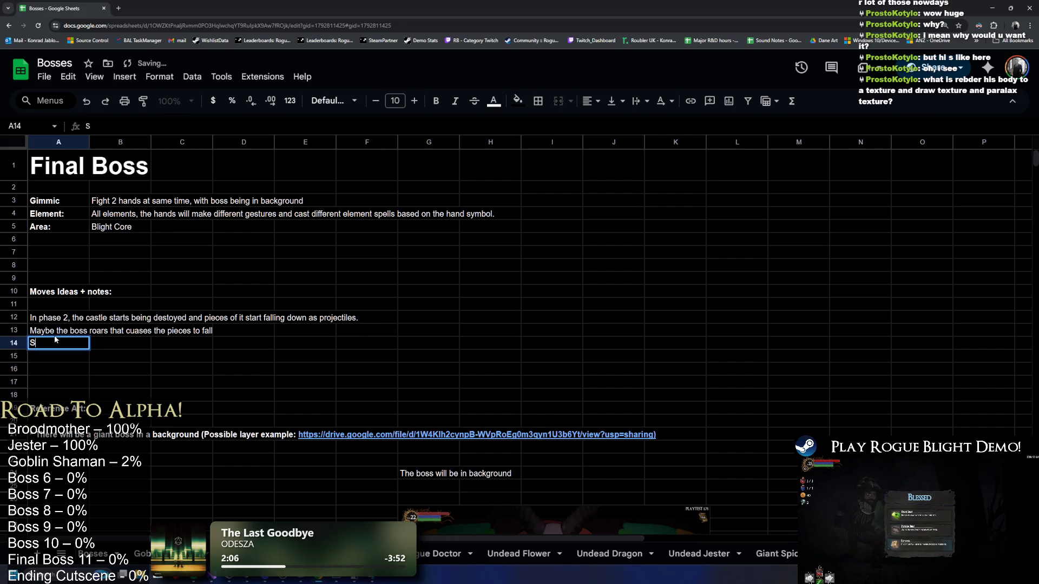
text(macks with hands)
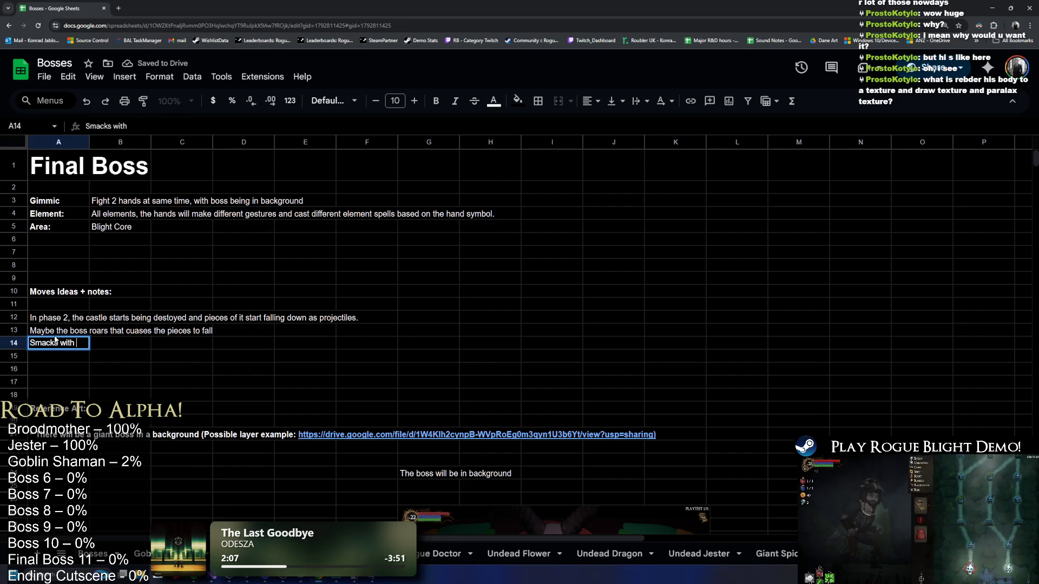
key(Return)
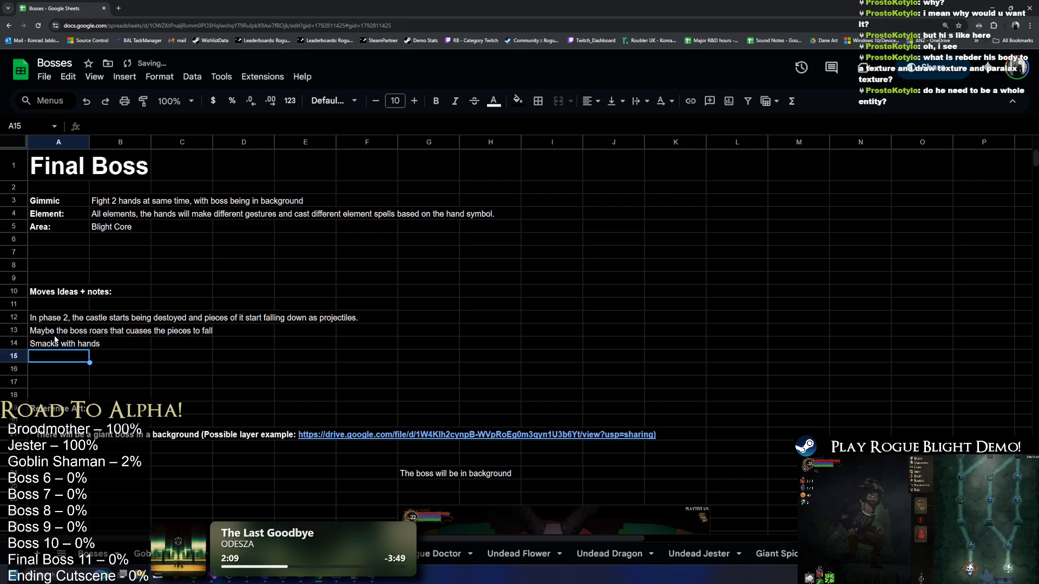
text(OP)
key(BackSpace)
key(BackSpace)
text(point)
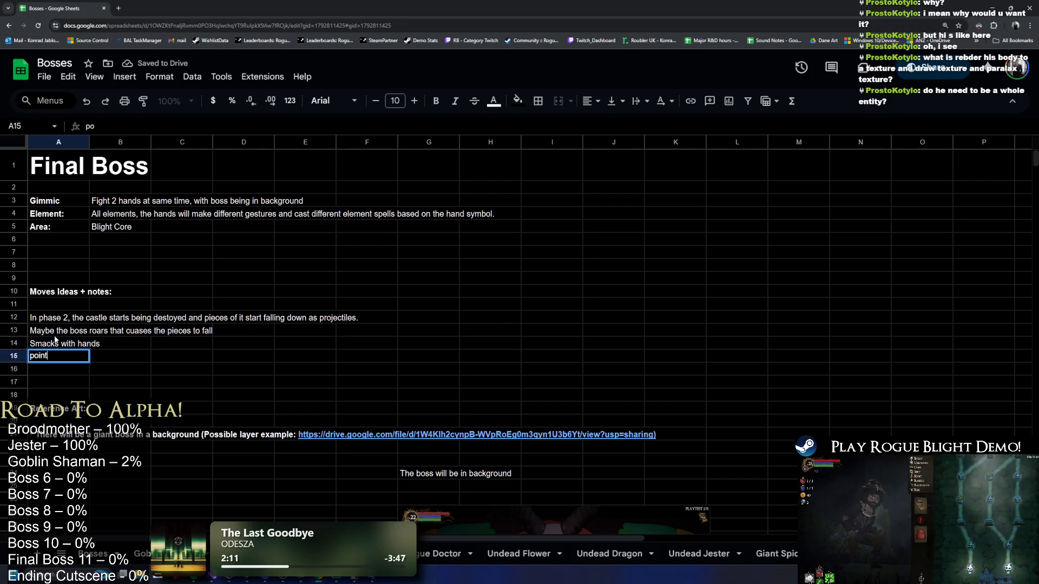
text( at player and shoo)
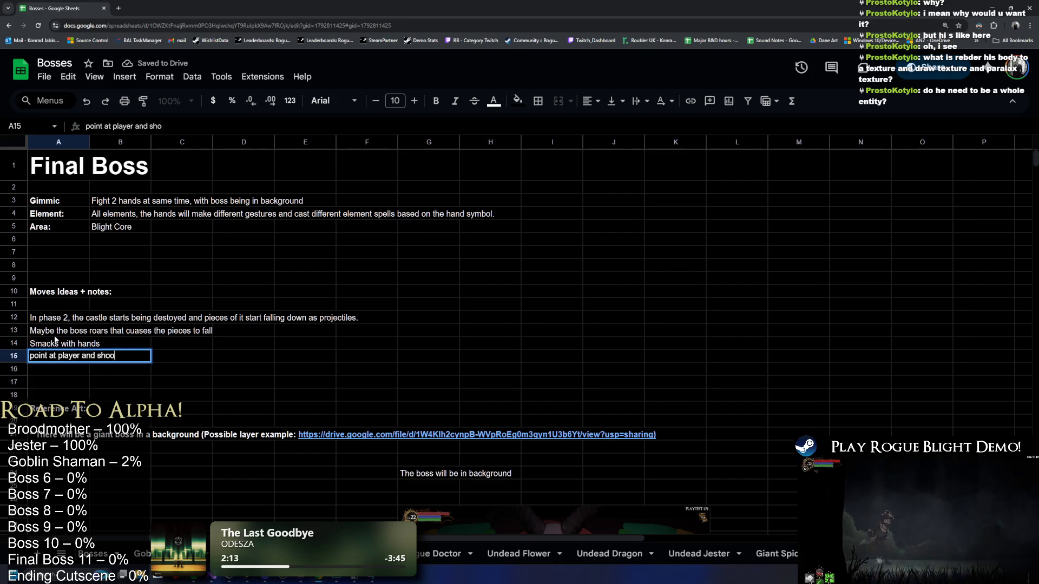
text(t fire balls)
key(Return)
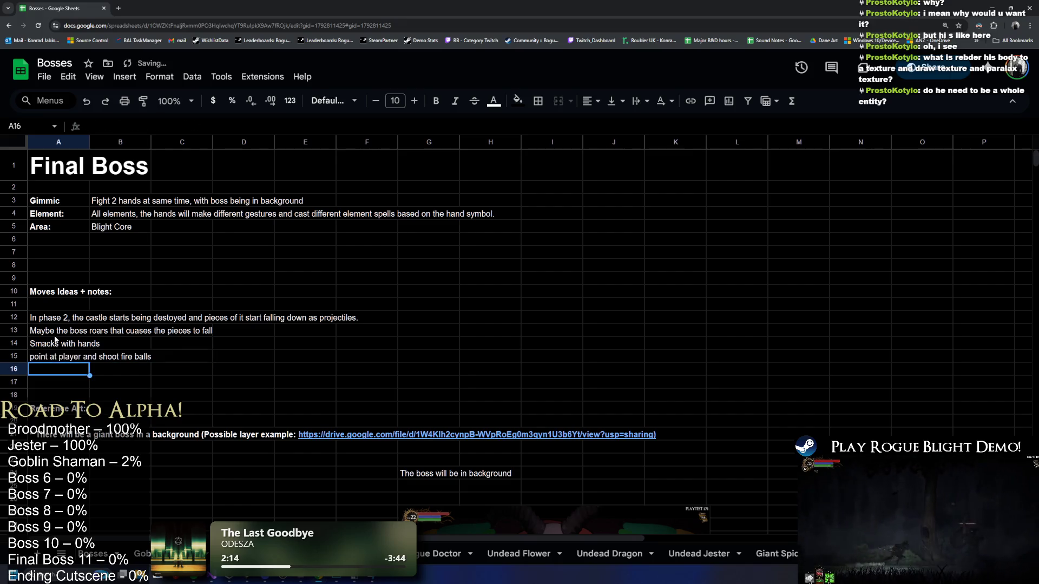
scroll(271, 331, down, 1)
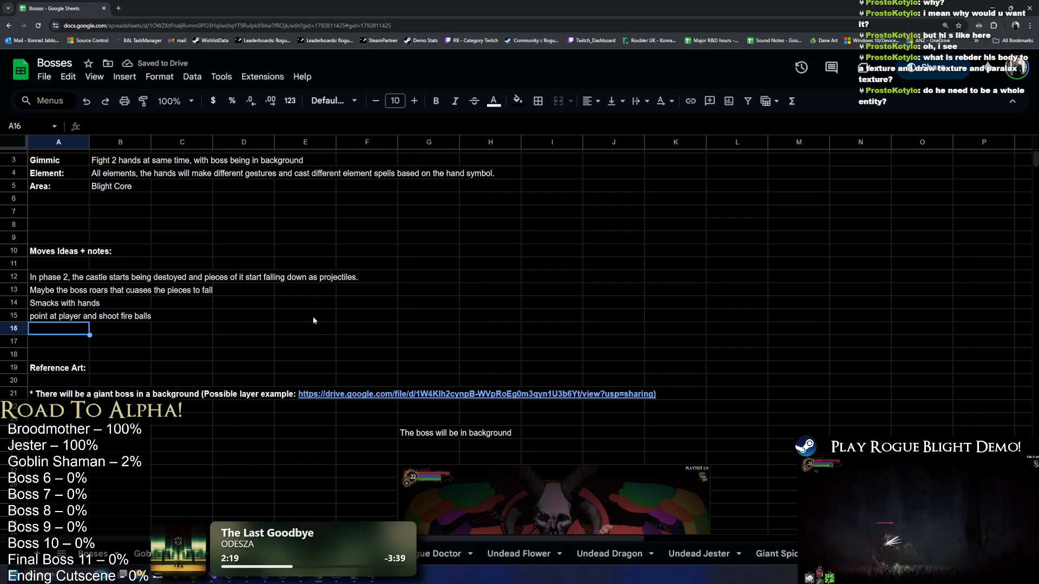
scroll(427, 284, down, 5)
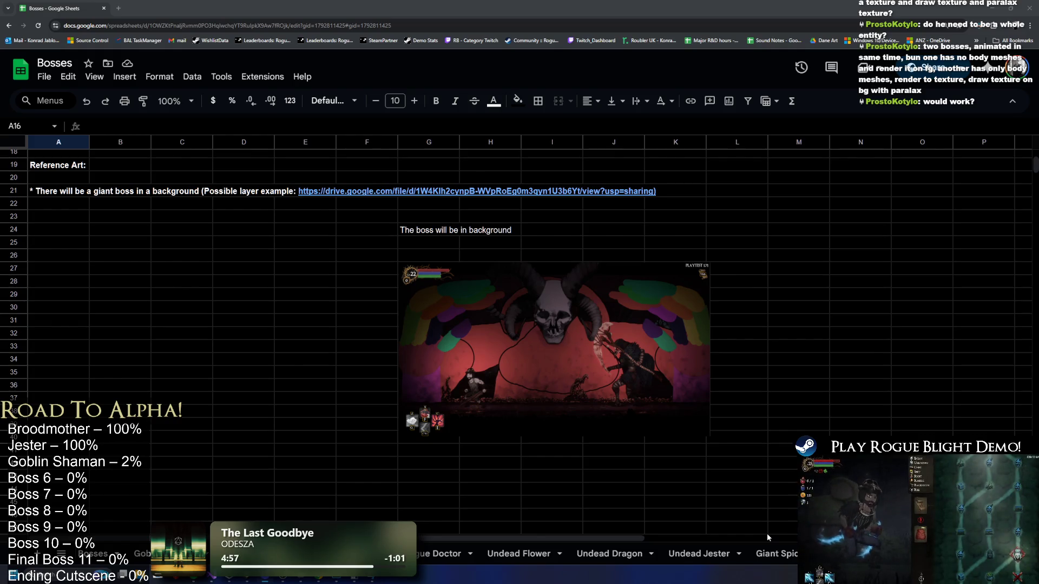
click(567, 386)
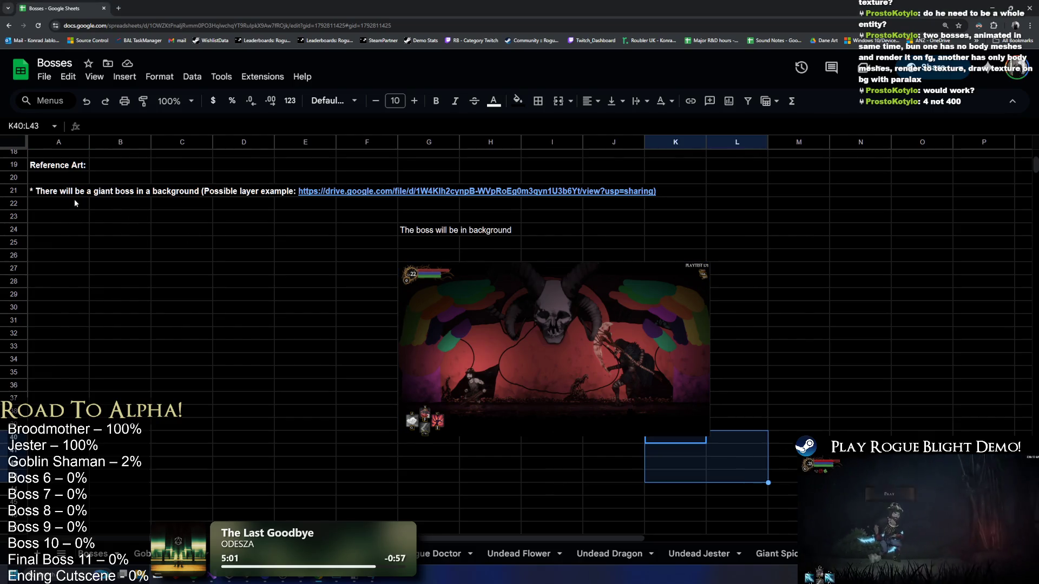
In A22, note the two hands: create one hand and make small changes to the other.
click(43, 207)
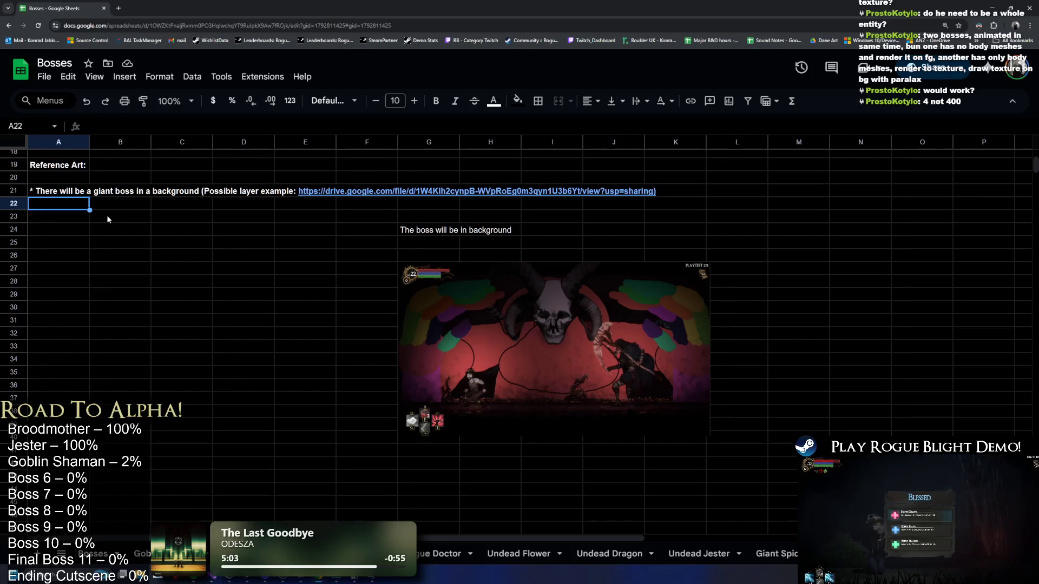
text(* There will be a giant boss in a background (Possible layer example: https://drive.google.com/file/d/1W4Klh2cynpB-WVpRoEg0m3qyn1U3b6Yt/view?usp=sharing))
text(The hands )
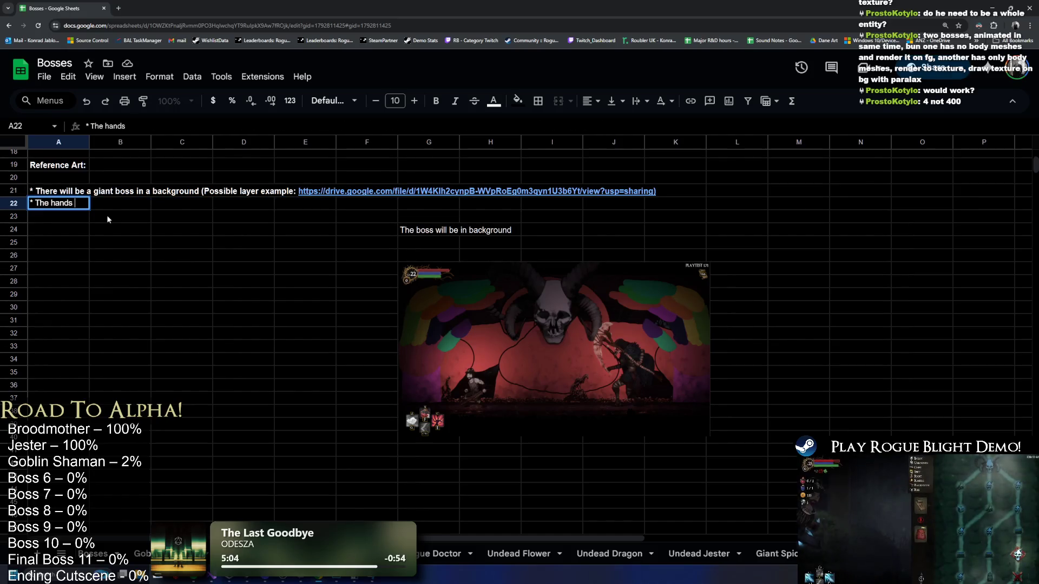
text(player will fight, )
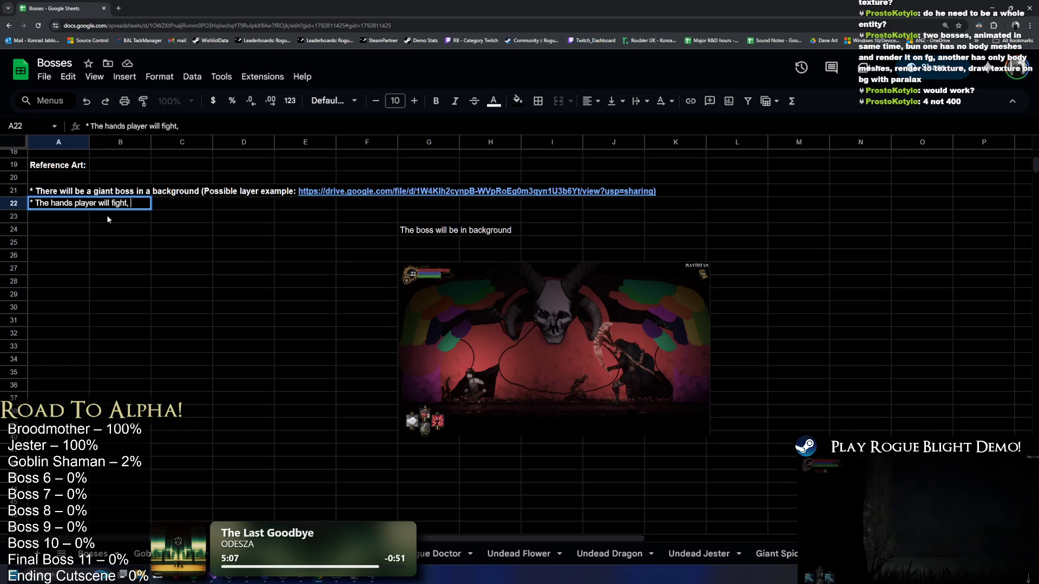
text(will need 2 hand)
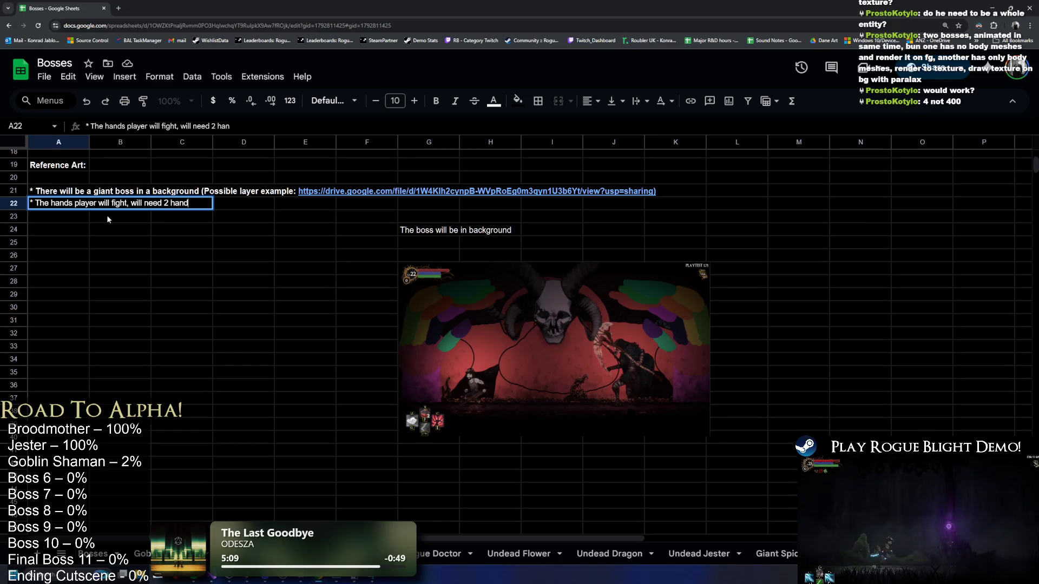
text(s (they)
key(BackSpace)
key(BackSpace)
key(BackSpace)
text(just c)
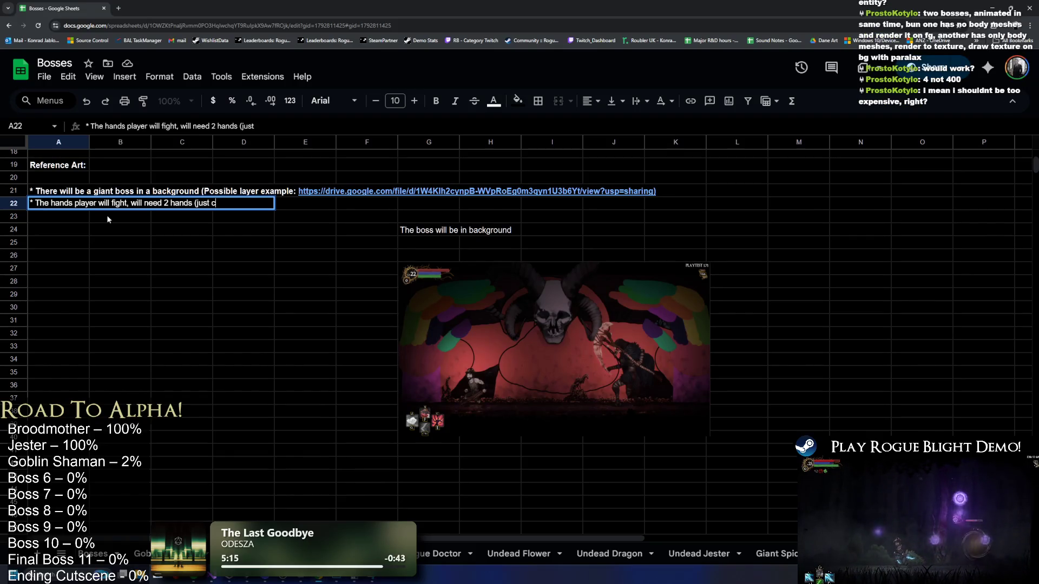
text(reate 1 hand, and make some small changes to the other, like)
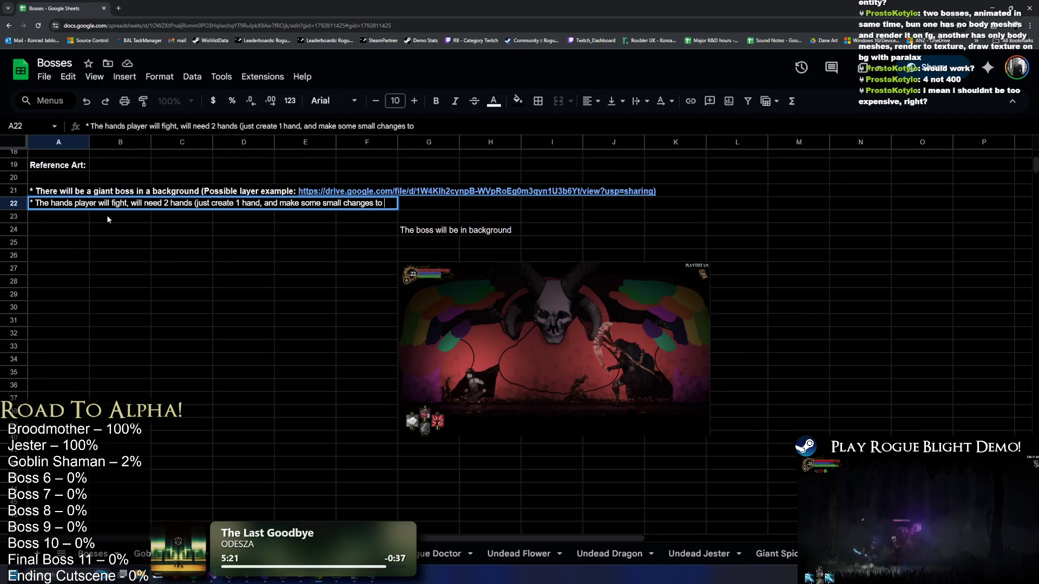
text( make one finger boney etc))
key(Return)
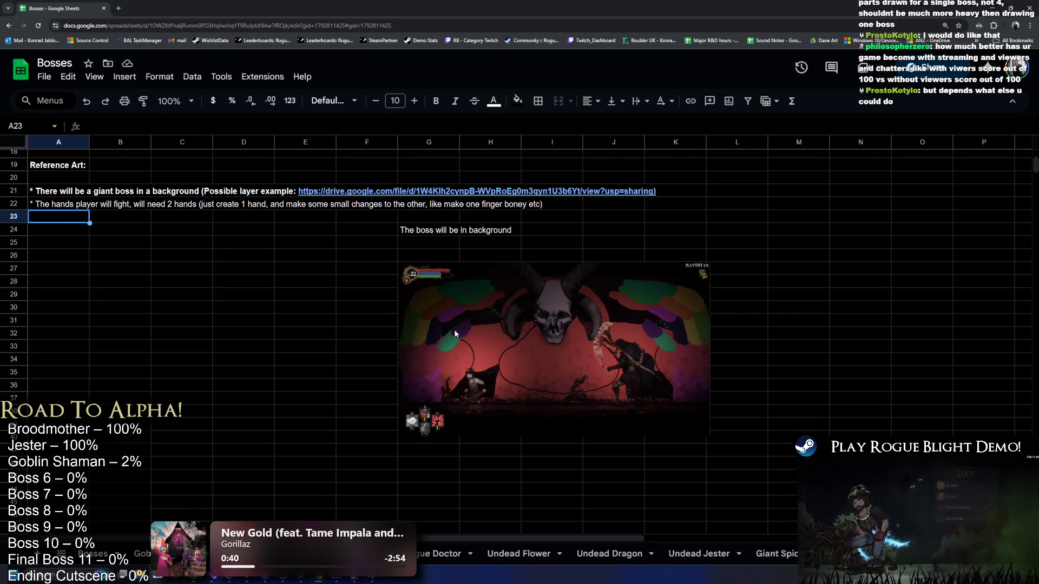
click(648, 406)
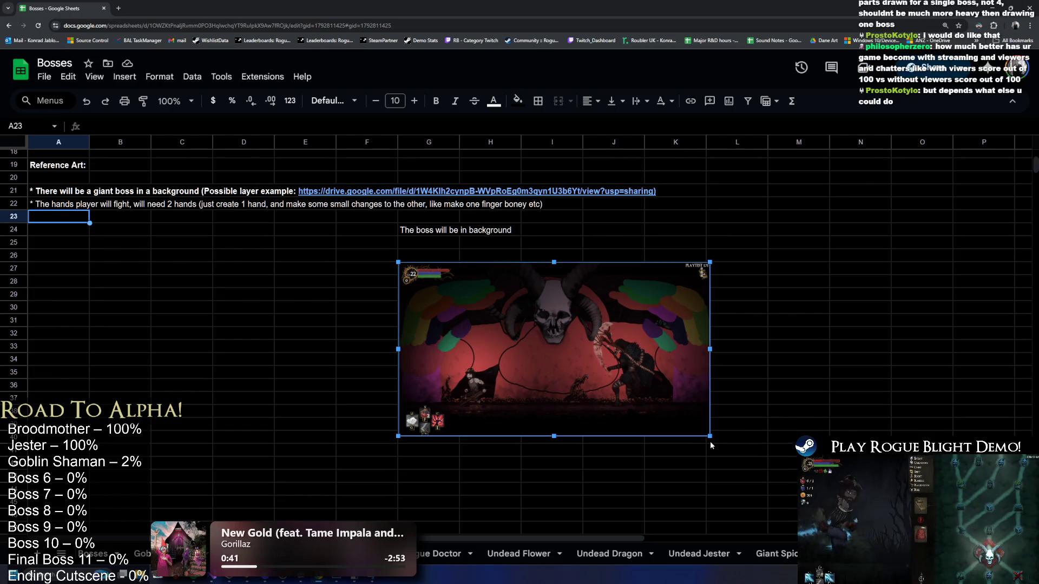
drag(710, 436, 808, 490)
mouse_move(685, 422)
mouse_down()
mouse_move(634, 419)
mouse_move(615, 403)
mouse_up()
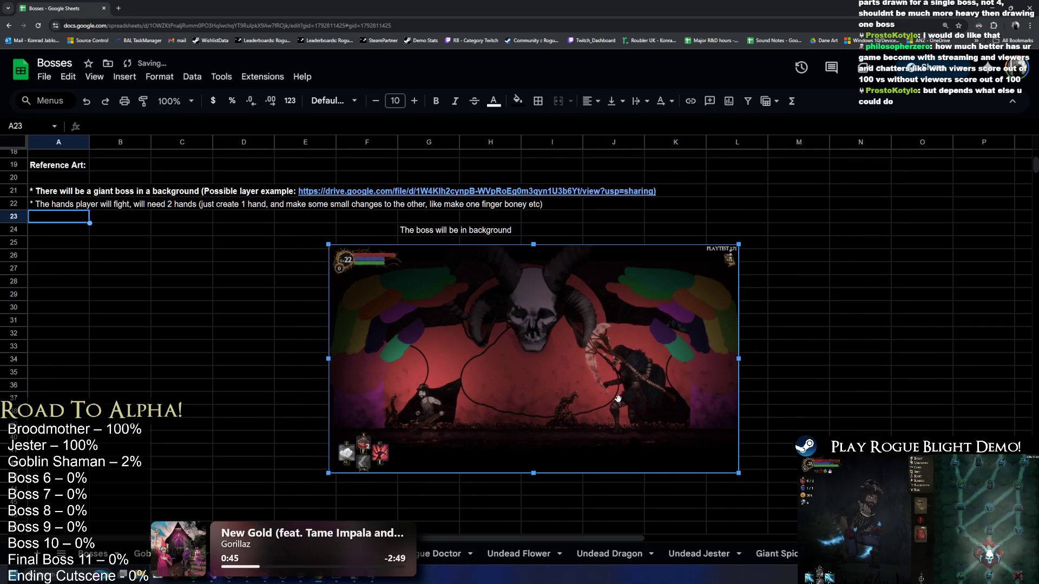
click(163, 253)
key(alt+Tab)
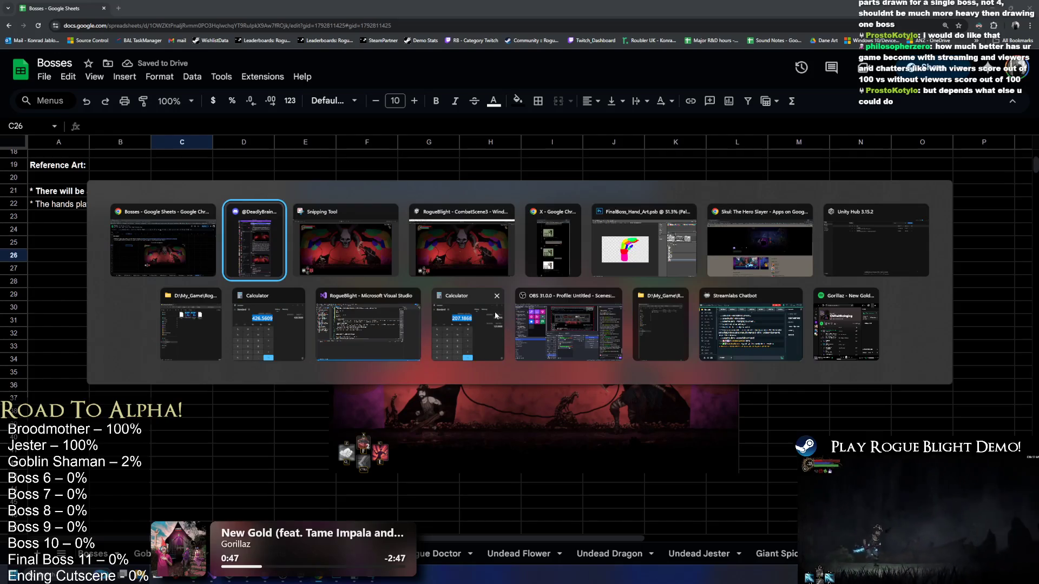
click(679, 257)
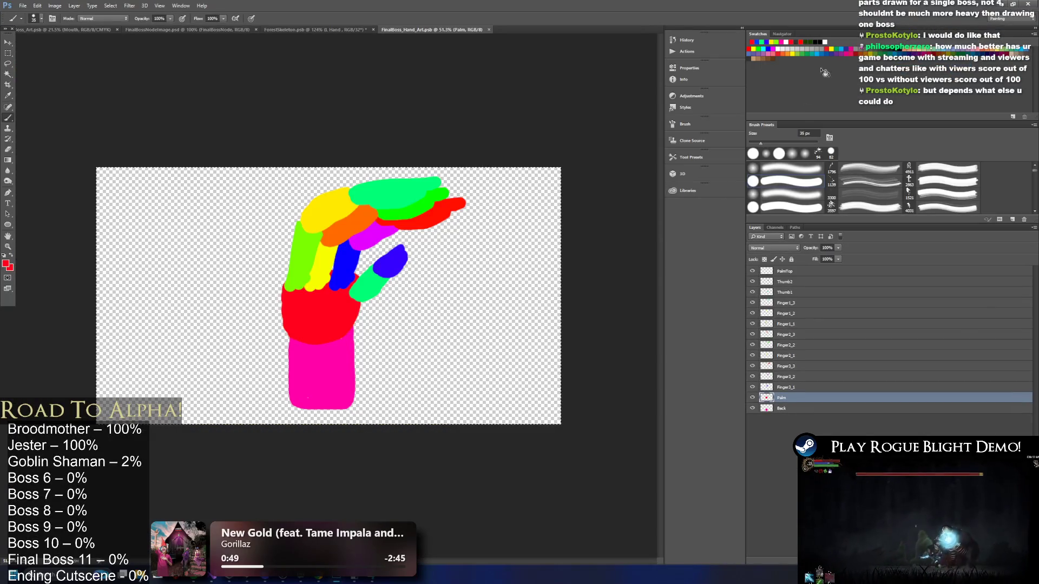
click(1002, 5)
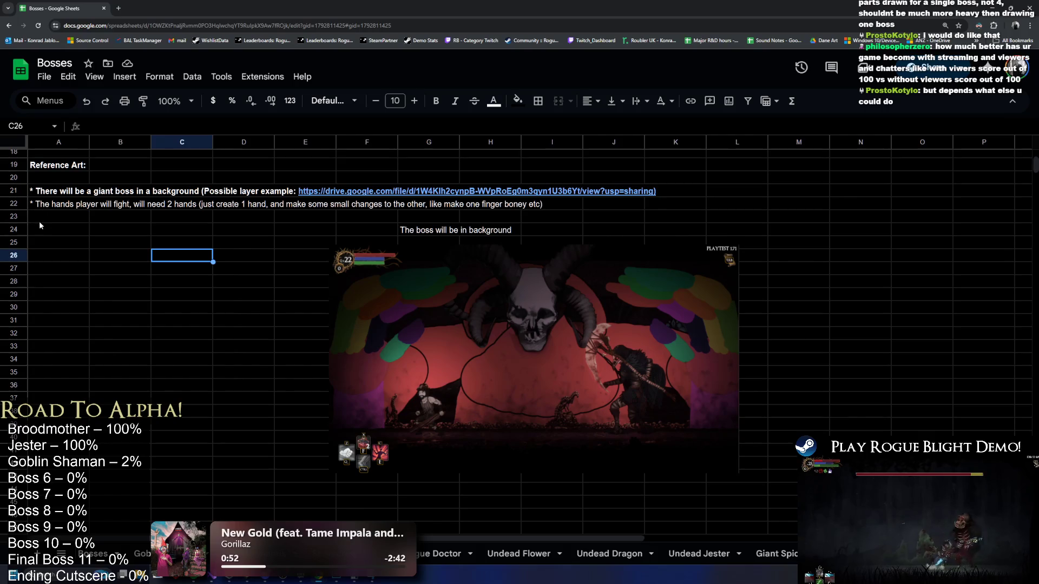
click(53, 205)
click(68, 214)
key(alt+Tab)
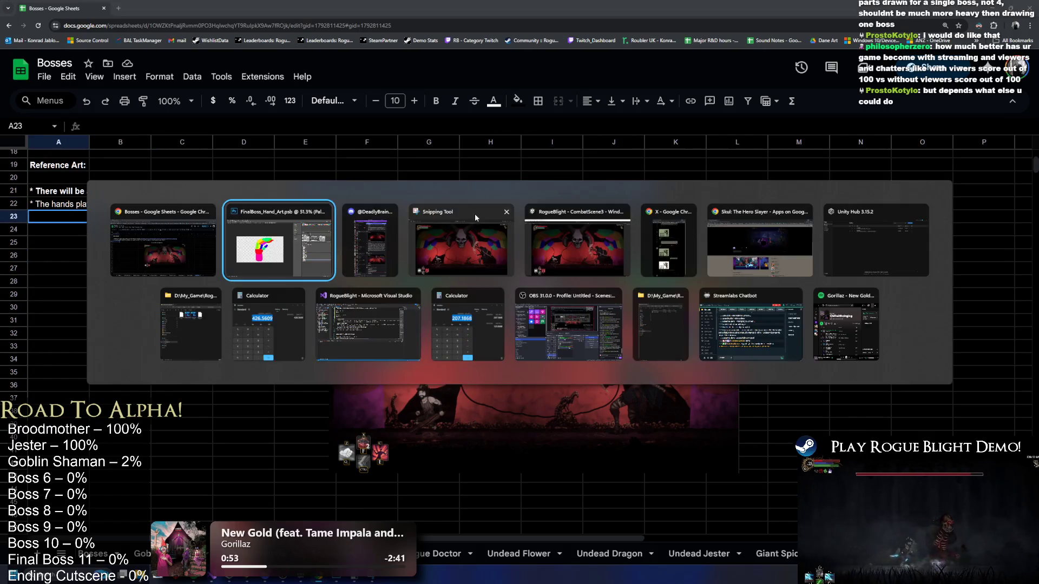
click(261, 317)
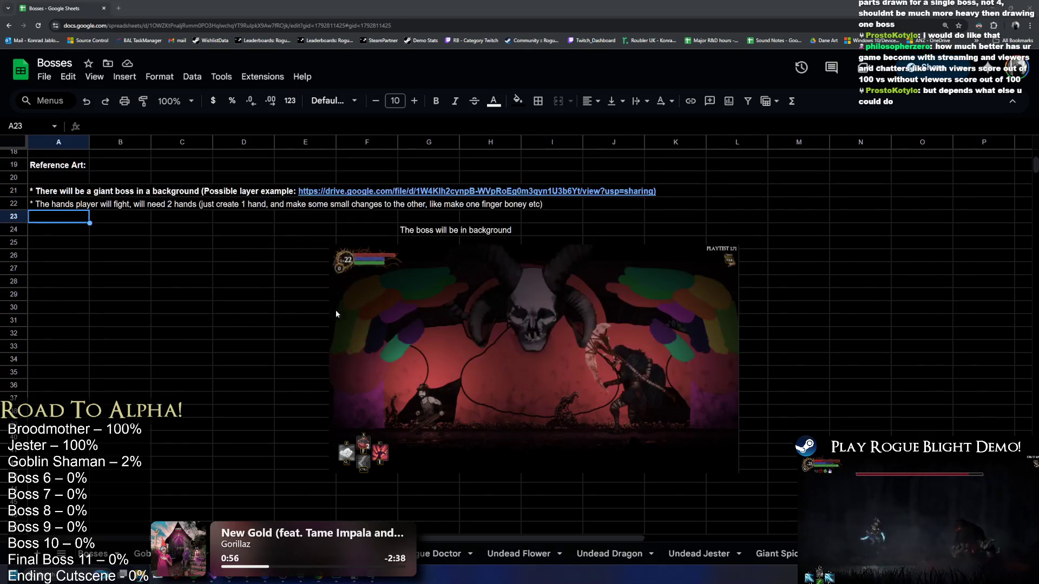
key(alt+Tab)
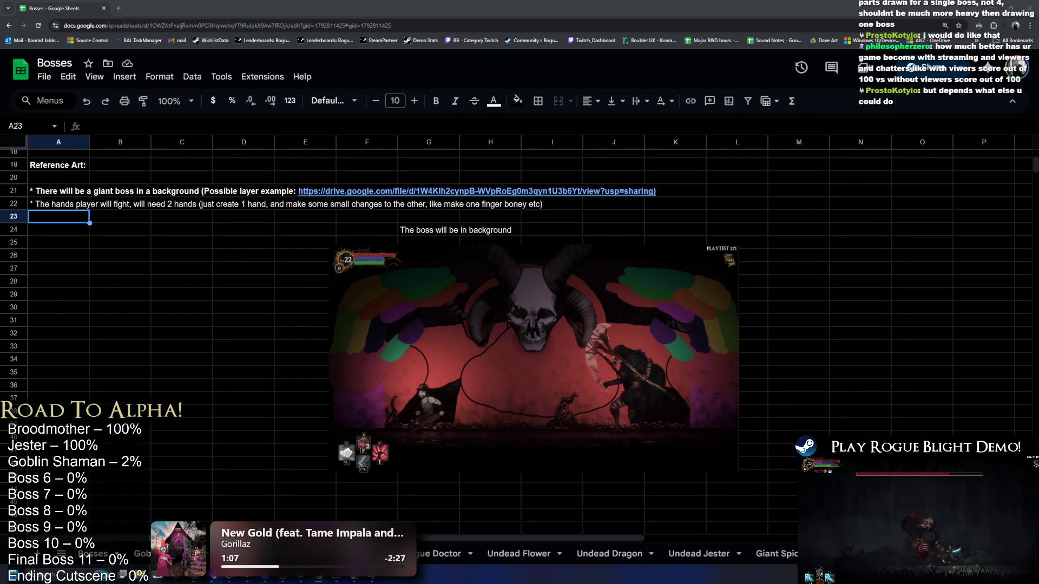
key(alt+Tab)
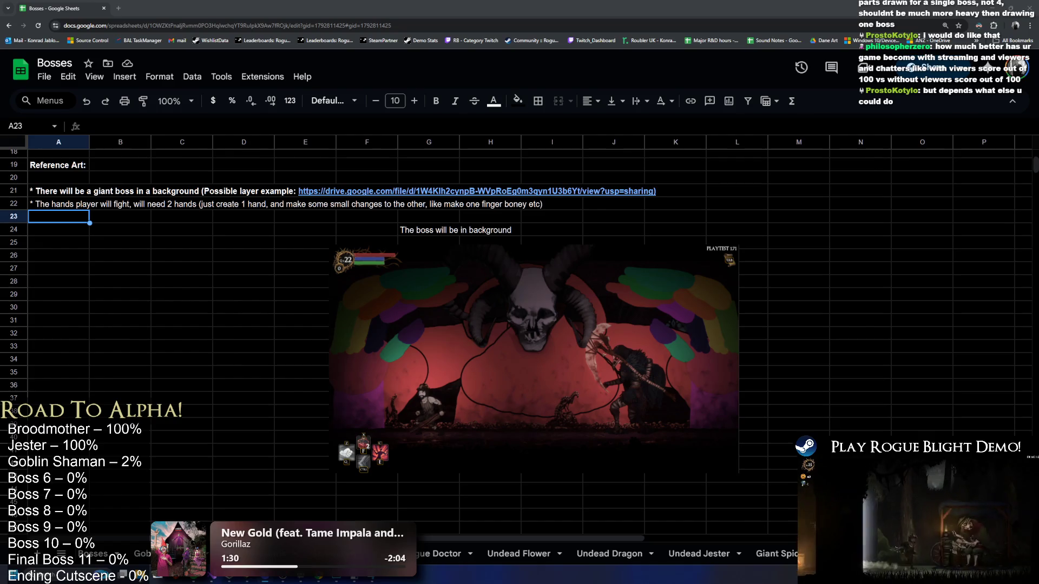
key(alt+Tab)
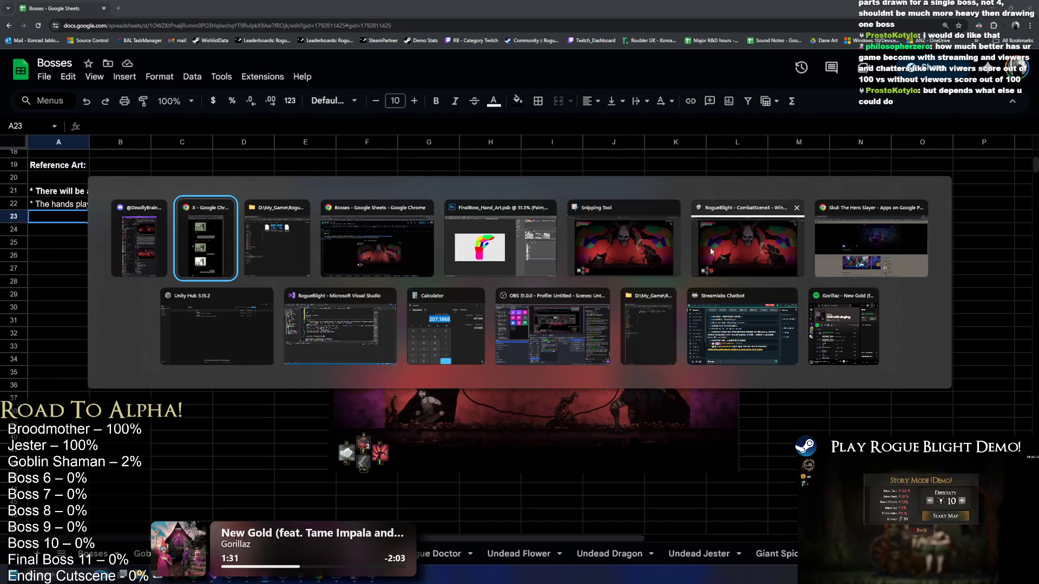
key(alt+Tab)
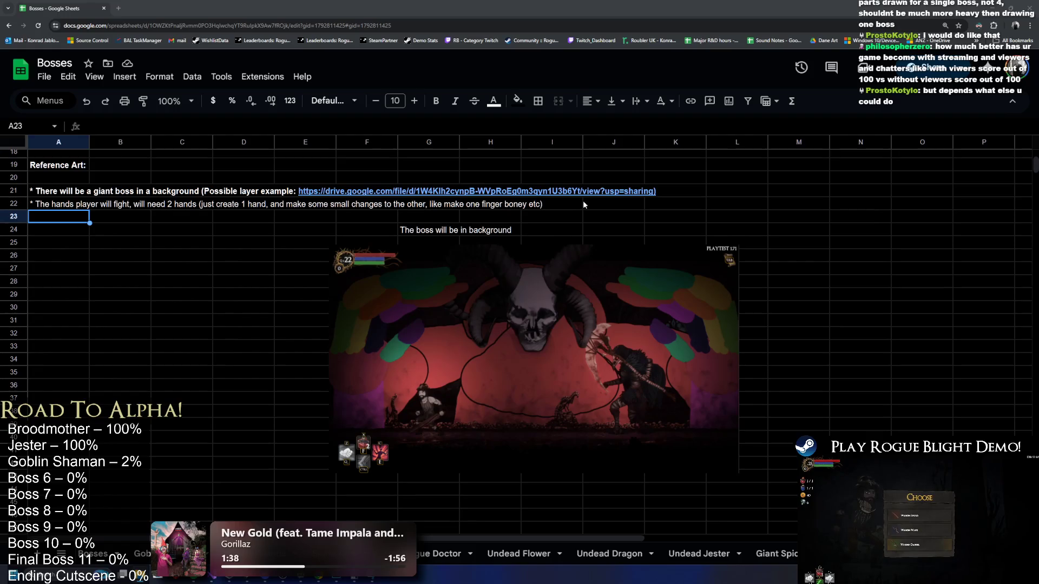
click(118, 9)
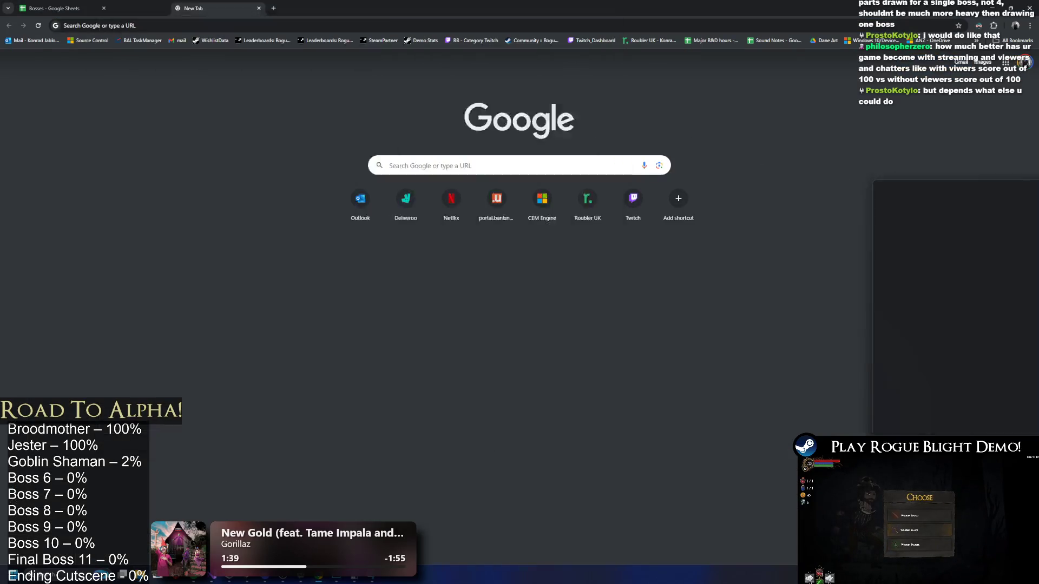
key(ctrl+w)
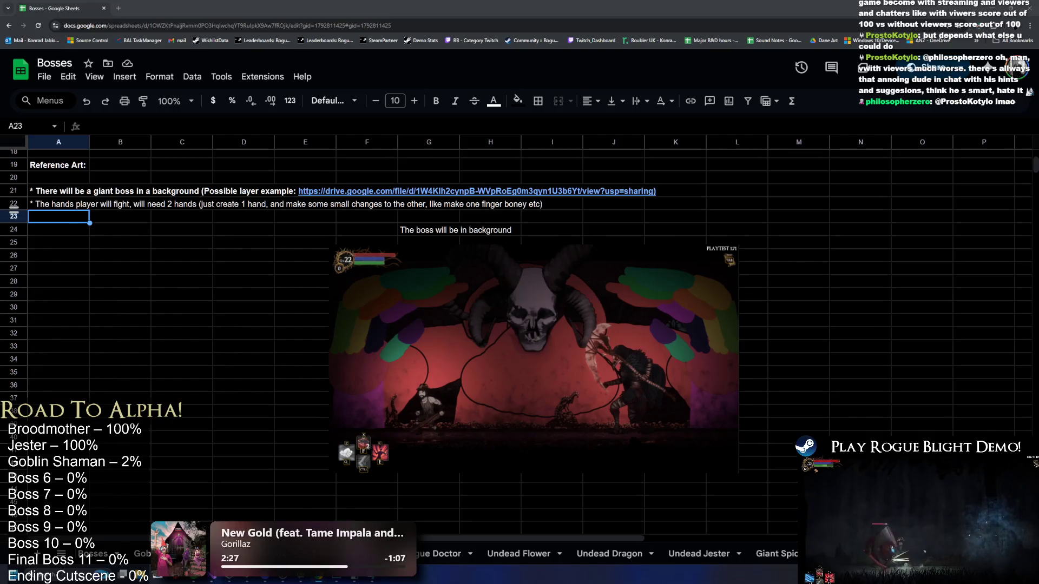
mouse_move(314, 192)
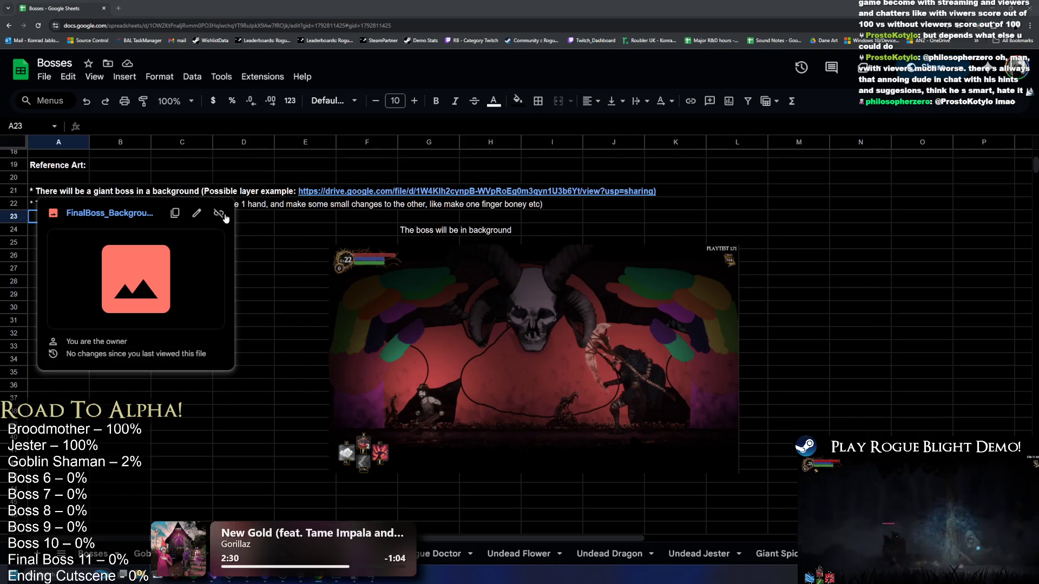
Paste the hand art Drive link into A23, then move it over to B23.
click(367, 229)
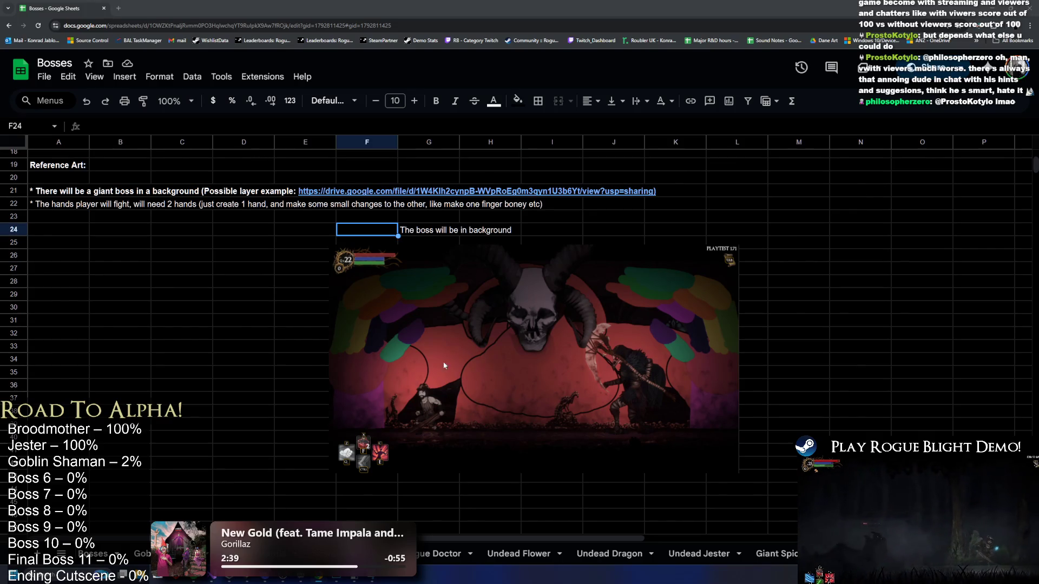
click(66, 216)
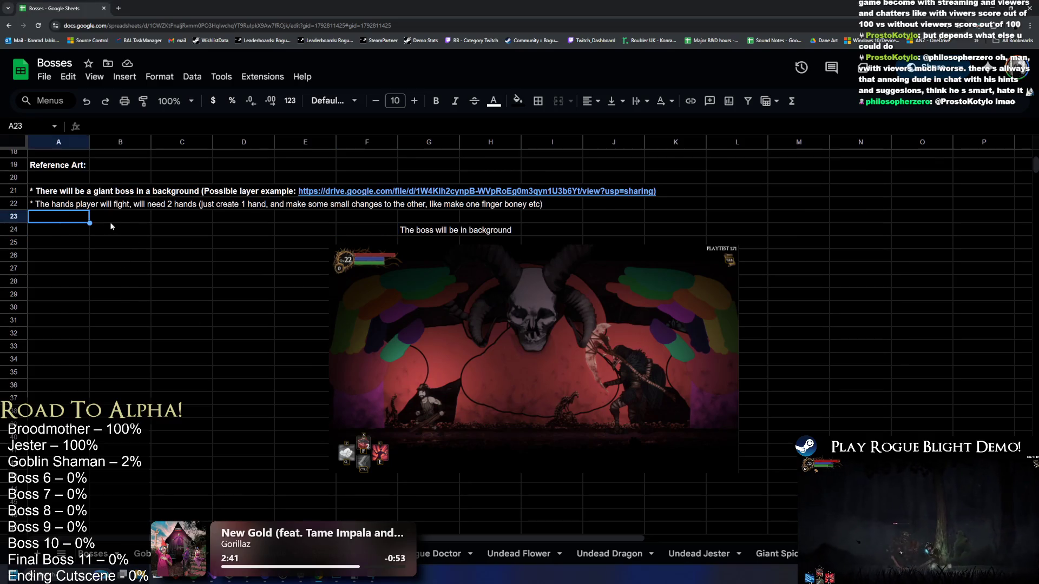
text(https://drive.google.com/file/d/16owsPFYODY-_tsVnpwoqMPMVhPh75BrS/view?usp=sharing)
click(167, 263)
click(54, 219)
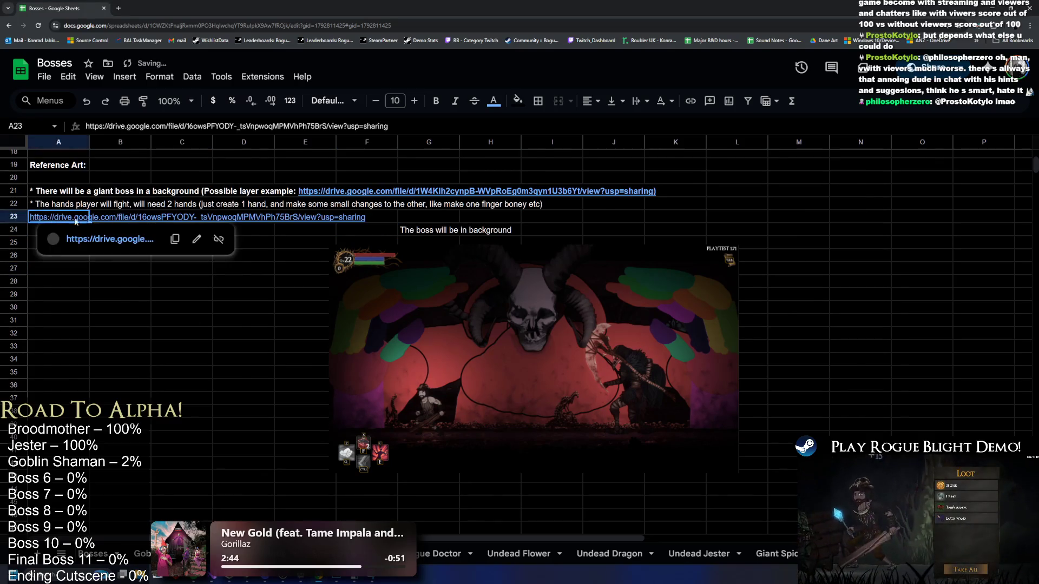
key(ctrl+x)
click(99, 218)
key(ctrl+v)
key(Left)
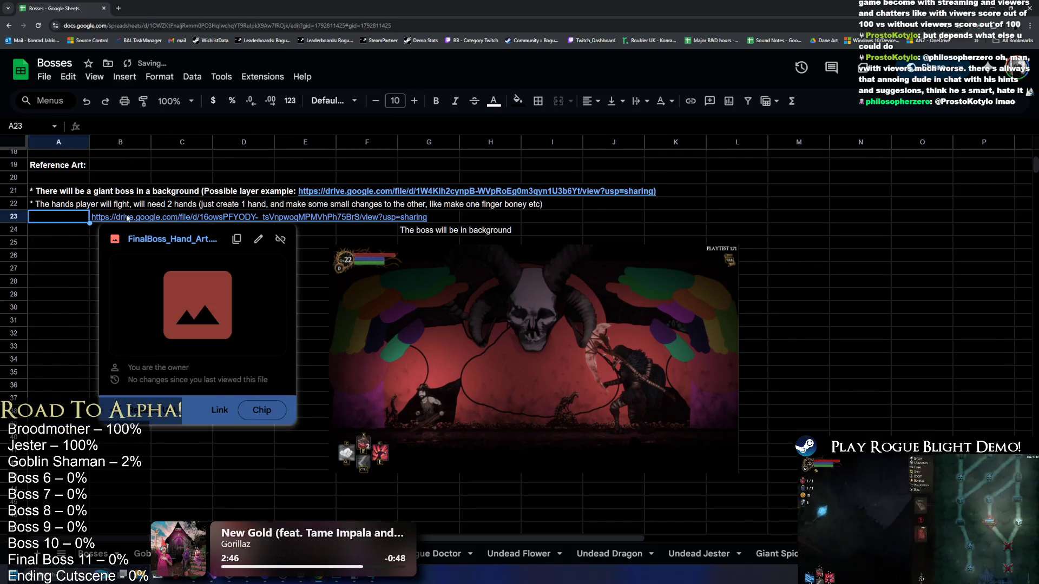
Label A23 'Hand Layers' and drag the background screenshot and its caption down to row 28.
text(Hand Layers)
key(Return)
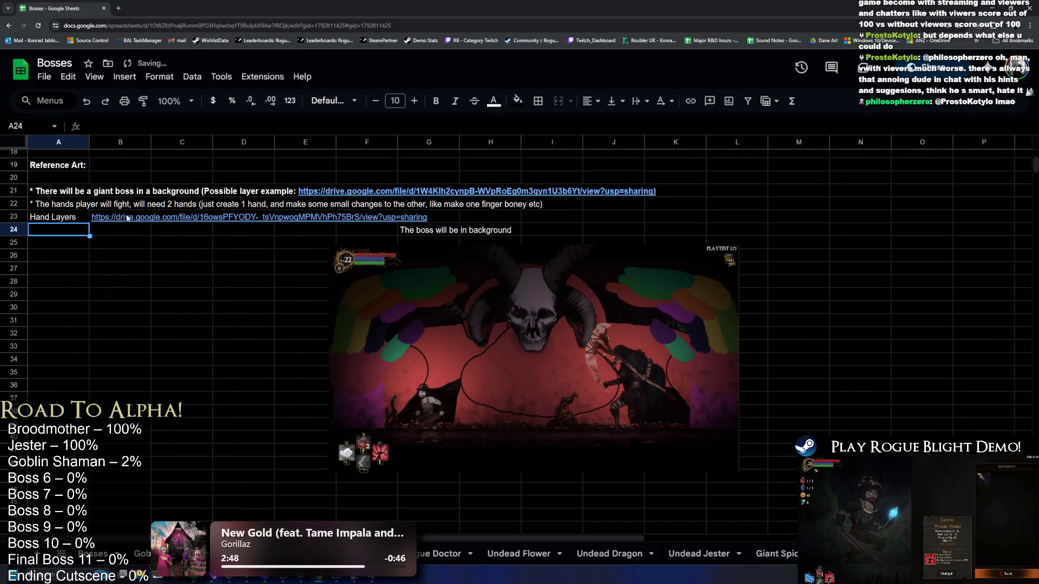
click(412, 271)
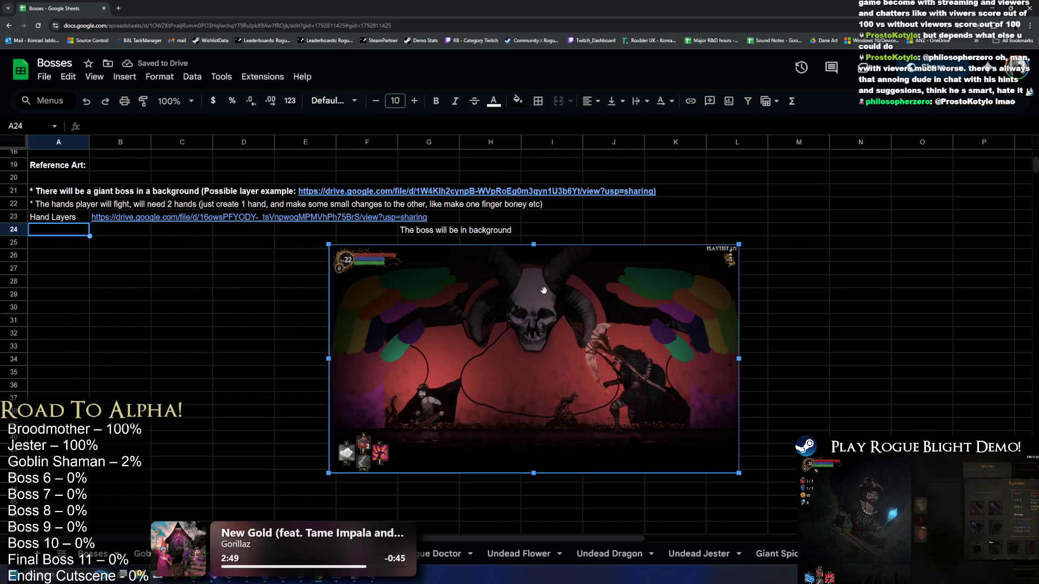
drag(411, 271, 419, 320)
click(445, 233)
mouse_move(445, 233)
mouse_down()
mouse_move(425, 254)
mouse_move(425, 283)
mouse_up()
double_click(425, 283)
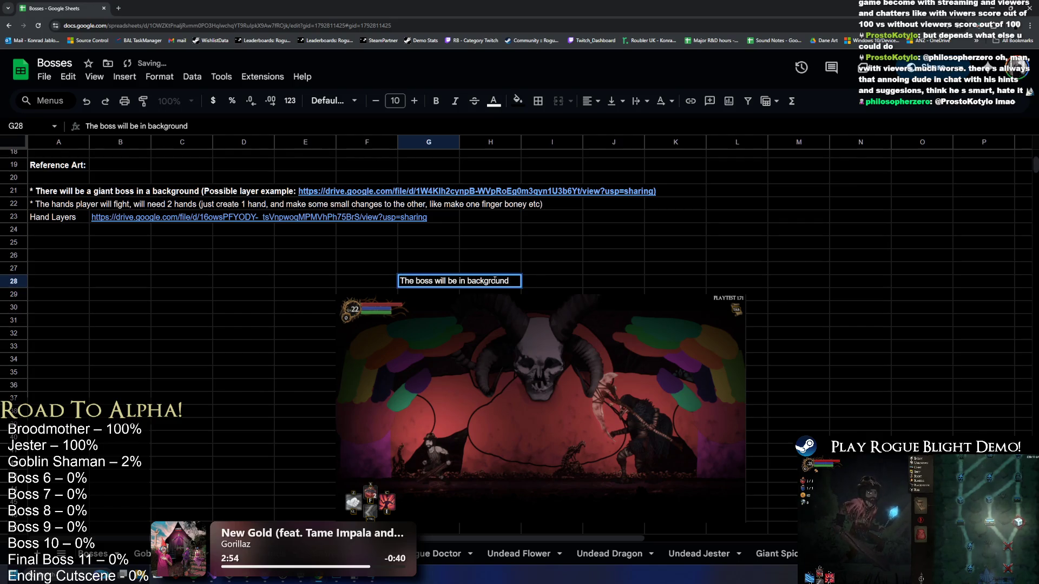
click(649, 259)
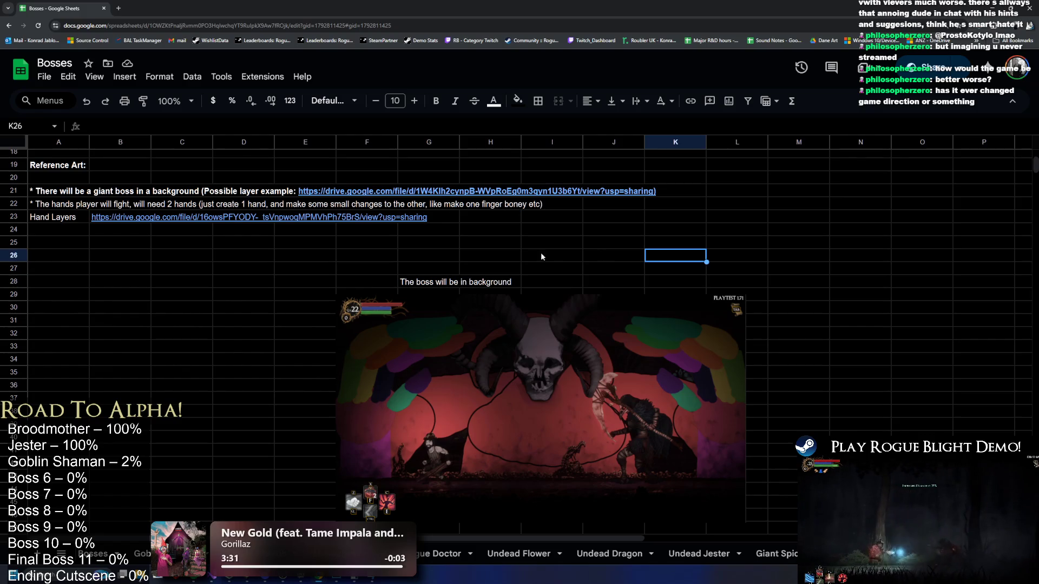
Move the 'The boss will be in background' caption from G28 to F28 above the screenshot.
click(428, 282)
key(ctrl+x)
click(374, 286)
key(ctrl+v)
click(411, 314)
click(425, 284)
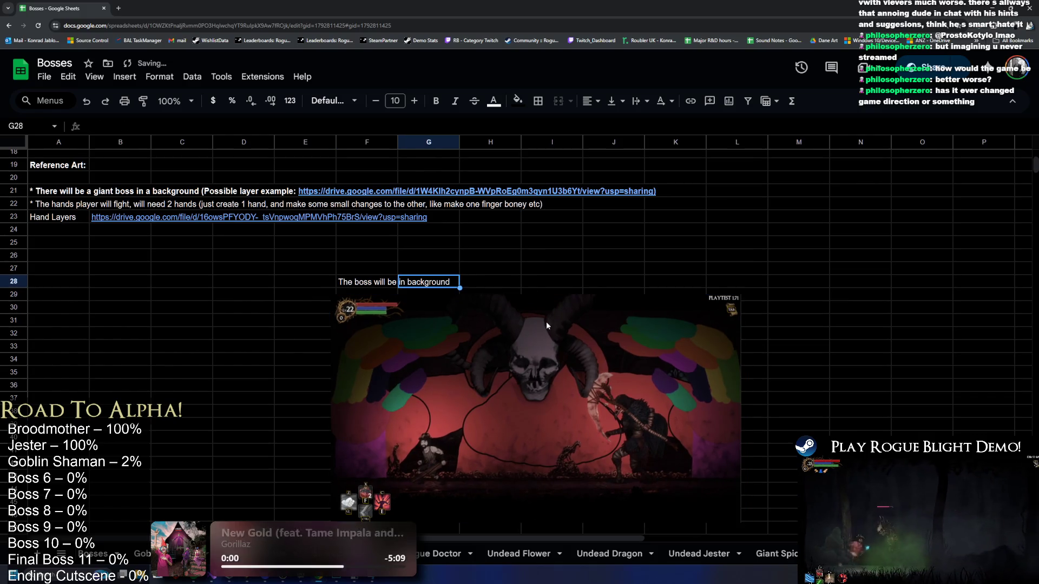
click(457, 255)
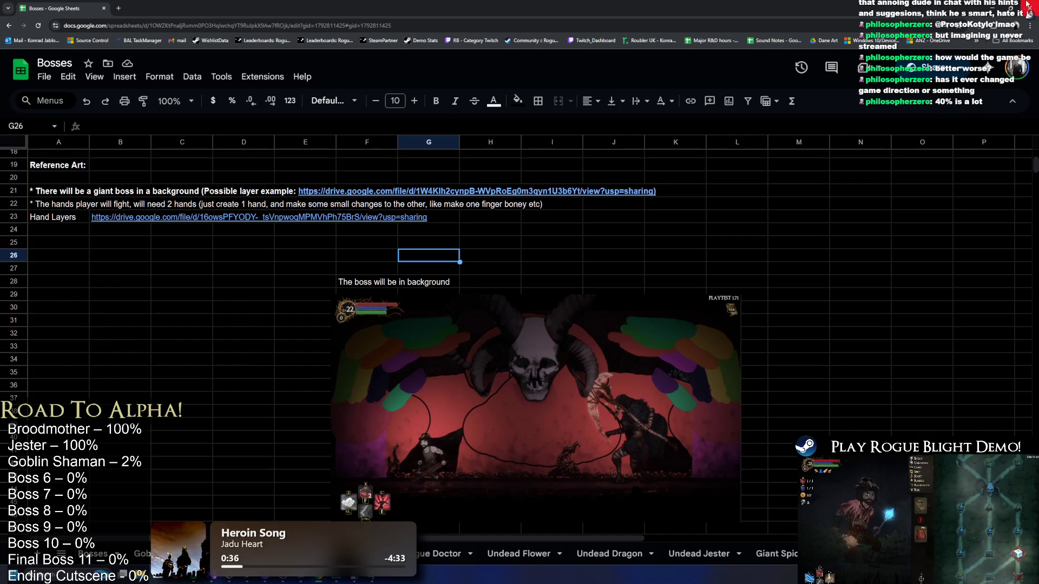
key(alt+Tab)
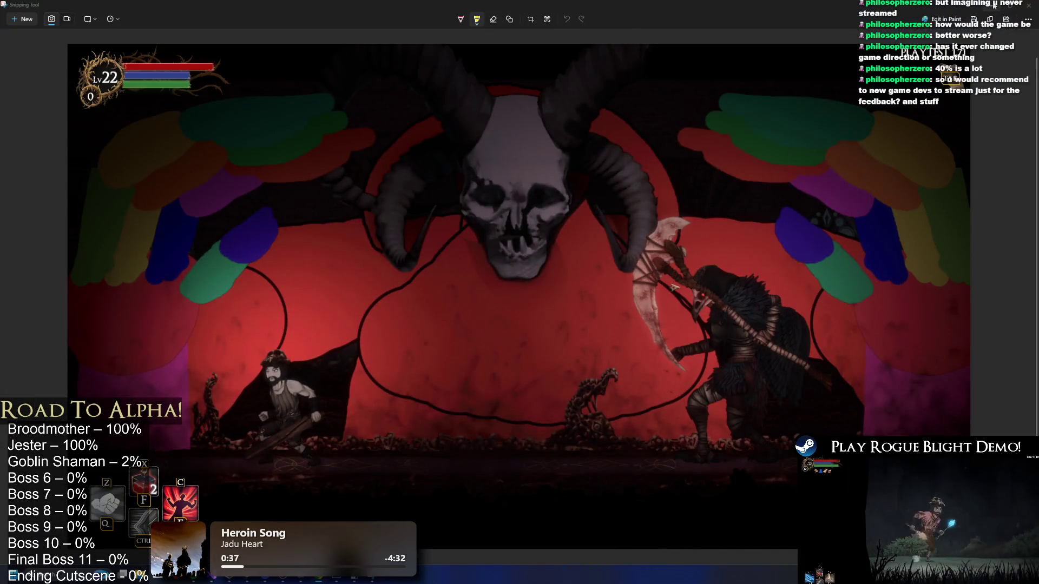
Switch back to Unity and pause the running final boss scene.
key(alt+Tab)
click(520, 24)
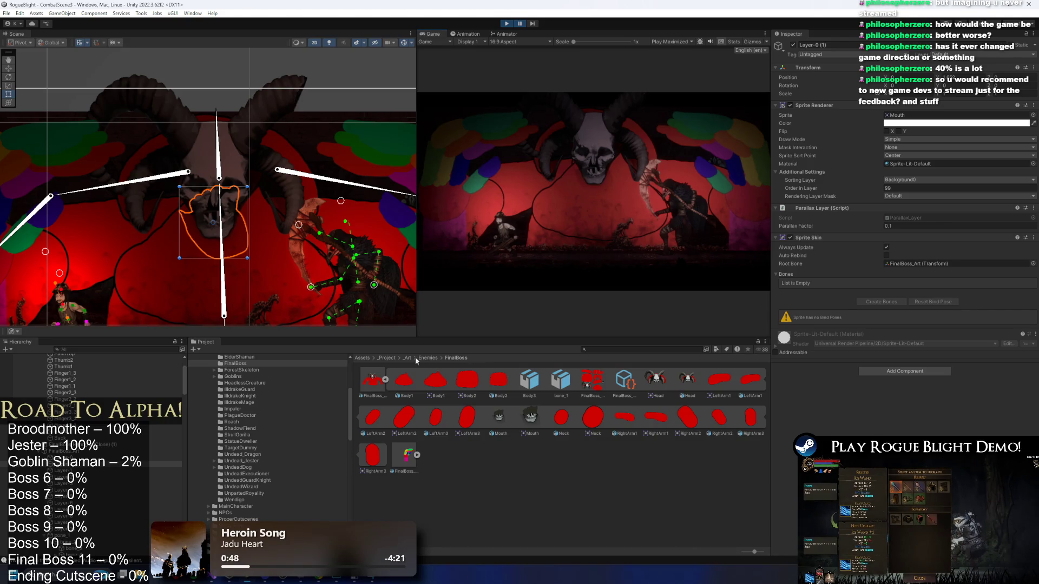
click(622, 351)
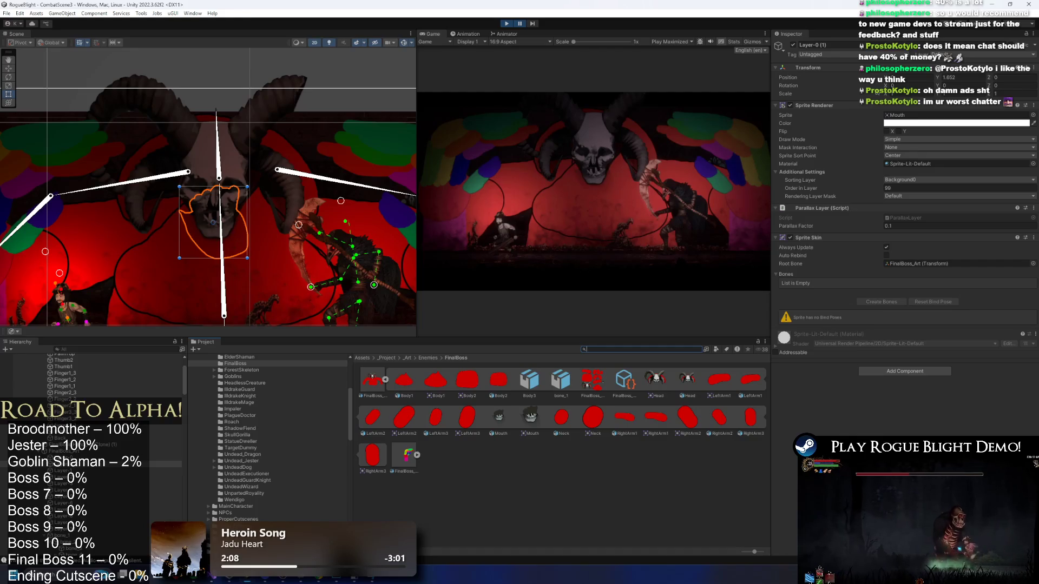
Return from the Unity editor to the Google Sheets Bosses spreadsheet.
key(alt+Tab)
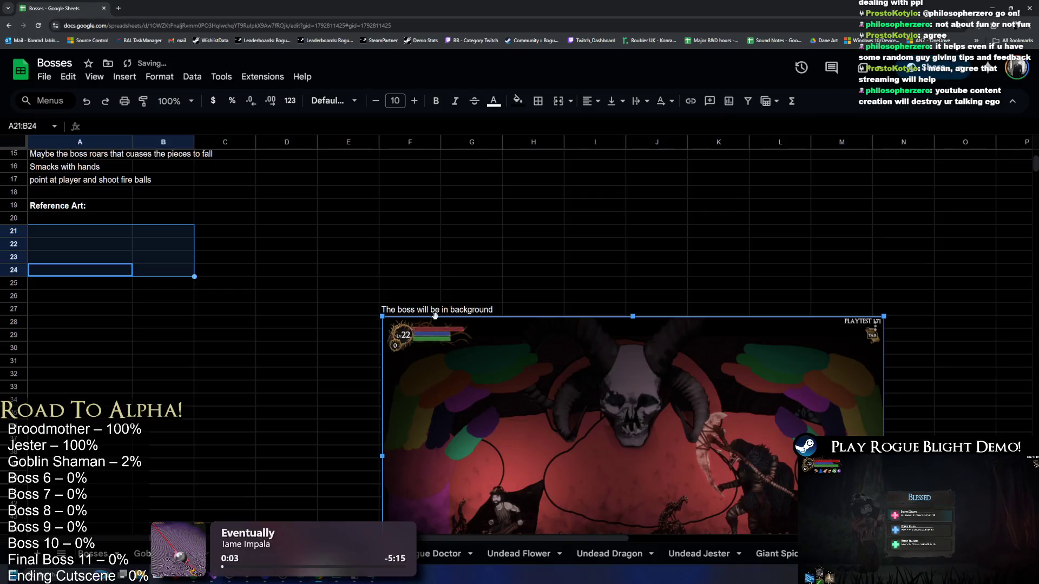
Delete the old caption text and move the boss screenshot up and to the left.
click(429, 309)
key(Delete)
mouse_move(533, 369)
mouse_down()
mouse_move(279, 308)
mouse_move(195, 276)
mouse_up()
scroll(195, 276, up, 5)
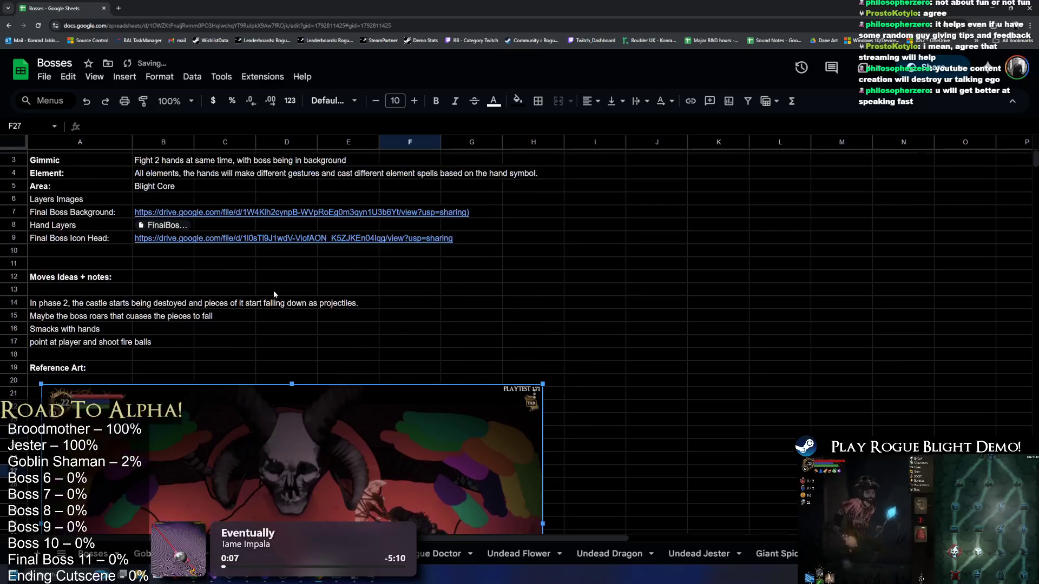
Move the Moves Ideas + notes heading one row lower.
click(63, 318)
key(ctrl+c)
click(60, 331)
key(ctrl+v)
Label cell A11 'Art Delivery:'.
click(103, 305)
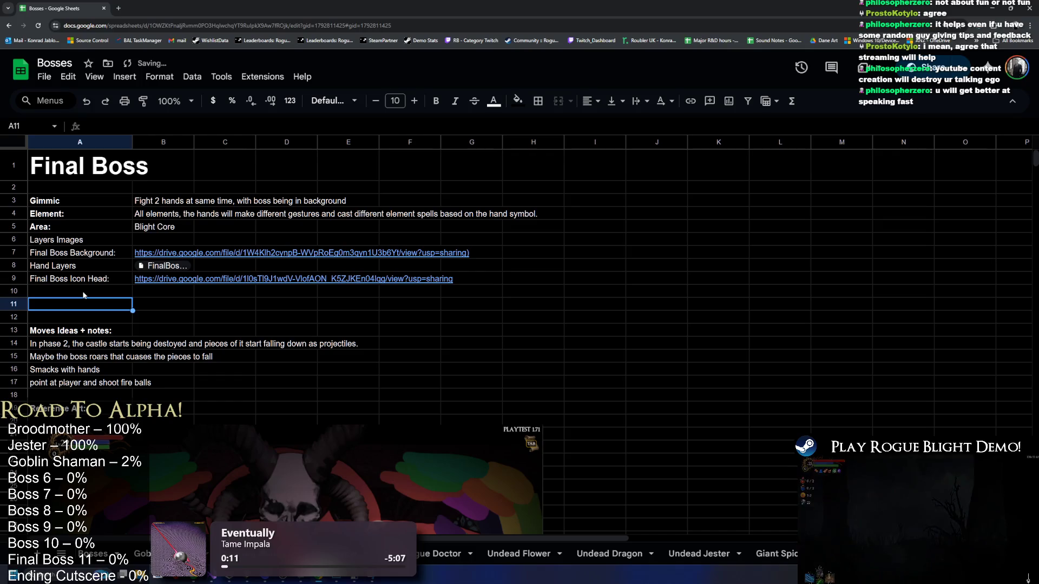
text(Deliv)
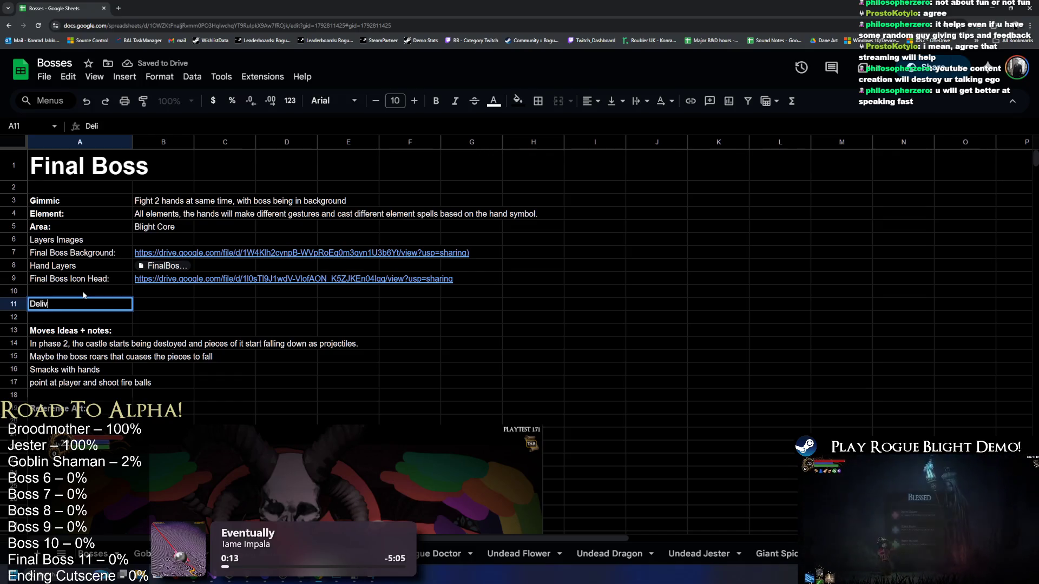
text(ery)
key(ctrl+a)
text(Art Delivery:)
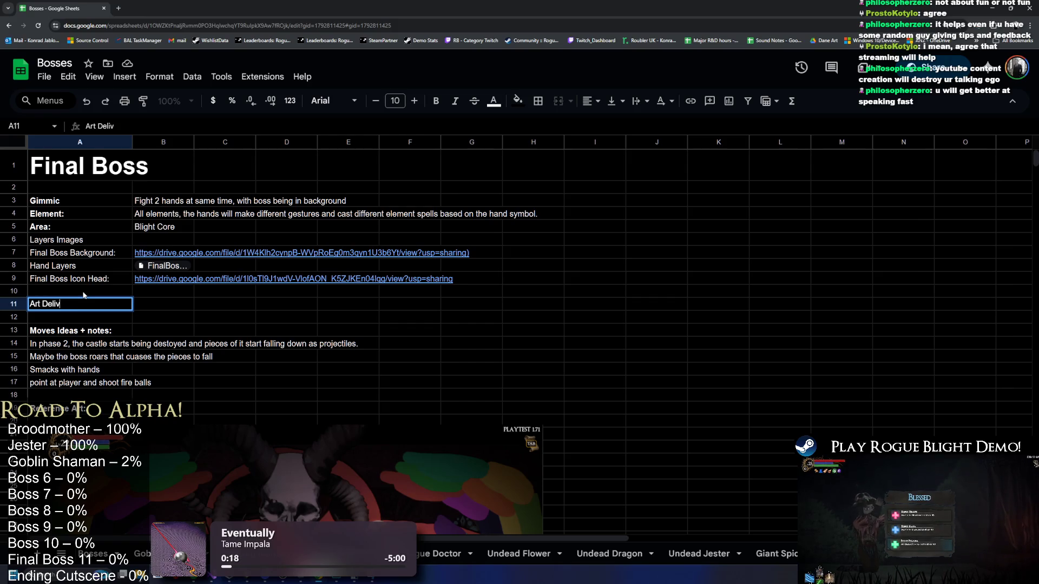
key(Return)
Move the reference image and Reference Art label down, and start 'Deliver Final Boss Back' in A12.
scroll(161, 285, down, 5)
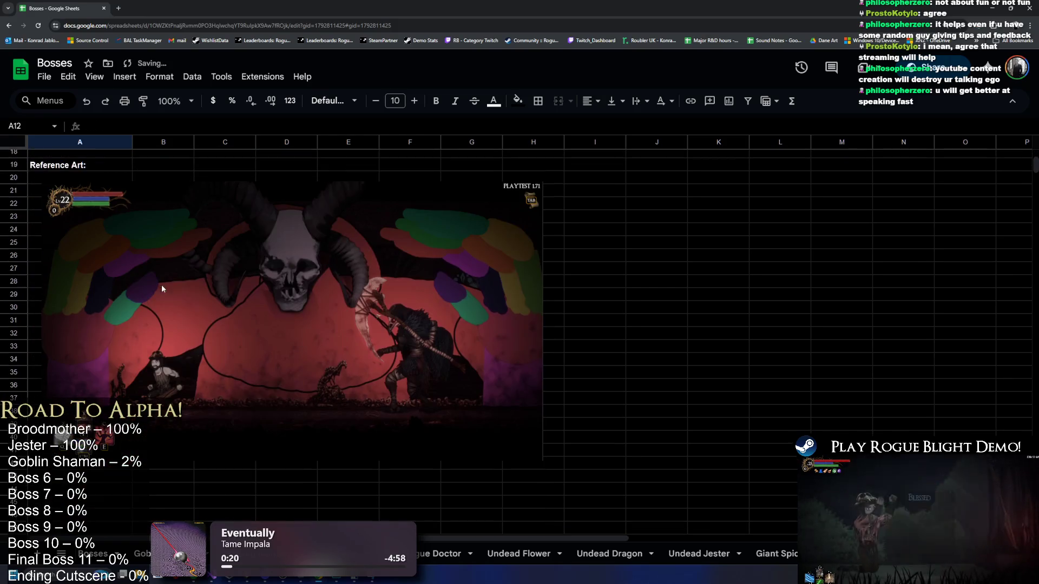
key(ctrl+minus)
key(ctrl+minus)
key(ctrl+minus)
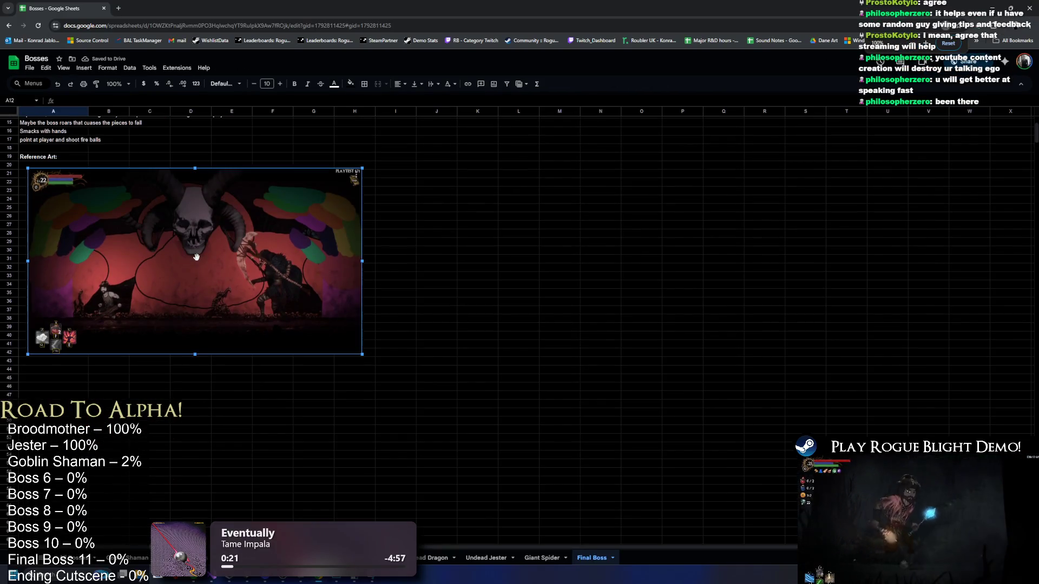
drag(212, 269, 210, 336)
click(57, 215)
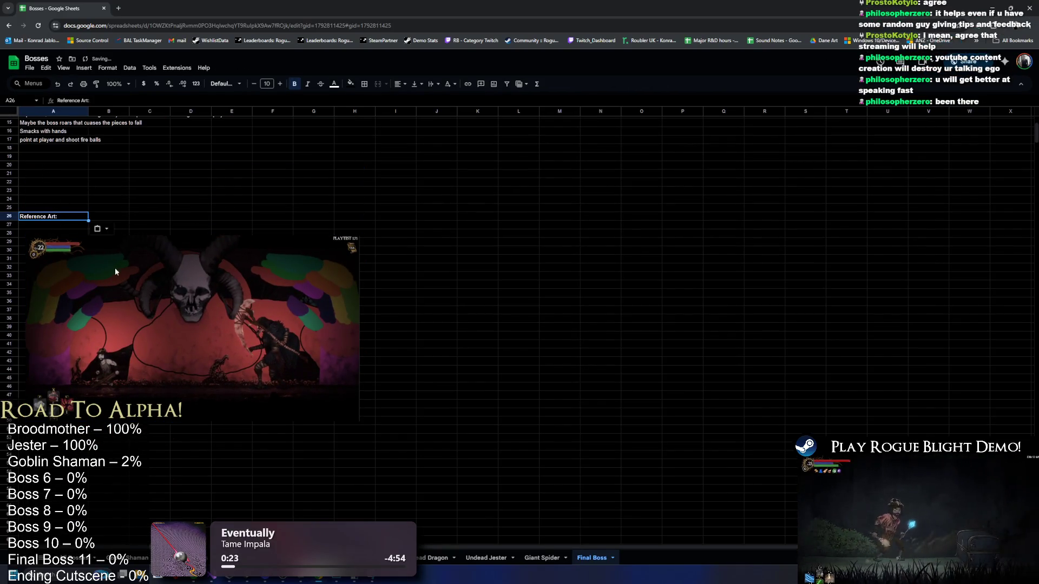
scroll(81, 244, up, 3)
drag(40, 227, 39, 325)
click(86, 217)
text(Del)
text(iver Fin)
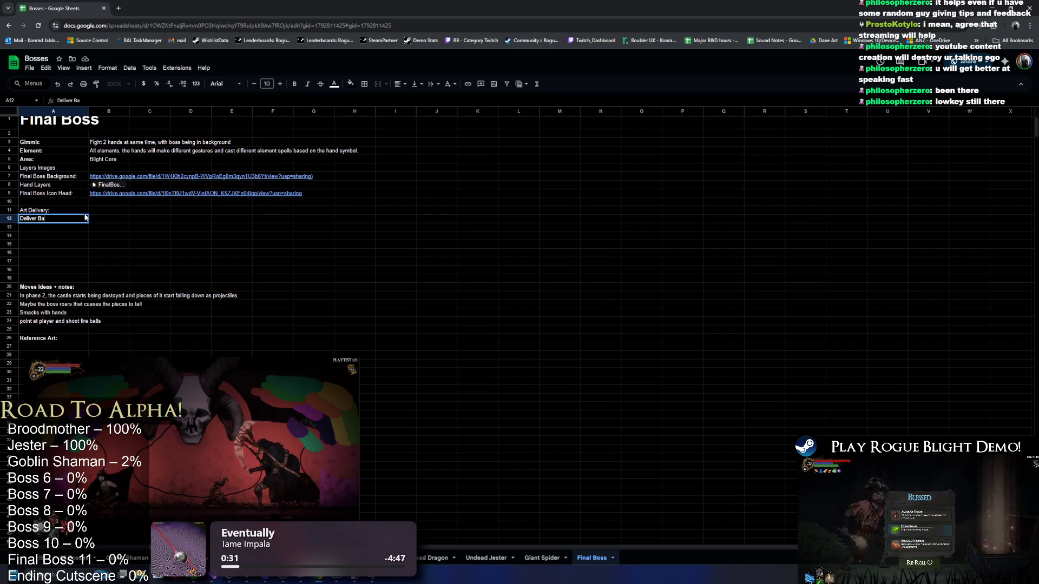
text(al Boss)
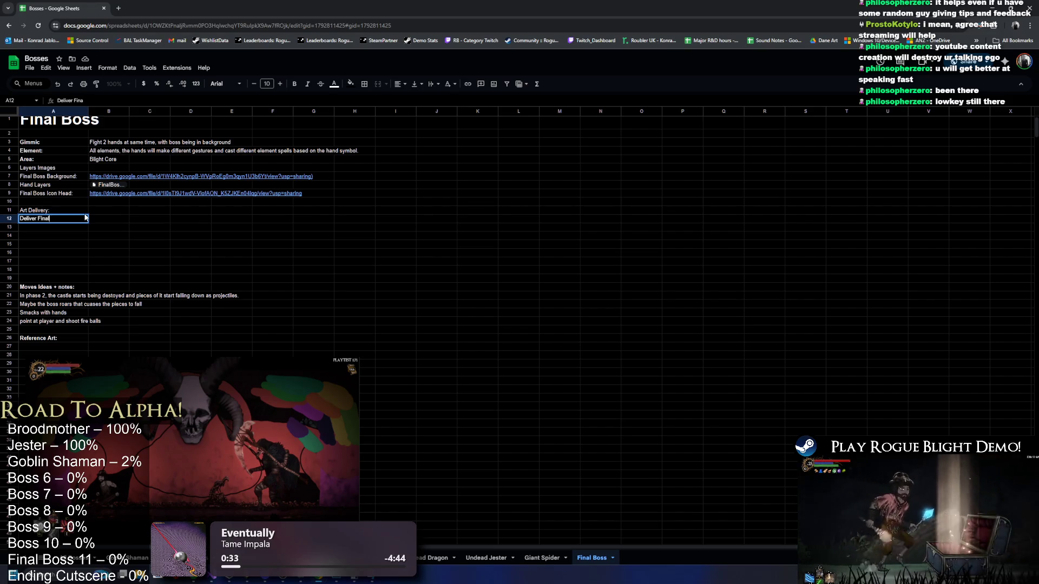
text( Ba)
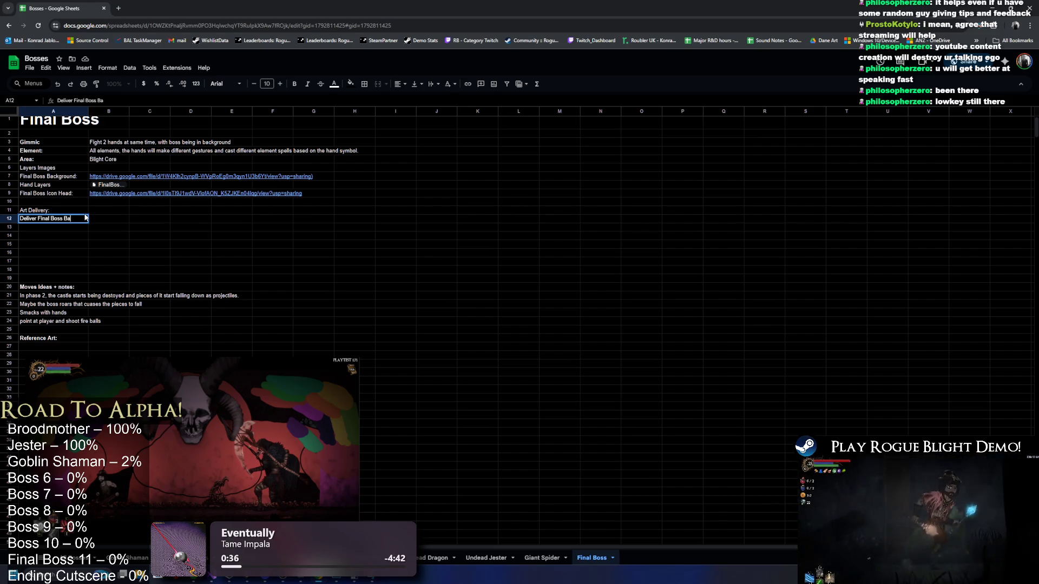
text(ck)
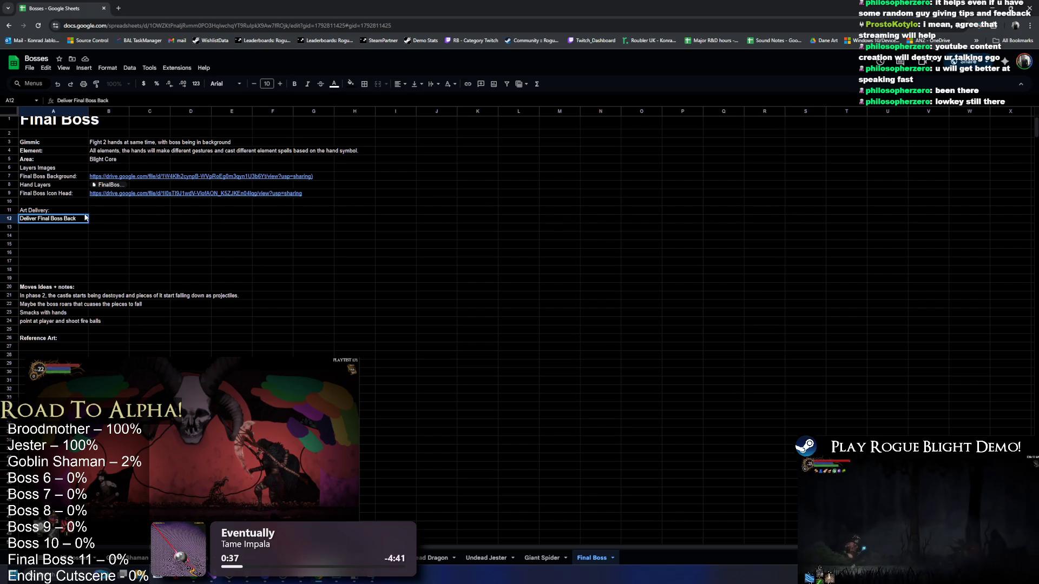
Complete A12 as 'Deliver Final Boss Background image'.
click(60, 177)
key(ctrl+c)
double_click(83, 218)
text(ground image)
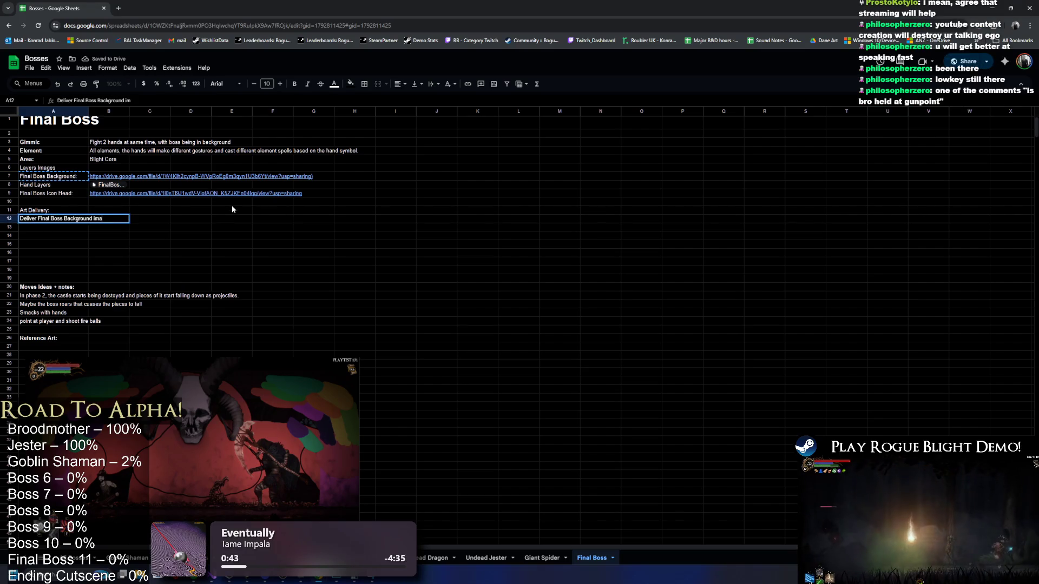
key(Return)
Add 'Deliver 2x Hand images' noting one hand can be duplicated, flipped and reskinned.
text(Deliver)
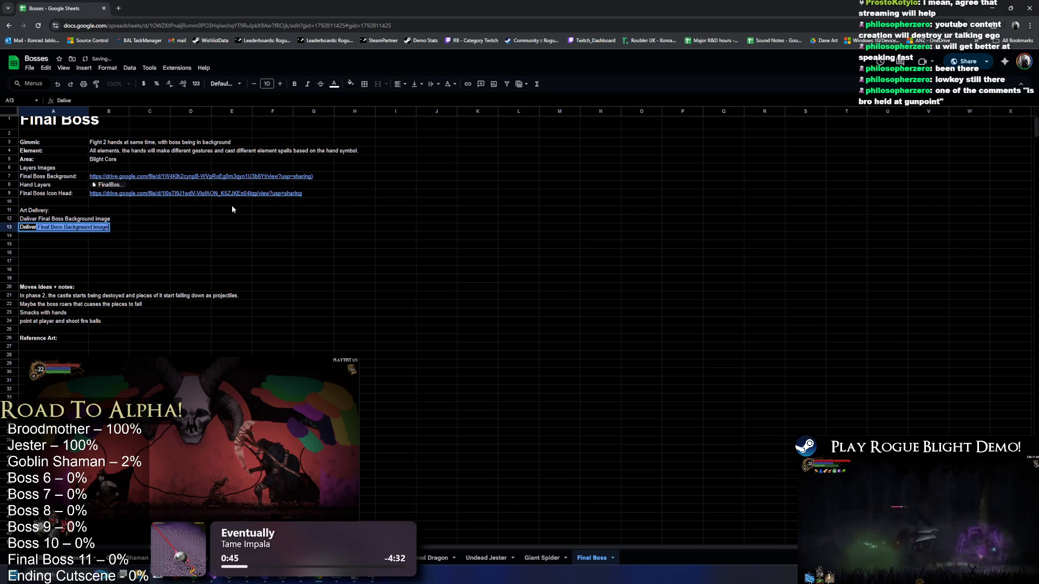
text( 2x Han)
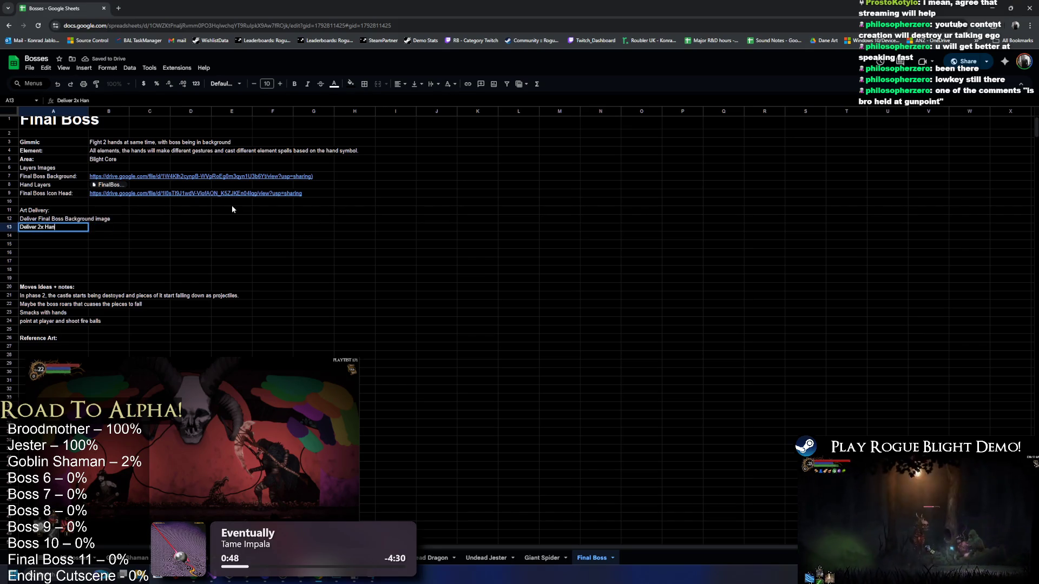
text(d images)
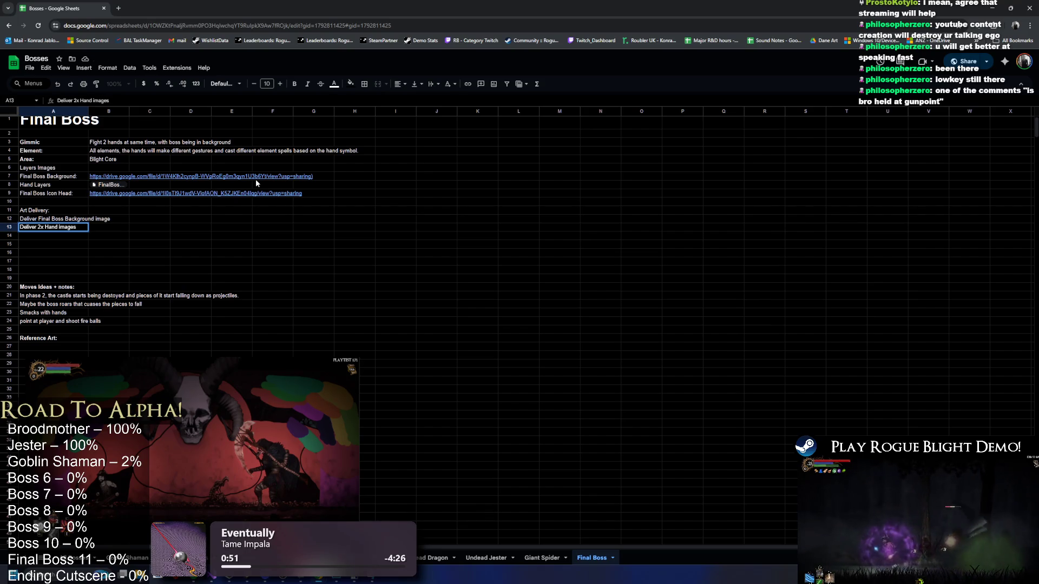
text( (They sou)
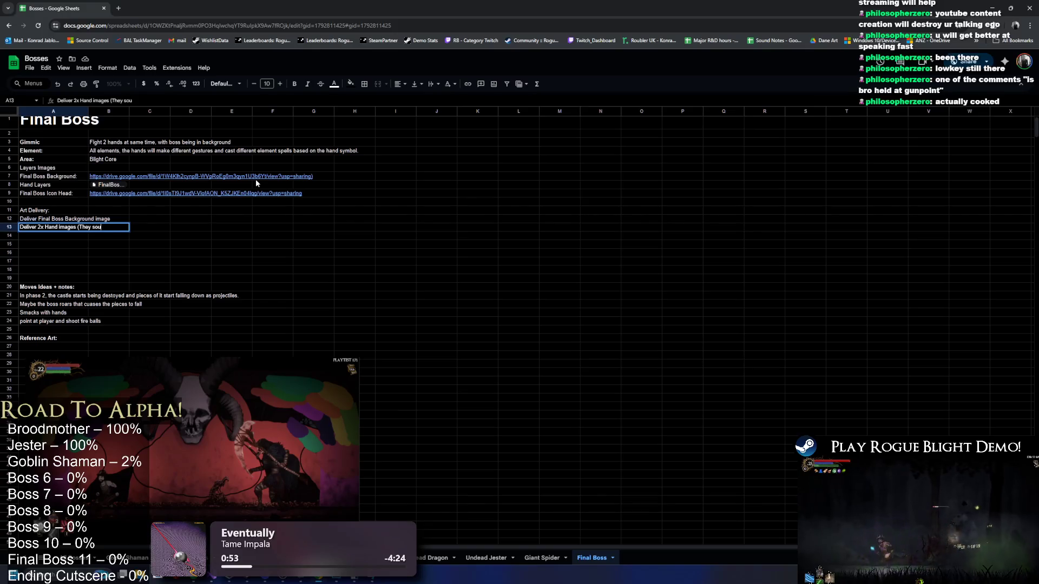
key(BackSpace)
key(BackSpace)
text(hould be)
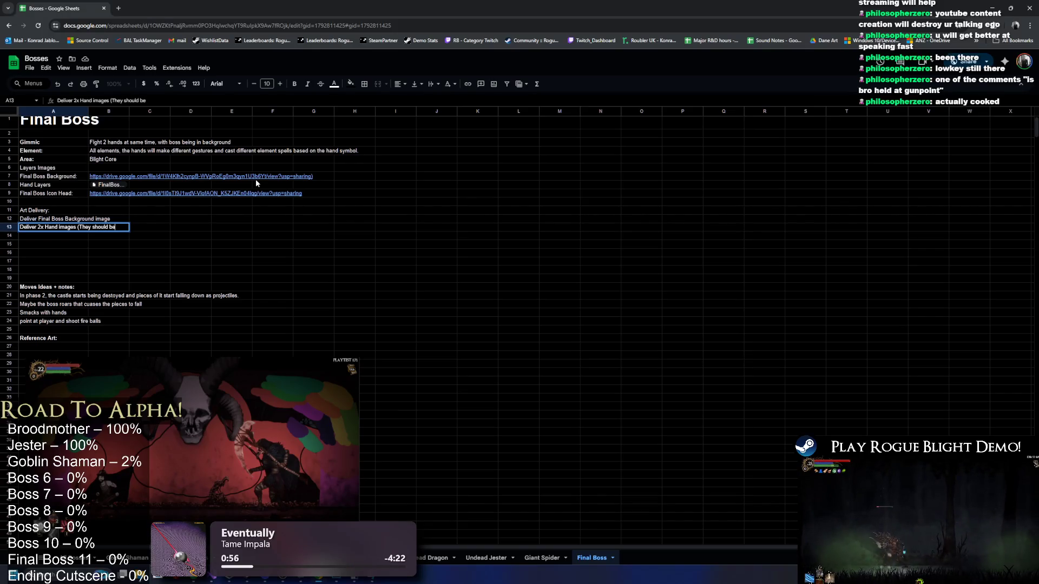
key(BackSpace)
key(BackSpace)
key(BackSpace)
text(ou can duplicate it and fli)
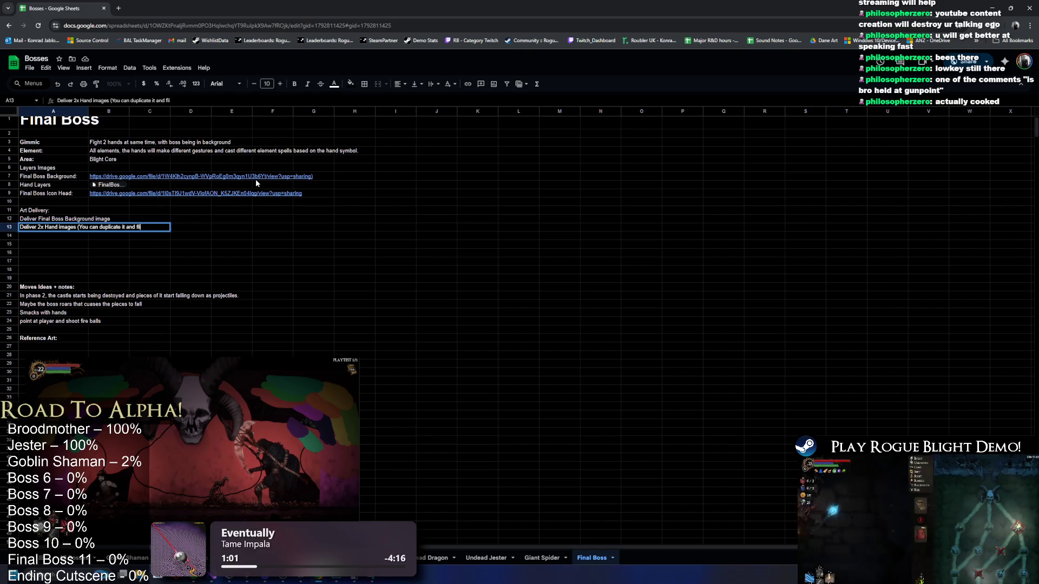
text(p it, once you finish one hand and then)
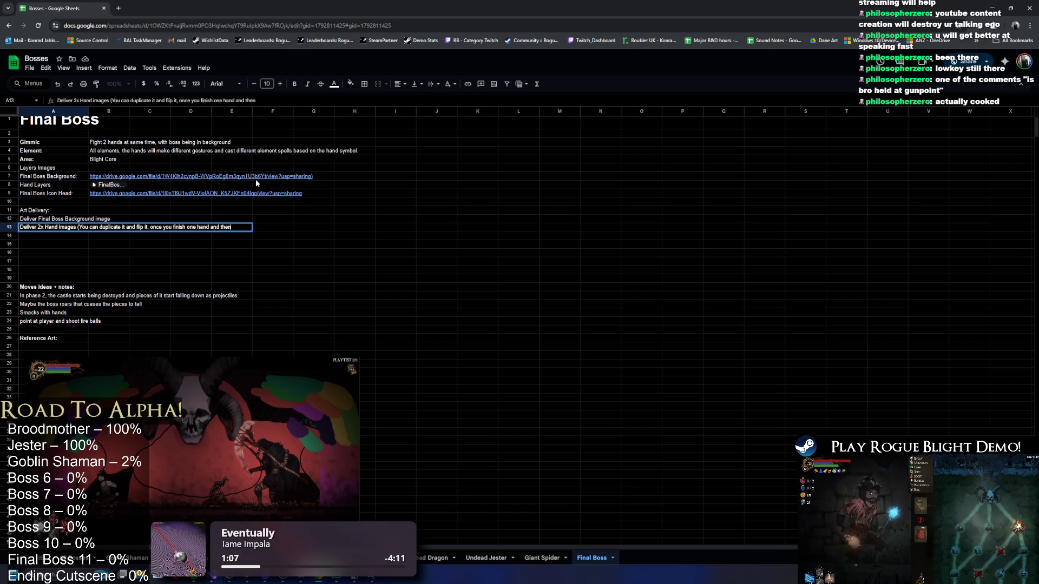
text( just )
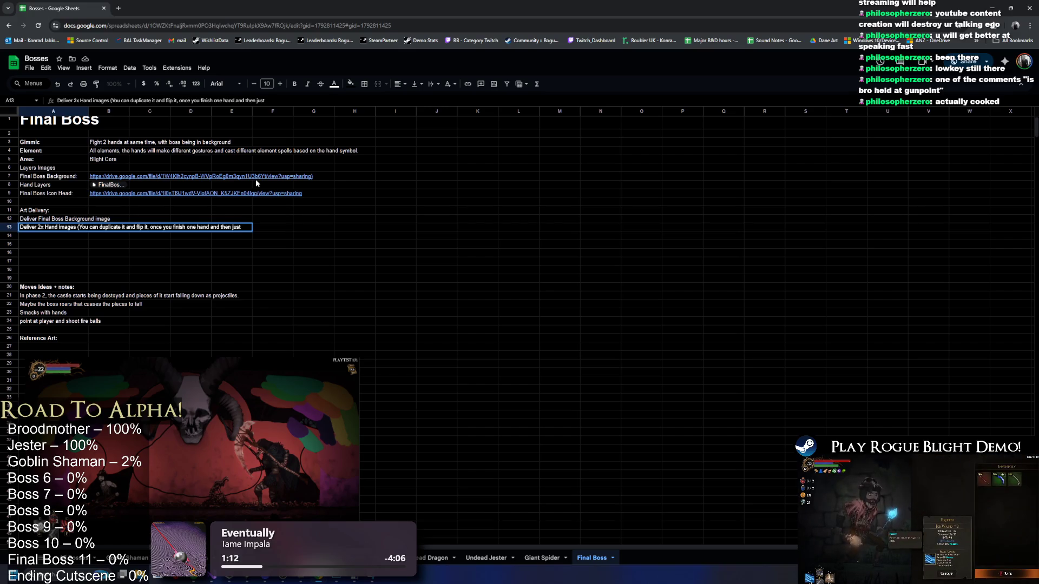
text(reskin it)
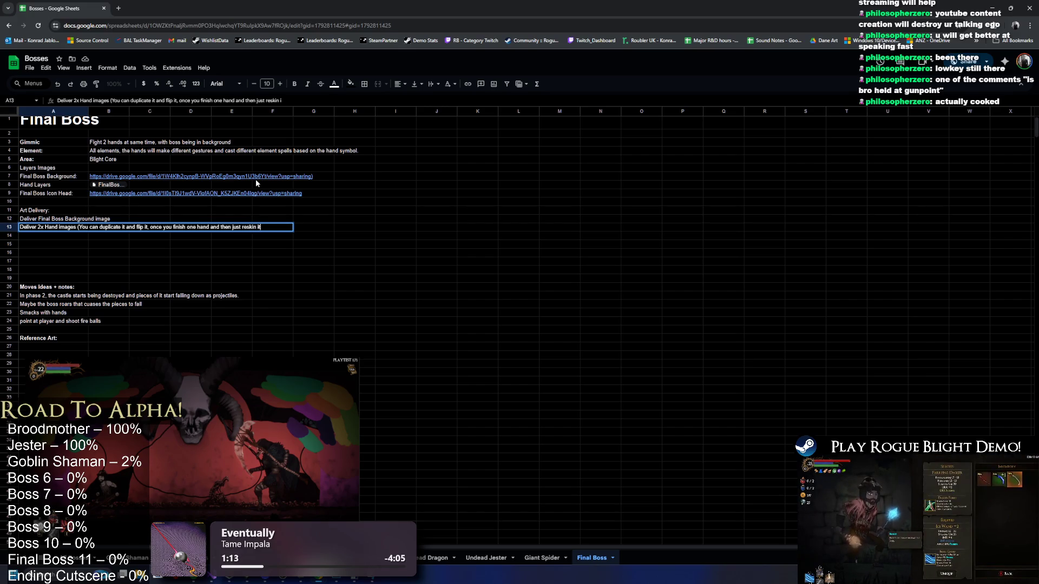
text( a bit))
key(Return)
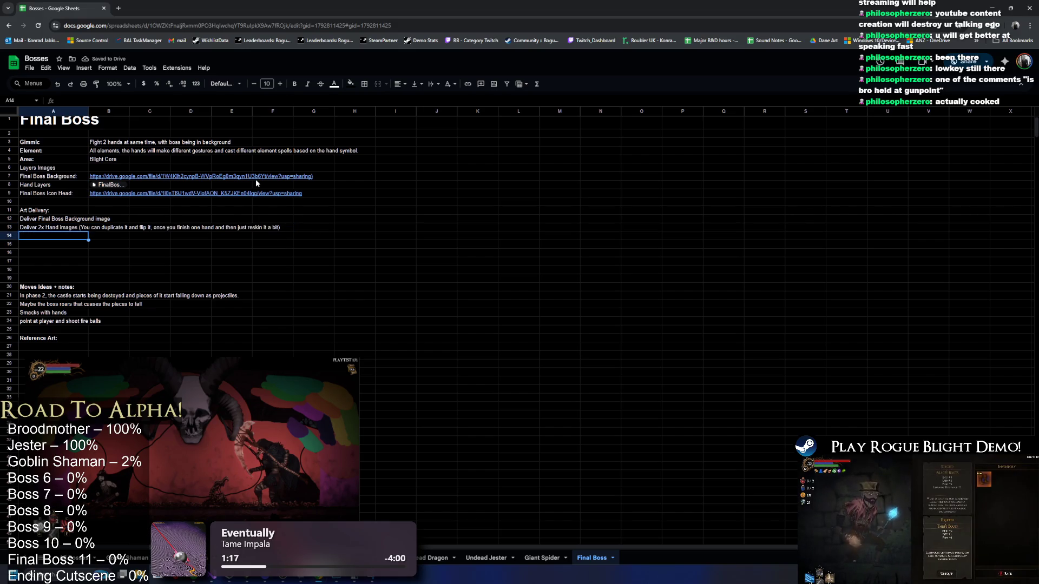
click(49, 194)
key(ctrl+c)
click(51, 236)
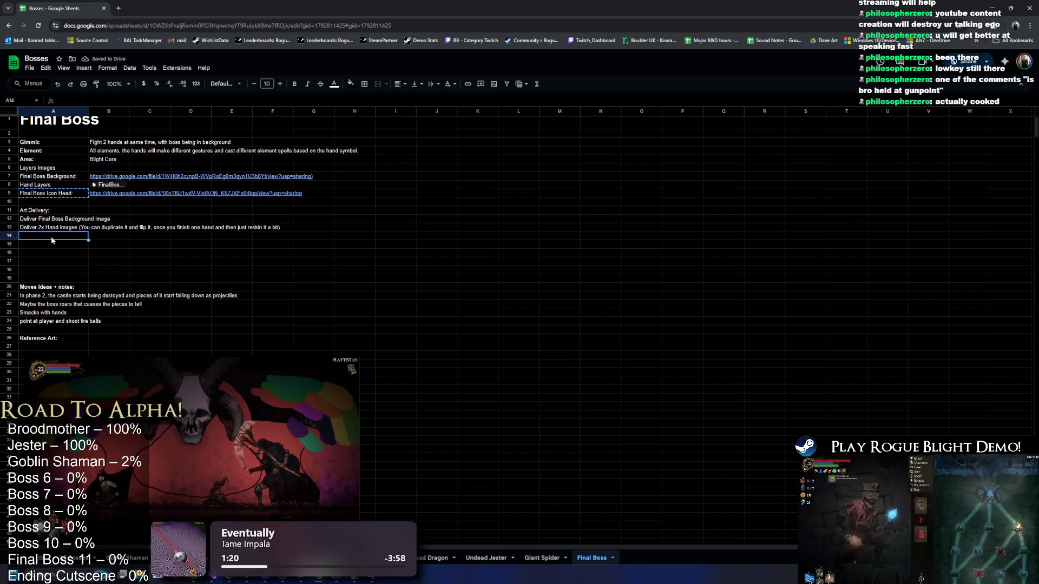
click(107, 202)
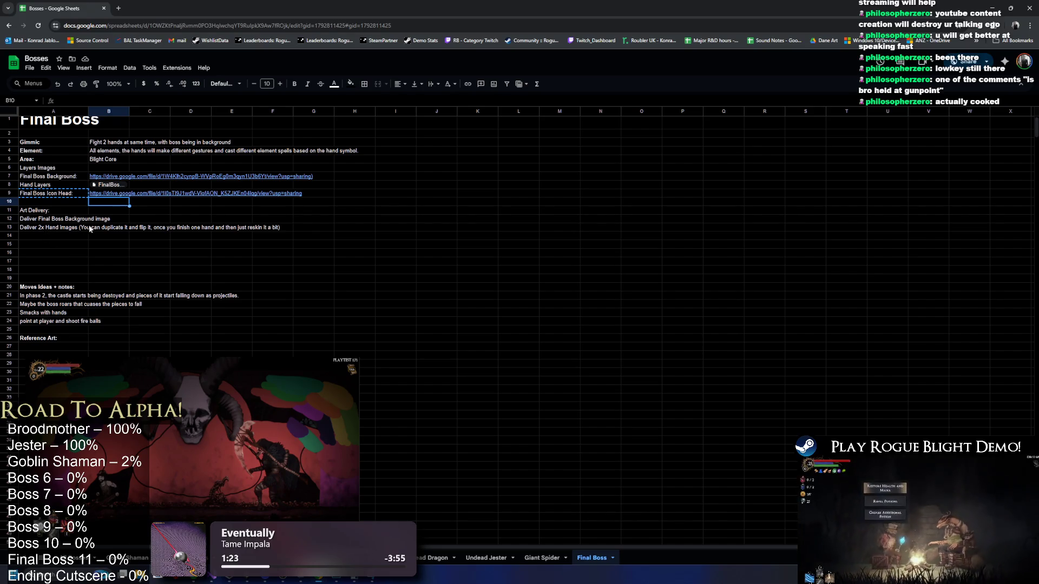
click(54, 219)
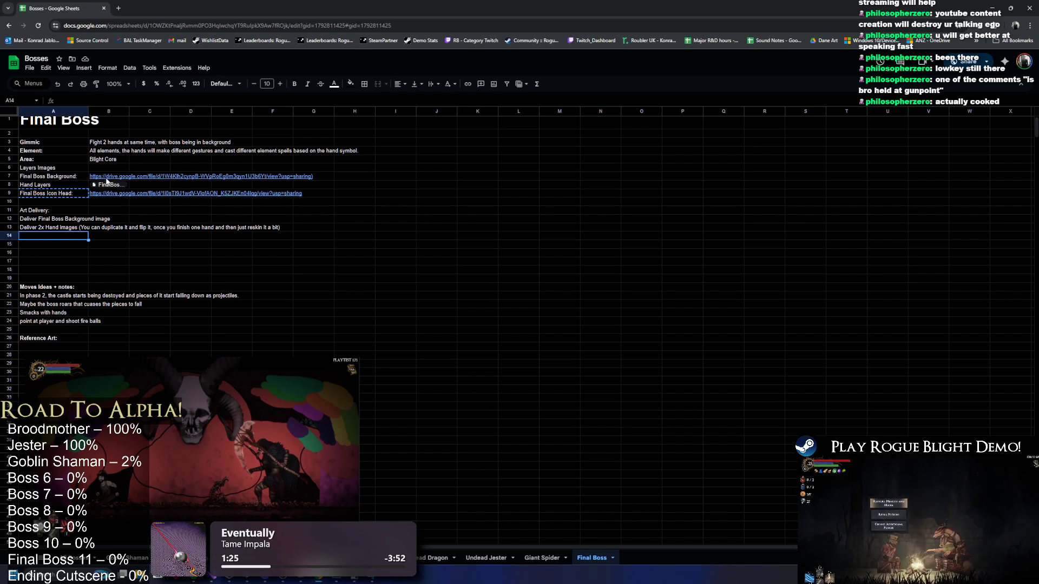
drag(105, 176, 112, 189)
key(ctrl+c)
click(70, 236)
key(ctrl+v)
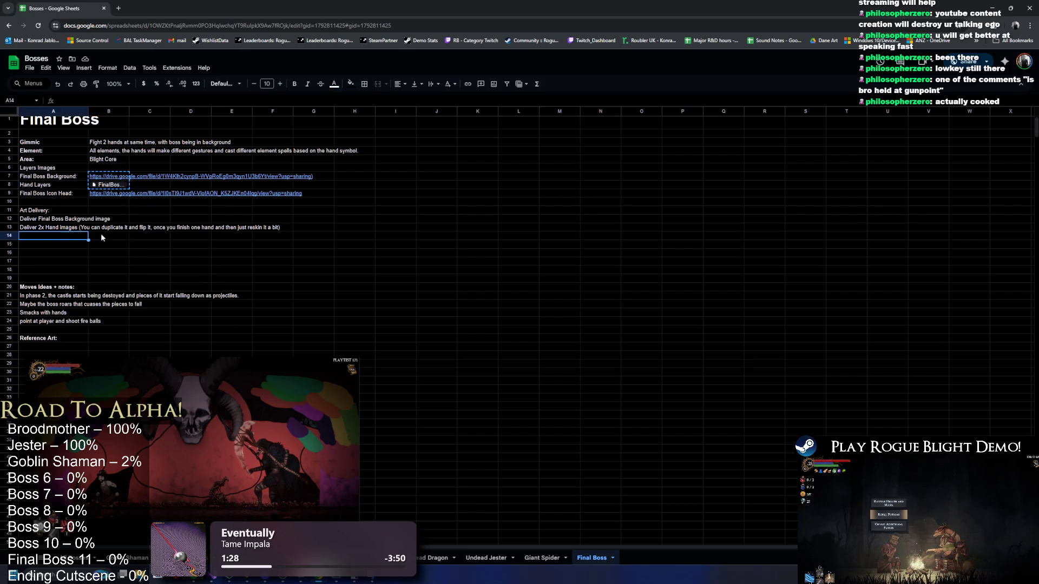
click(154, 262)
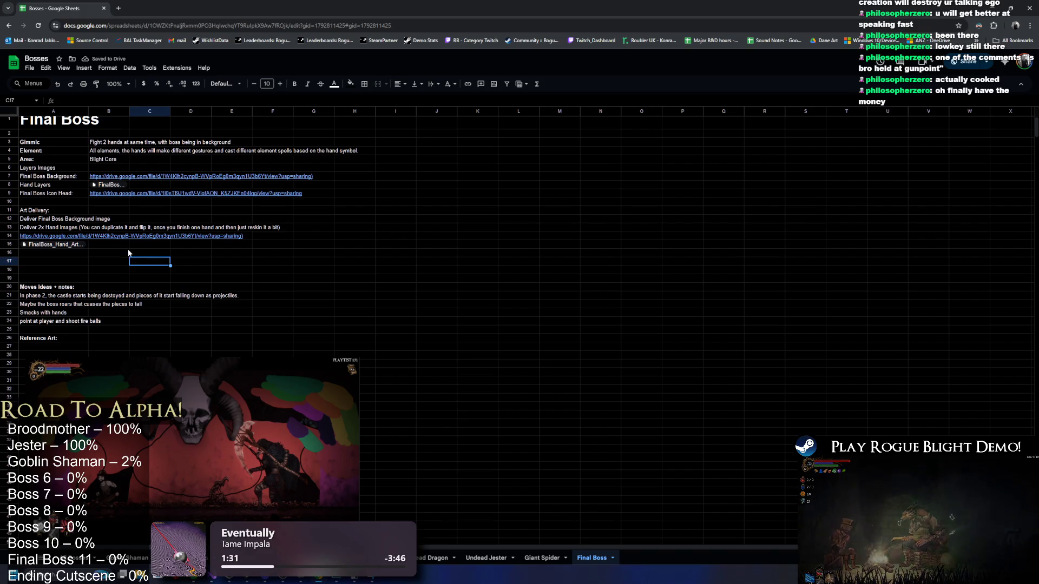
key(ctrl+z)
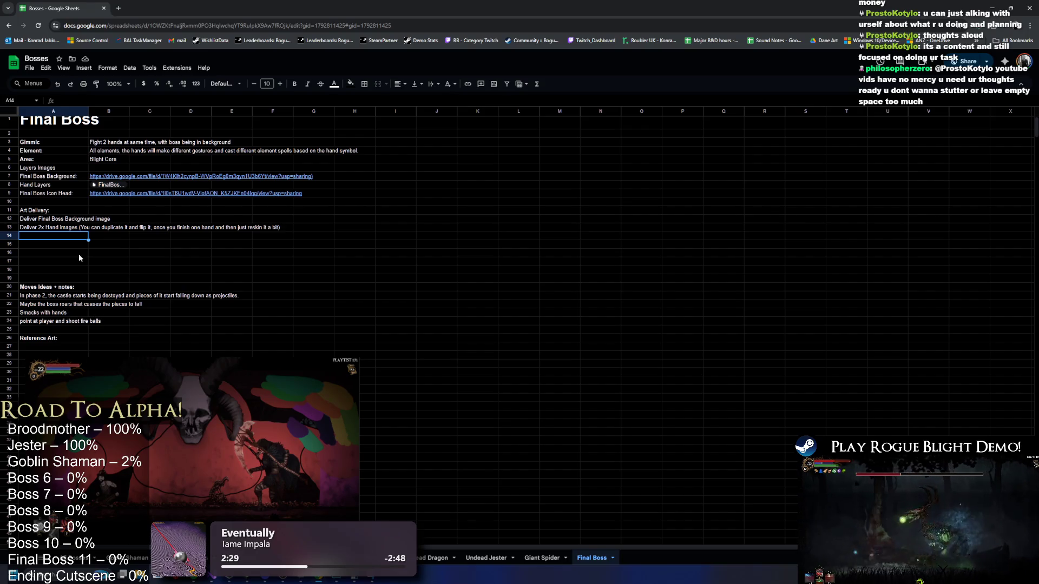
click(32, 245)
click(47, 228)
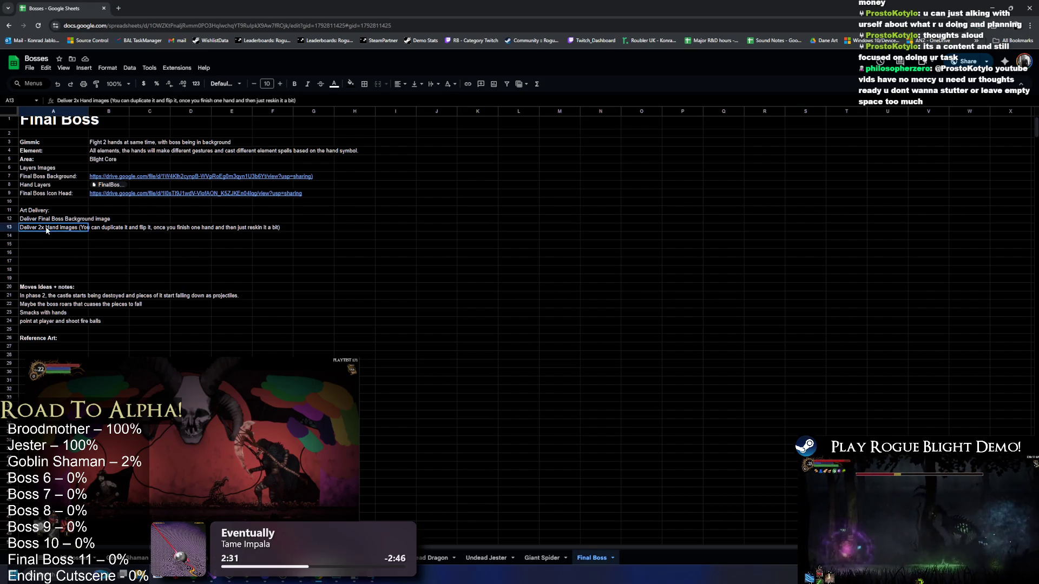
Move the hand images delivery line two rows down to make room for links.
key(ctrl+x)
click(44, 245)
key(ctrl+v)
click(36, 230)
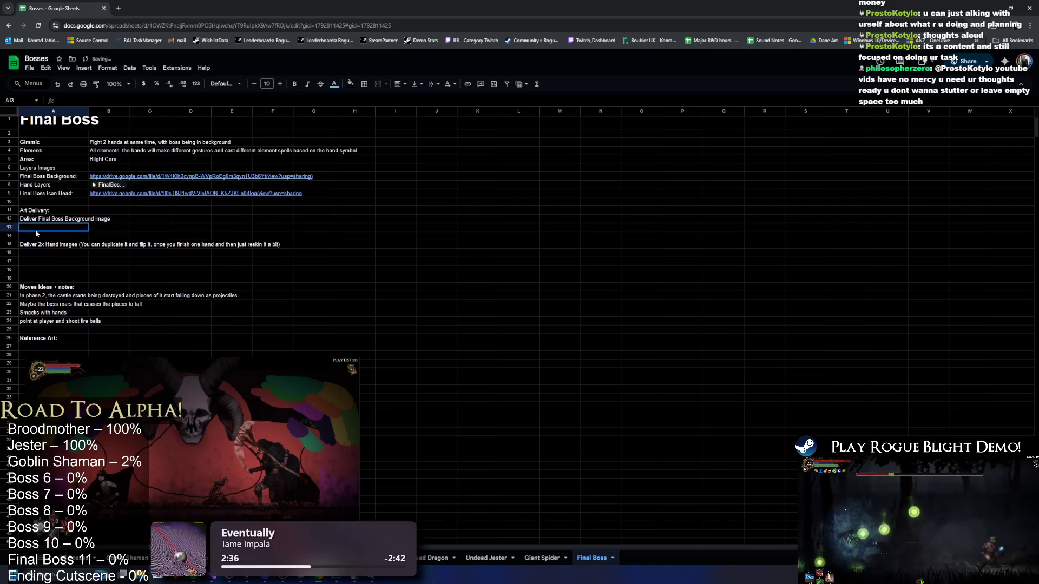
click(60, 219)
drag(49, 179, 215, 181)
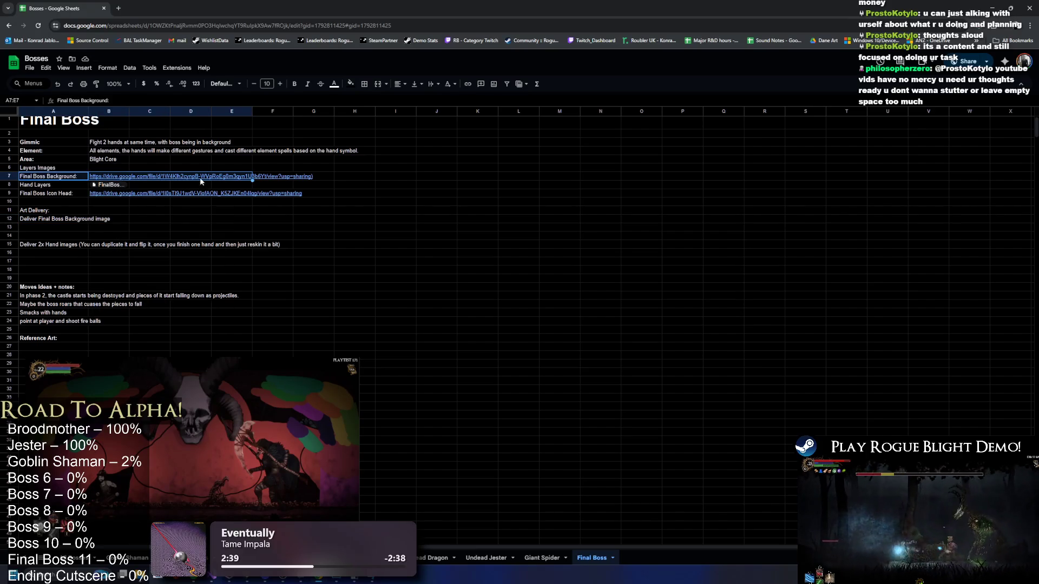
mouse_move(144, 182)
Make the Layers Images heading bold.
click(54, 170)
key(ctrl+b)
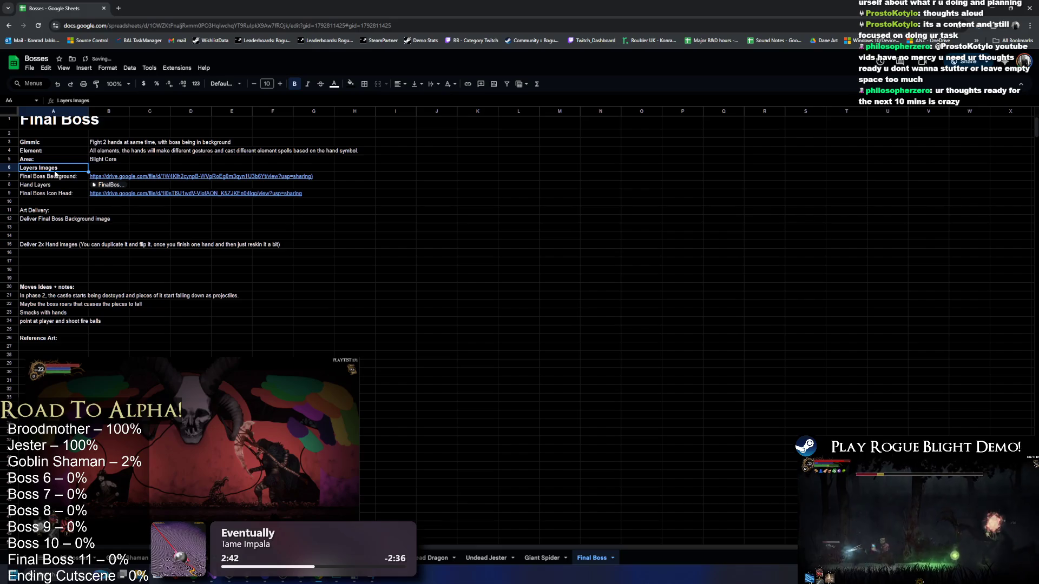
drag(147, 195, 44, 174)
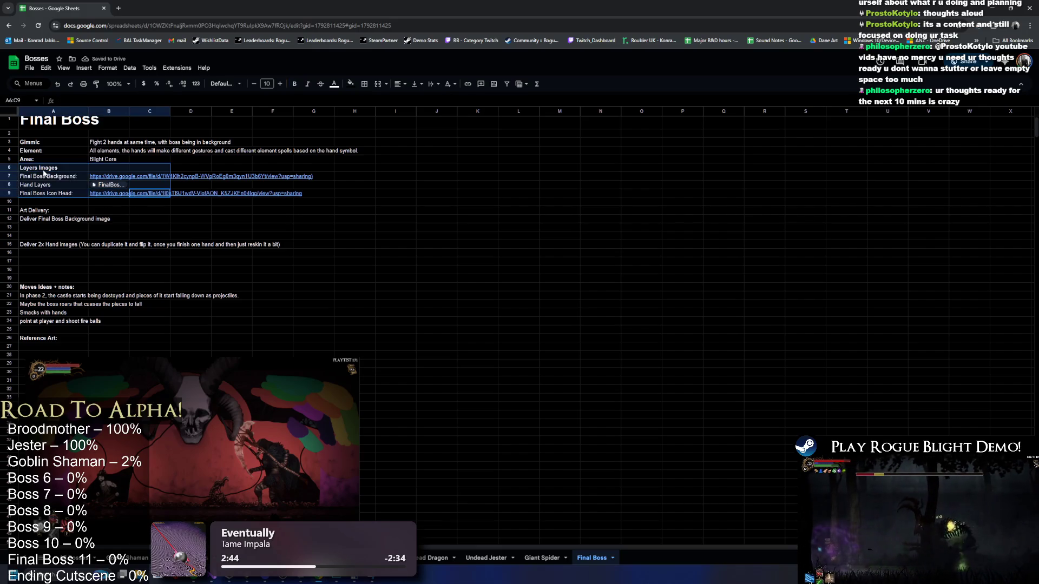
click(61, 188)
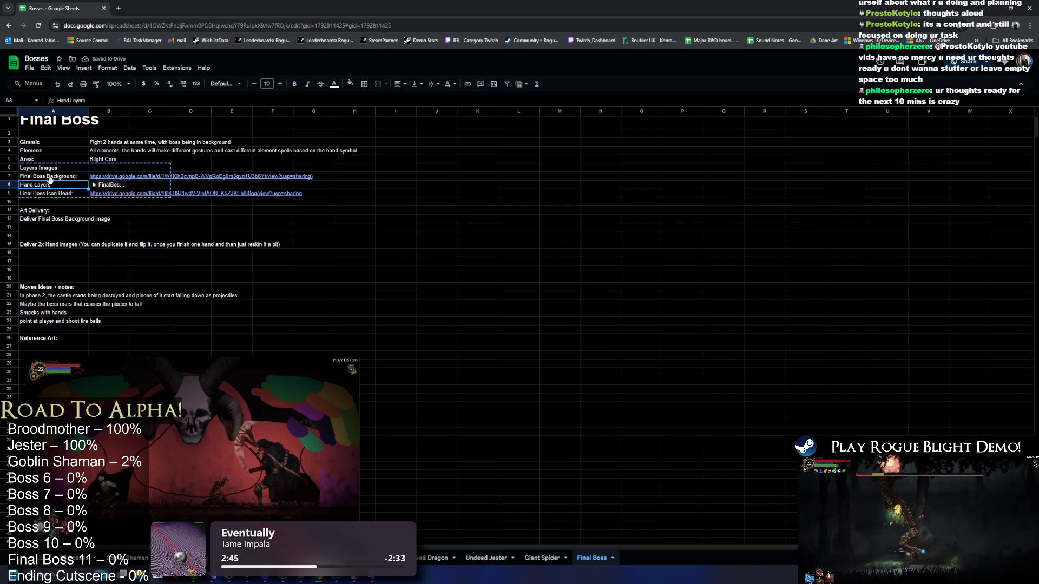
Move the Final Boss Background Drive link into A13 under its delivery line.
click(111, 177)
key(ctrl+c)
click(72, 231)
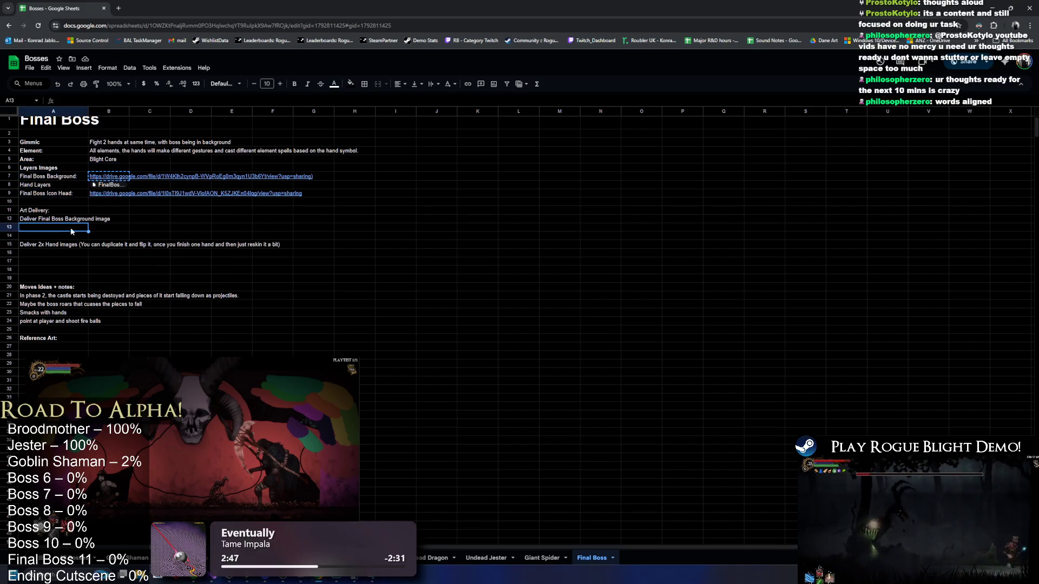
click(135, 221)
key(ctrl+v)
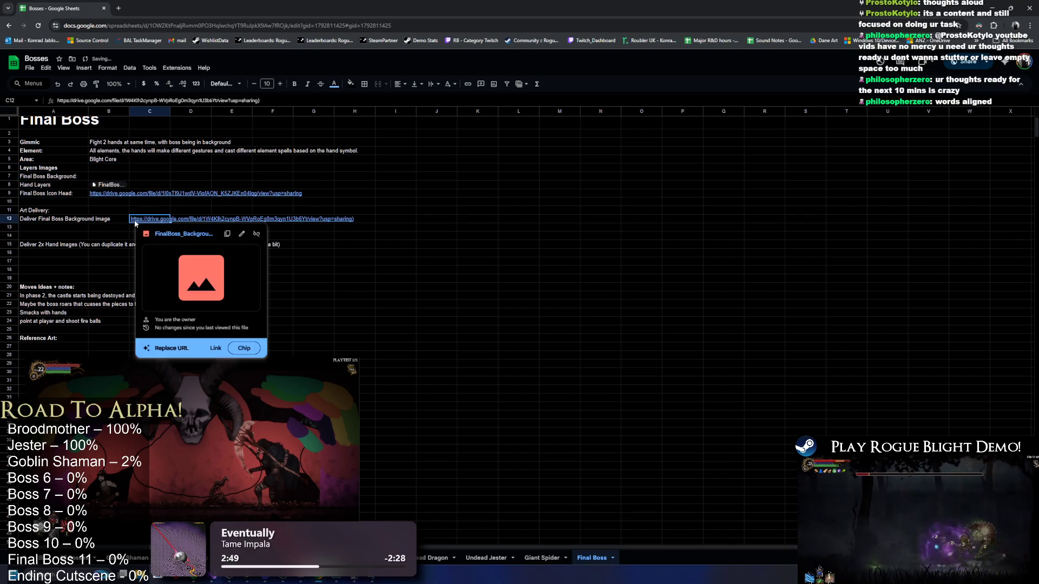
click(47, 228)
key(ctrl+v)
key(Up)
key(Up)
key(Up)
key(Right)
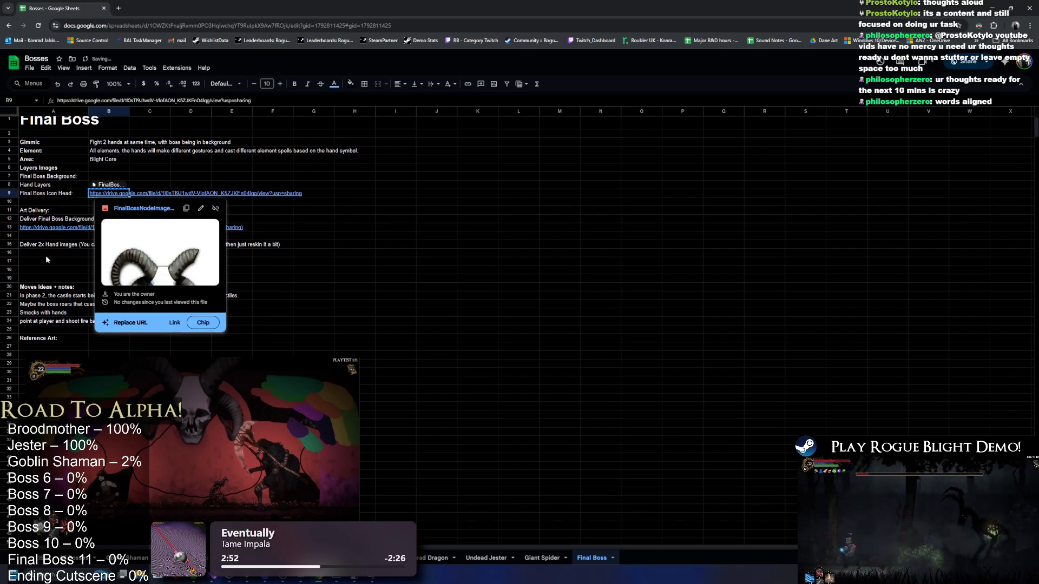
Move the icon head Drive link to A16, keeping the Final Boss Icon Head: label.
key(ctrl+x)
click(41, 252)
key(ctrl+v)
click(63, 194)
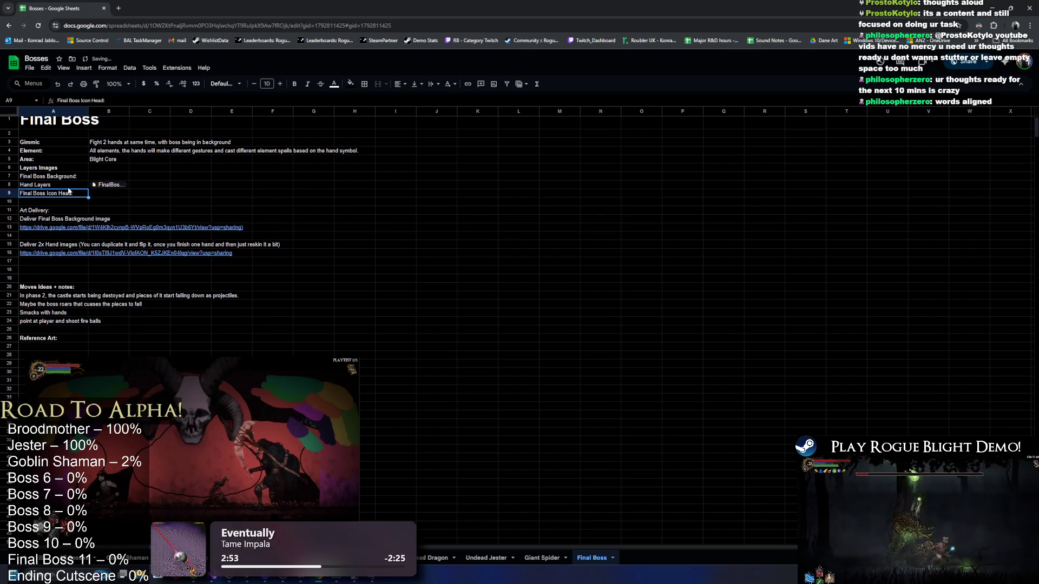
key(Delete)
key(ctrl+z)
Place the FinalBoss_Hand_Art chip in A16 and the icon head link in A19.
click(108, 184)
key(ctrl+x)
click(44, 262)
key(ctrl+v)
click(58, 253)
key(ctrl+x)
click(43, 279)
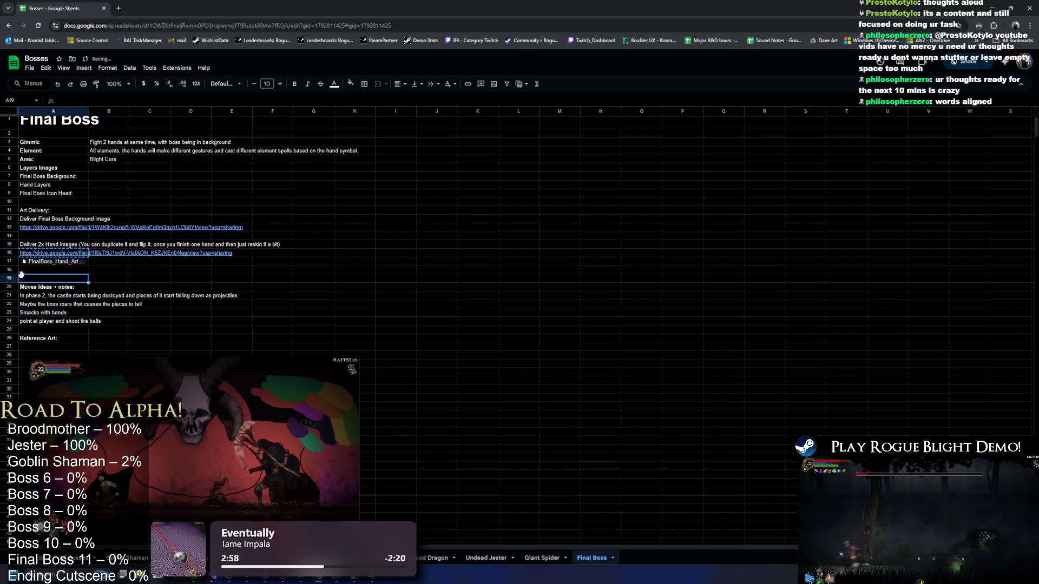
key(ctrl+v)
click(60, 262)
key(ctrl+x)
click(76, 253)
key(ctrl+v)
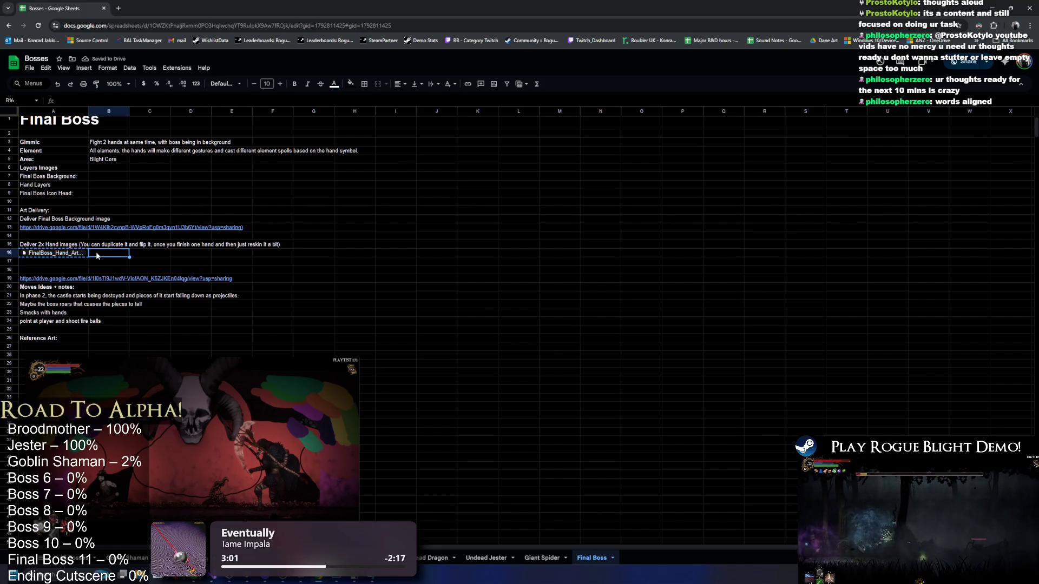
Label A16 and A13 'Download:', moving the background link into B13.
double_click(71, 252)
text(Download)
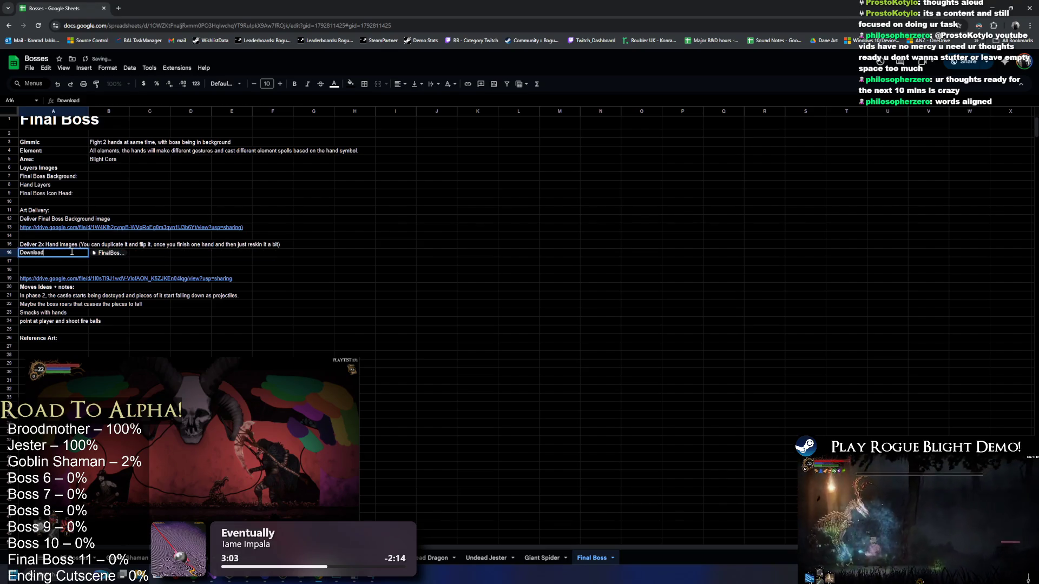
key(Return)
key(Up)
key(Up)
key(Up)
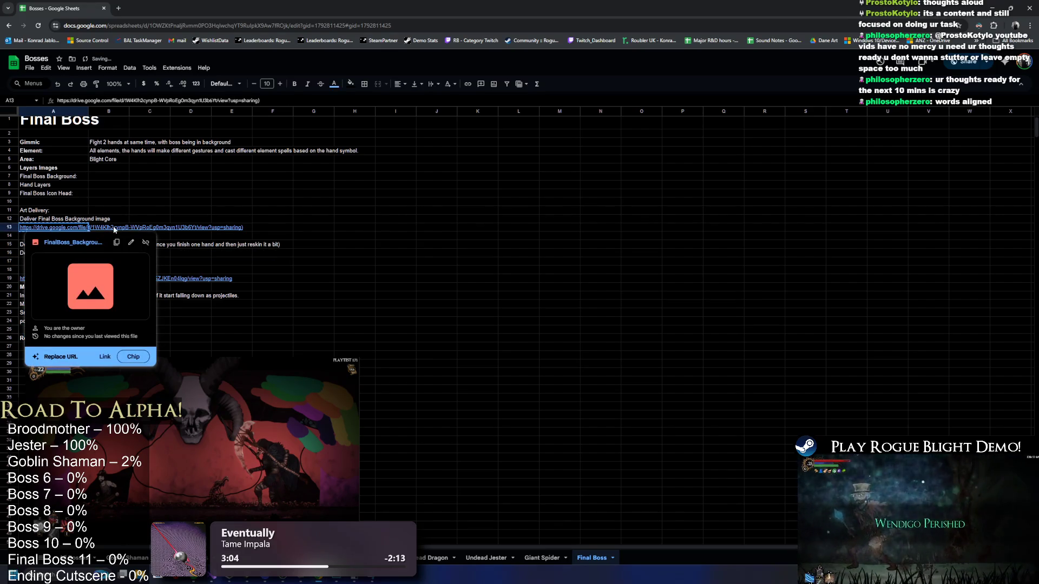
key(ctrl+x)
key(Right)
key(ctrl+v)
click(59, 226)
text(Dpwm)
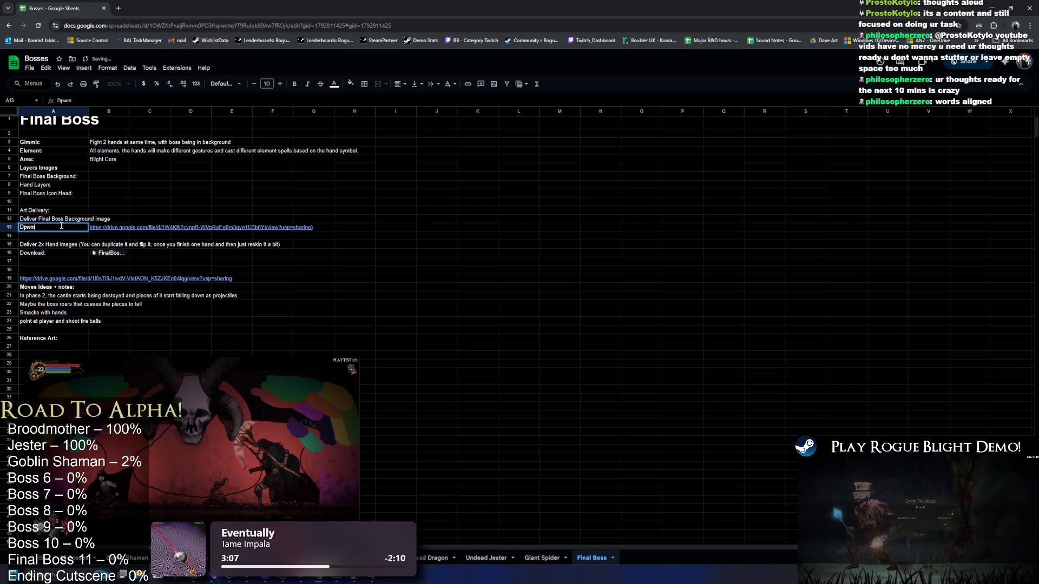
text(:)
key(Return)
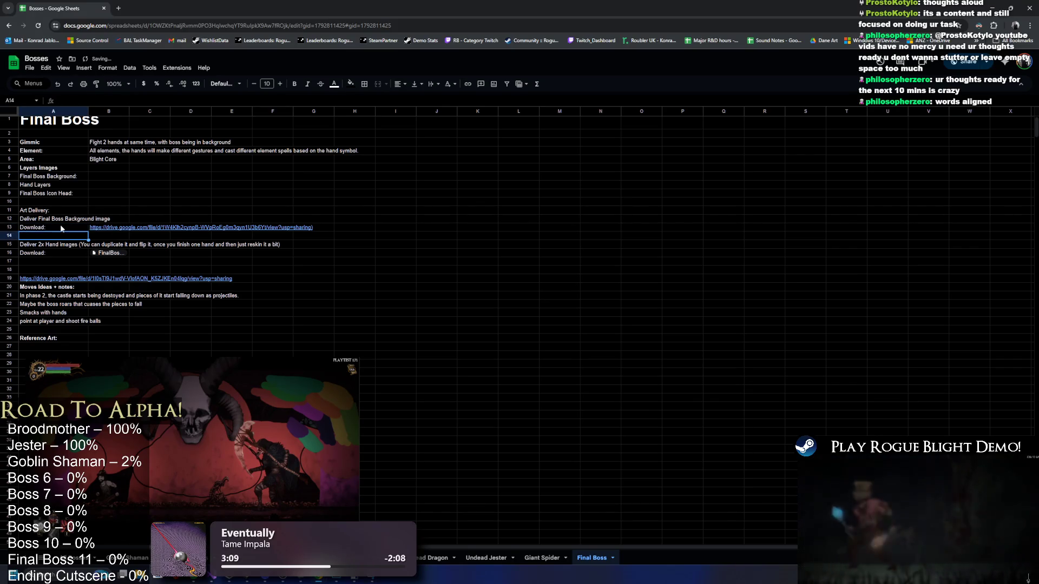
Move the icon head Drive link to A27 under Reference Art.
click(49, 278)
key(ctrl+x)
key(Up)
key(ctrl+v)
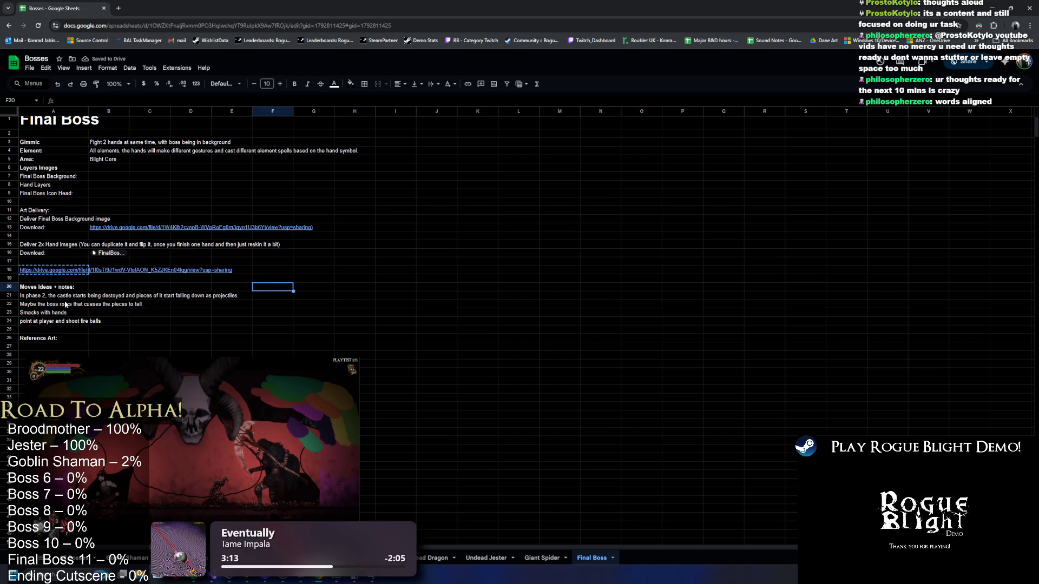
click(66, 348)
key(ctrl+v)
Leave the Bosses sheet and switch to the Unity editor.
key(alt+Tab)
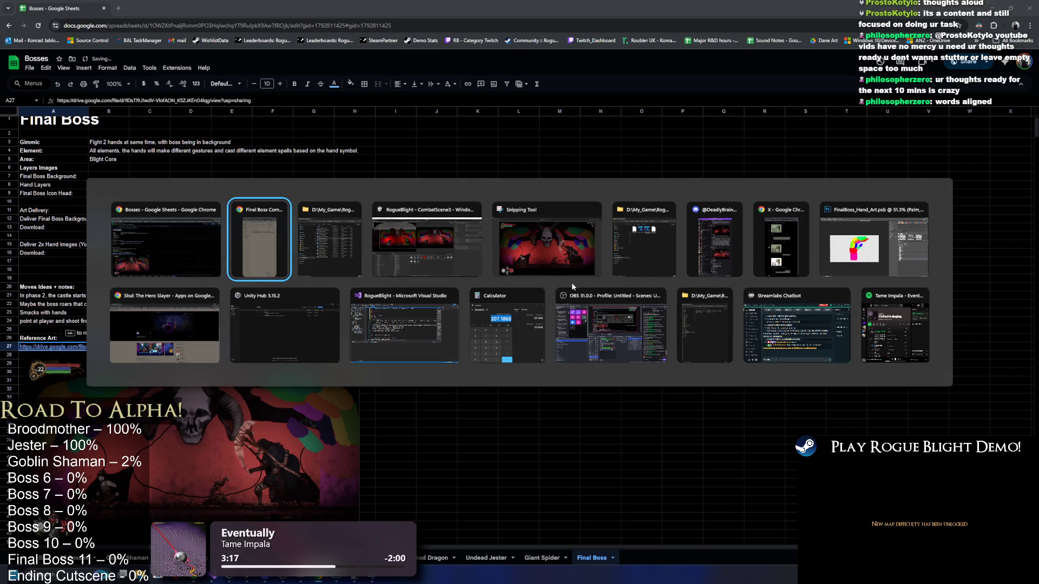
key(Escape)
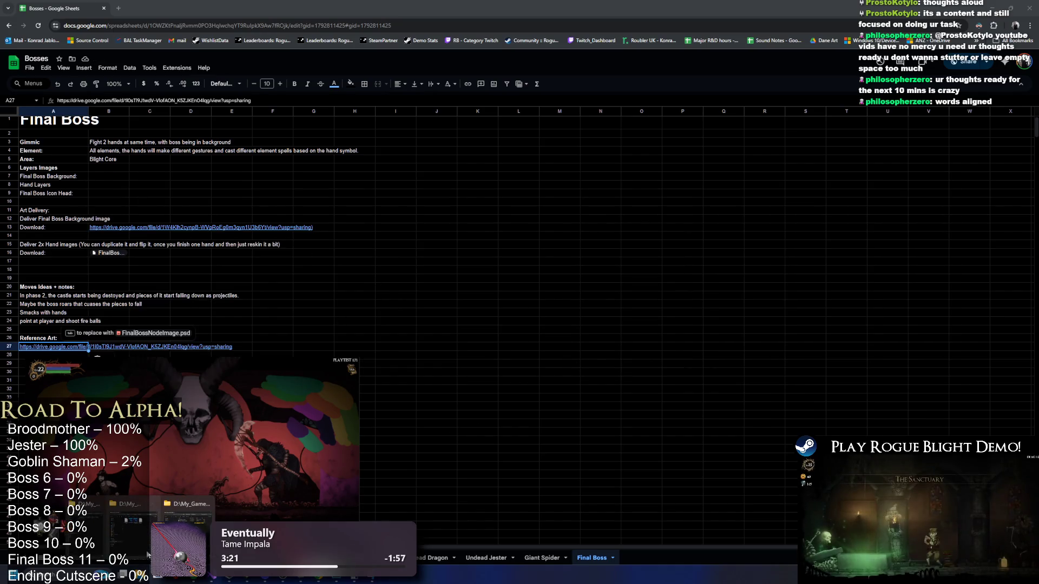
mouse_move(93, 527)
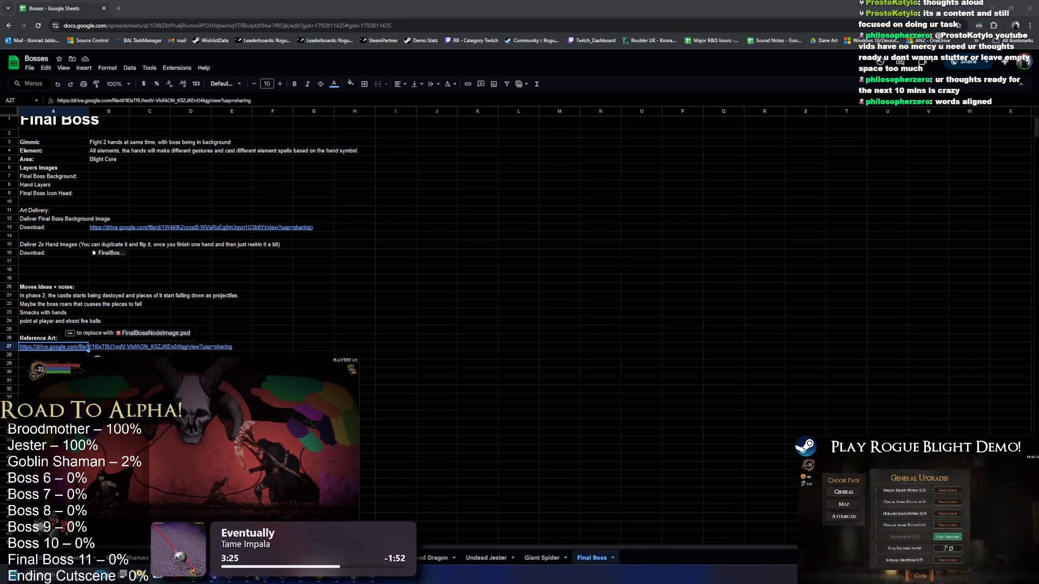
click(254, 580)
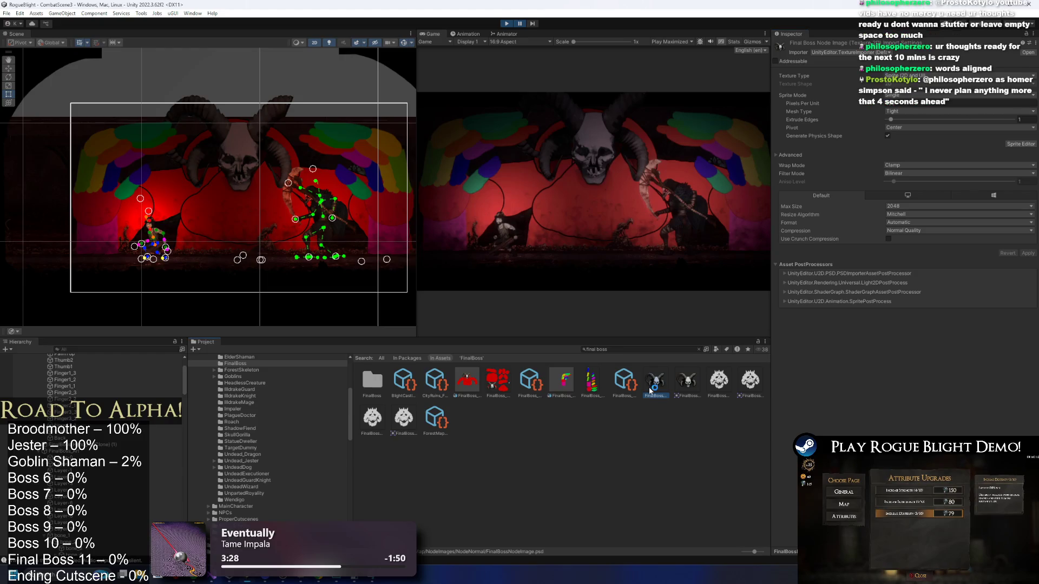
Snip the horned skull artwork from Photoshop with Snipping Tool and copy it.
key(alt+Tab)
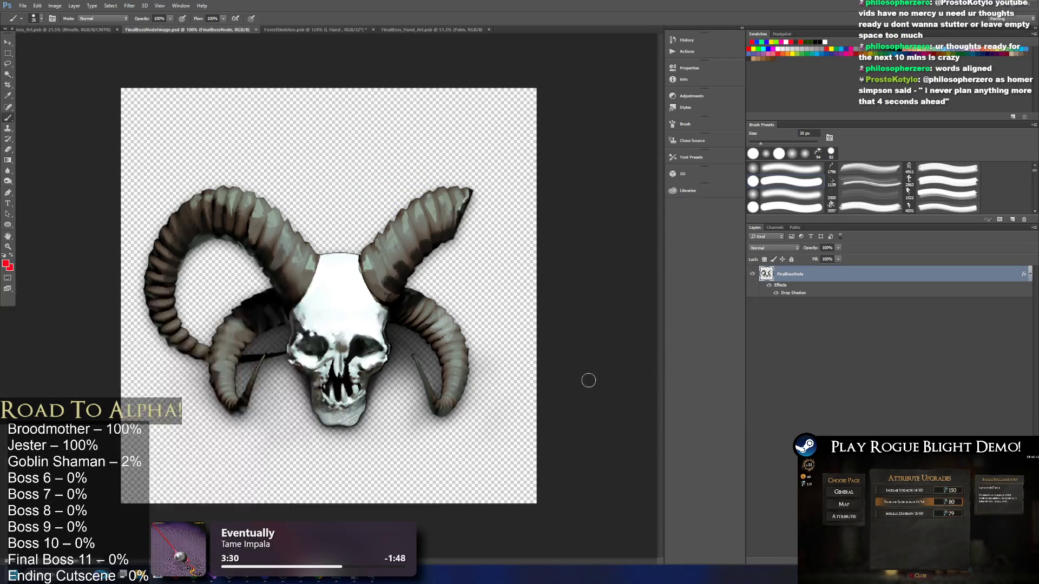
key(super)
text(s)
click(59, 345)
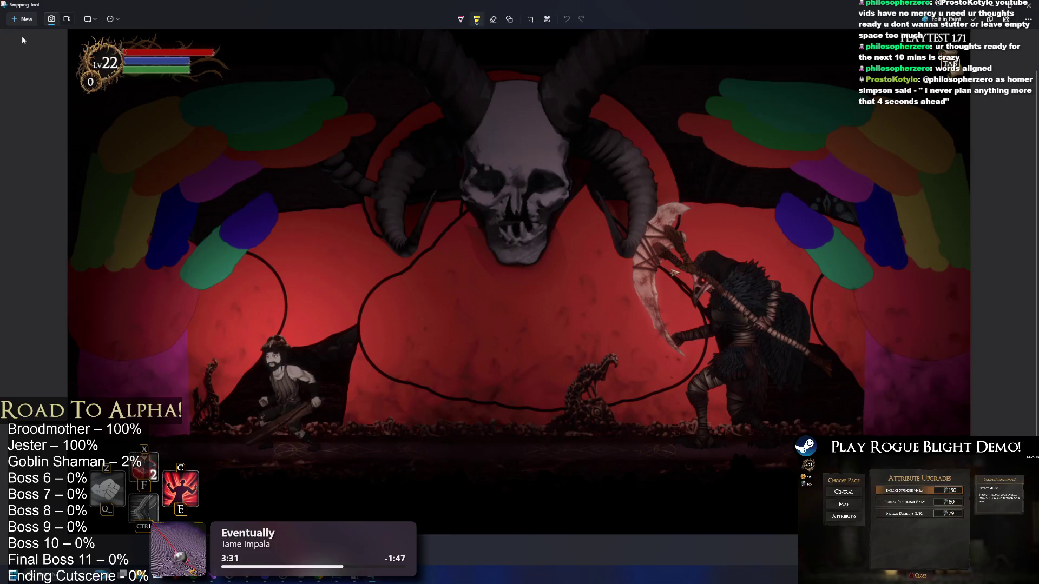
click(21, 35)
mouse_move(538, 131)
mouse_down()
mouse_move(371, 285)
mouse_move(120, 457)
mouse_move(130, 455)
mouse_up()
right_click(672, 403)
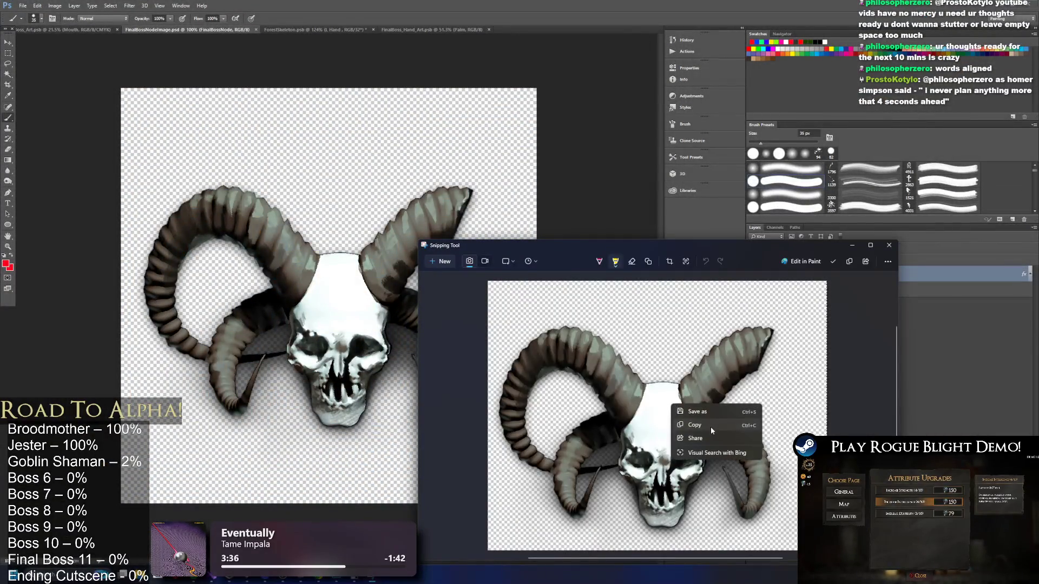
click(710, 427)
Paste the skull snip at K30 in the Bosses sheet and drag it below row 30.
key(alt+Tab)
key(alt+Tab)
key(alt+Tab)
key(alt+Tab)
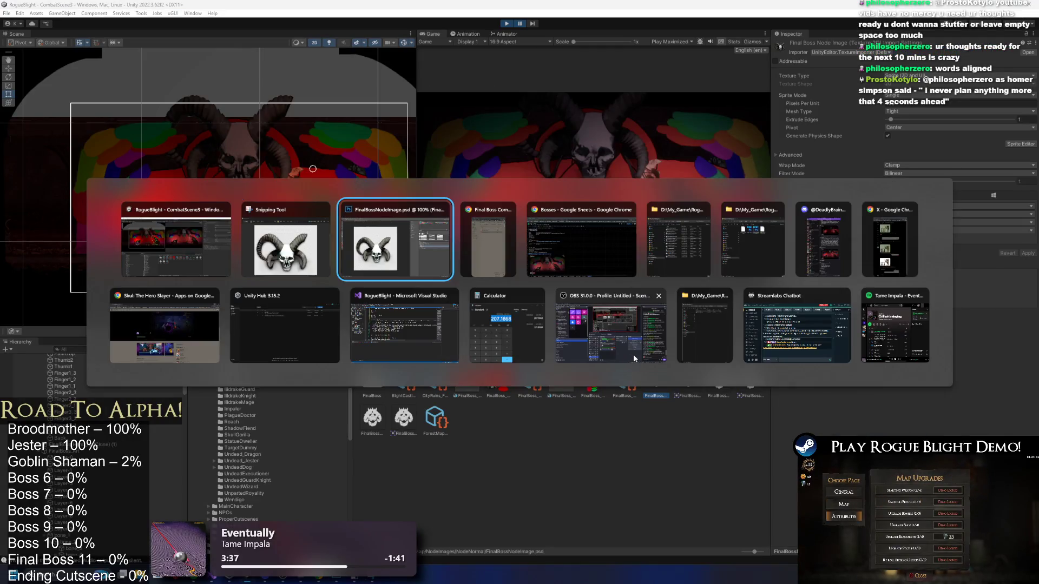
key(alt+Tab)
key(alt+Tab)
click(478, 372)
key(ctrl+v)
drag(505, 323, 442, 444)
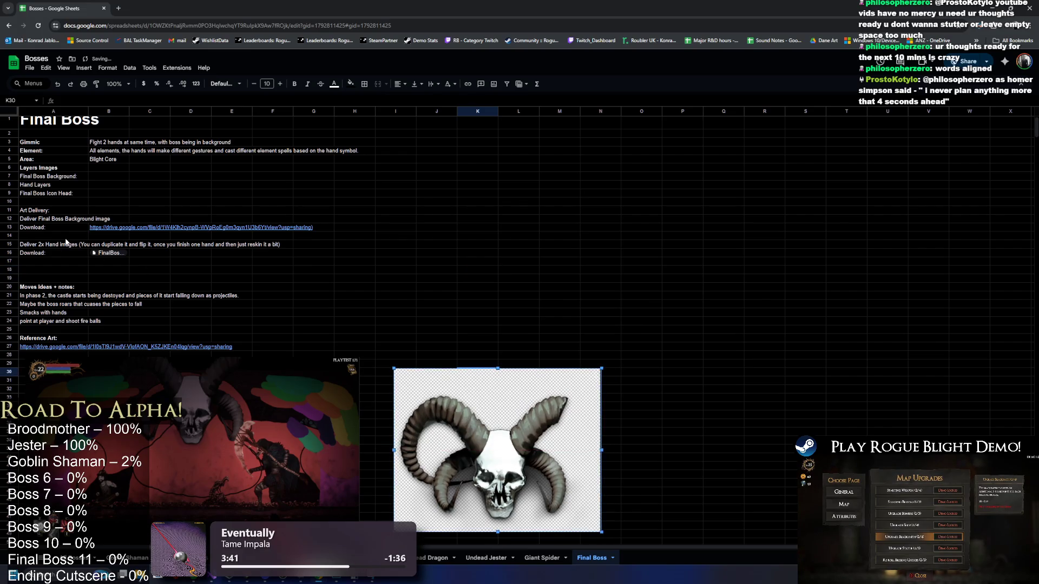
click(71, 347)
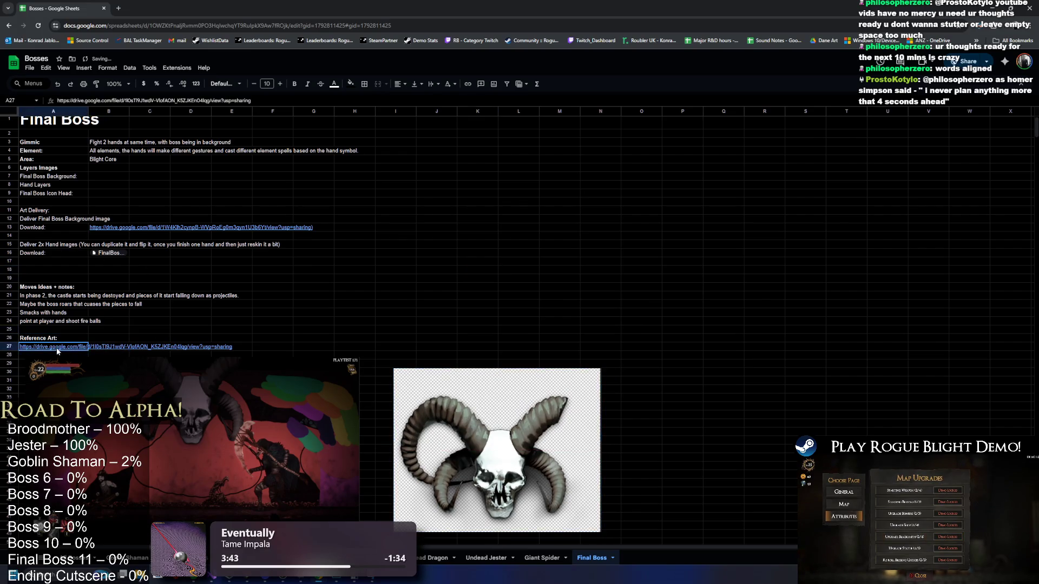
Caption J28 'head like this, but have Flesh on it'.
click(439, 355)
text(head like this, )
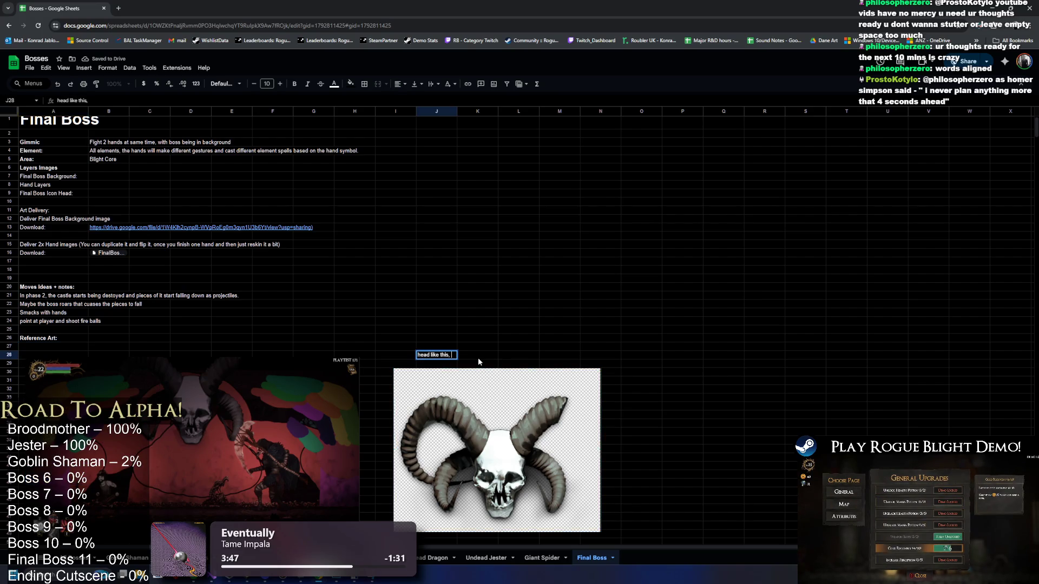
text(but have Flesh on it)
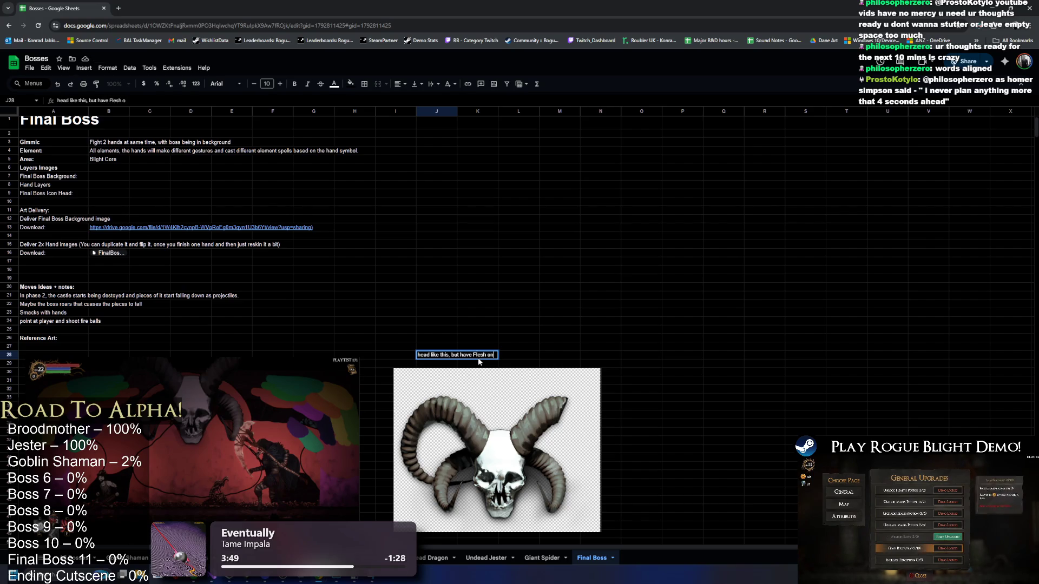
key(Return)
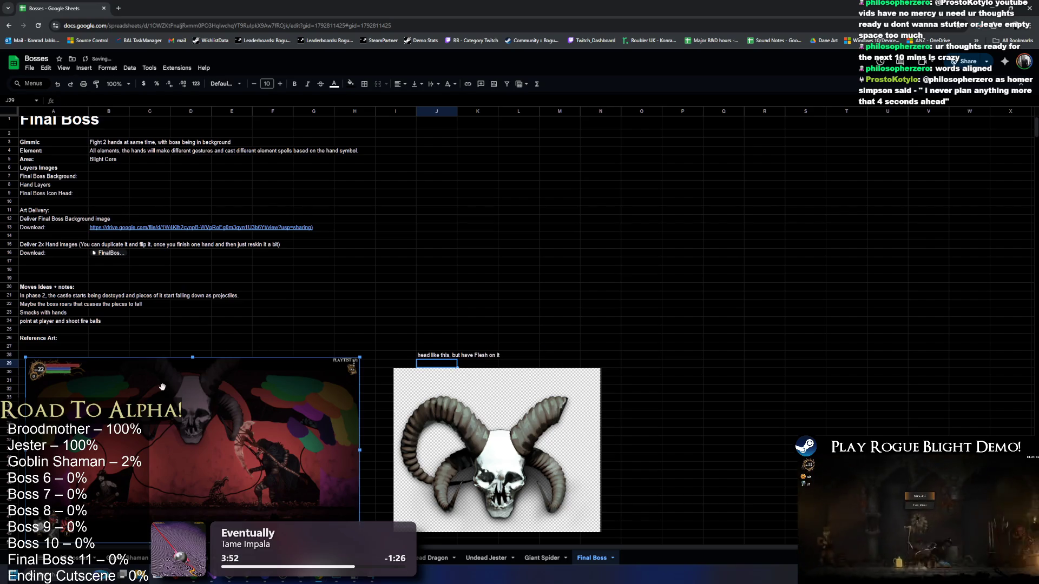
Shift the skull image, its caption (to M28) and the game screenshot to the right.
click(23, 373)
drag(496, 450, 655, 447)
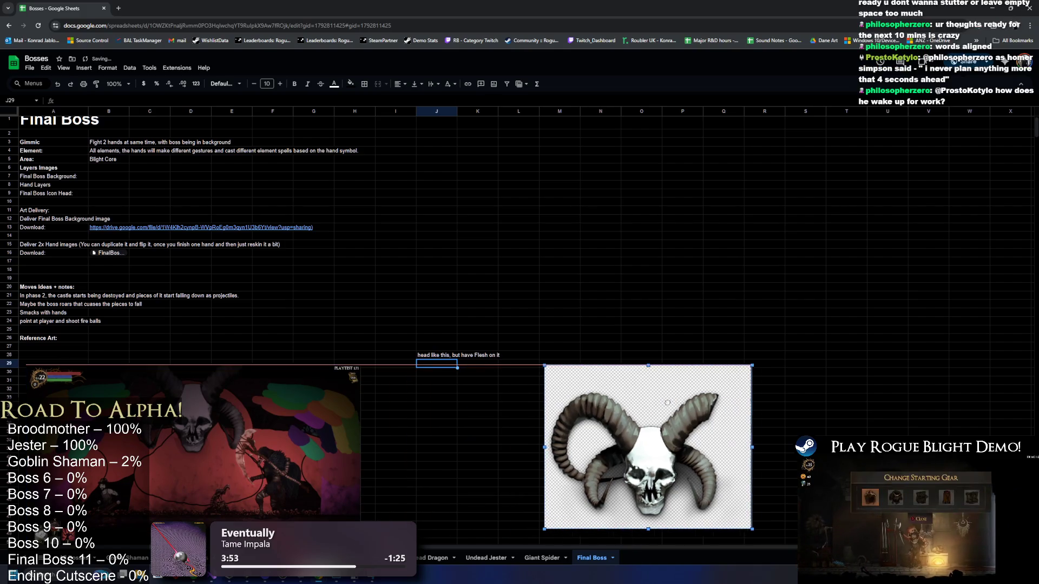
click(437, 355)
drag(437, 351, 560, 351)
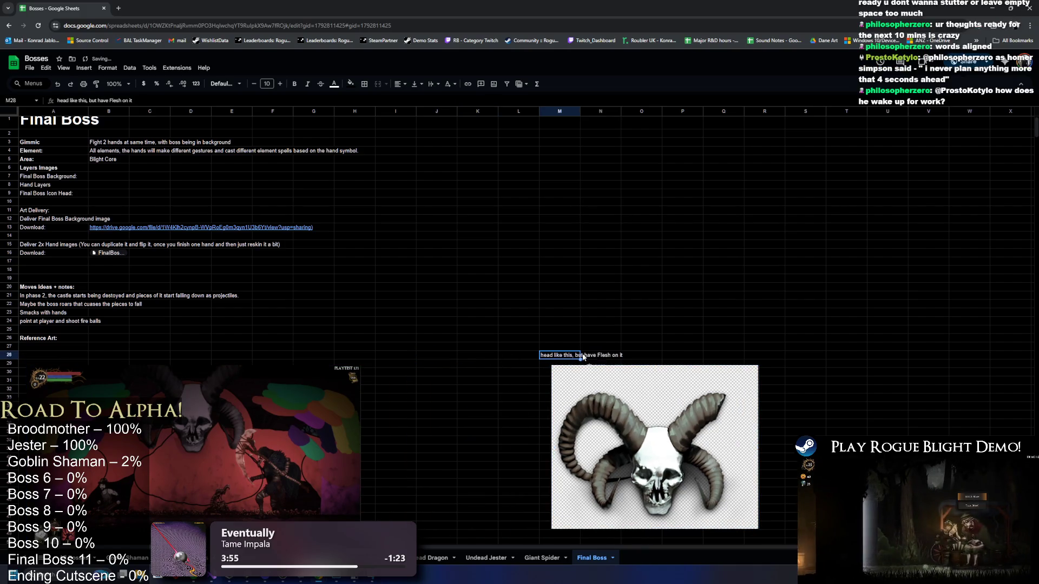
drag(257, 385, 421, 380)
click(269, 355)
key(Left)
text(How boss would be)
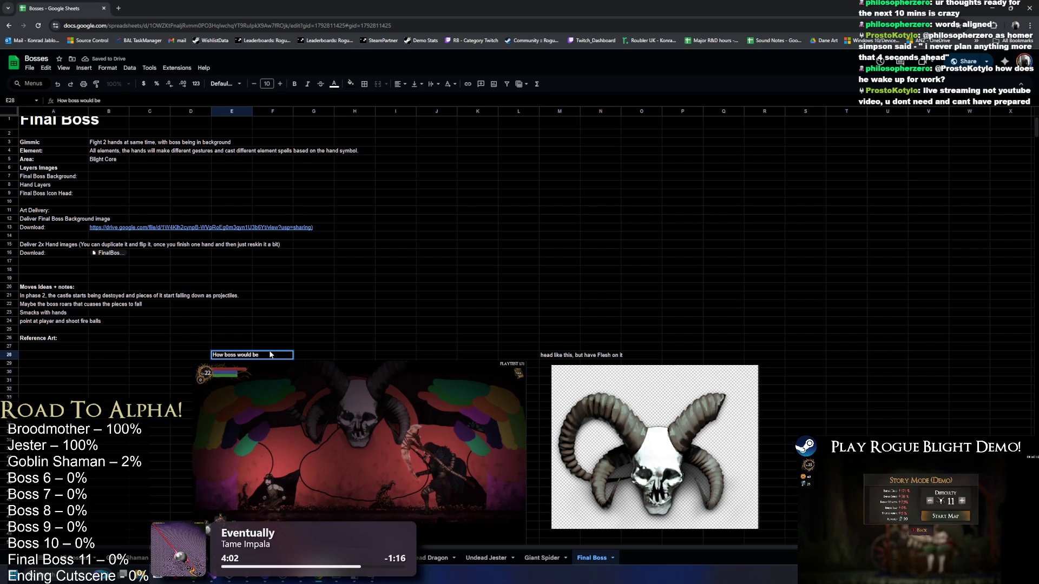
text( compared to player a)
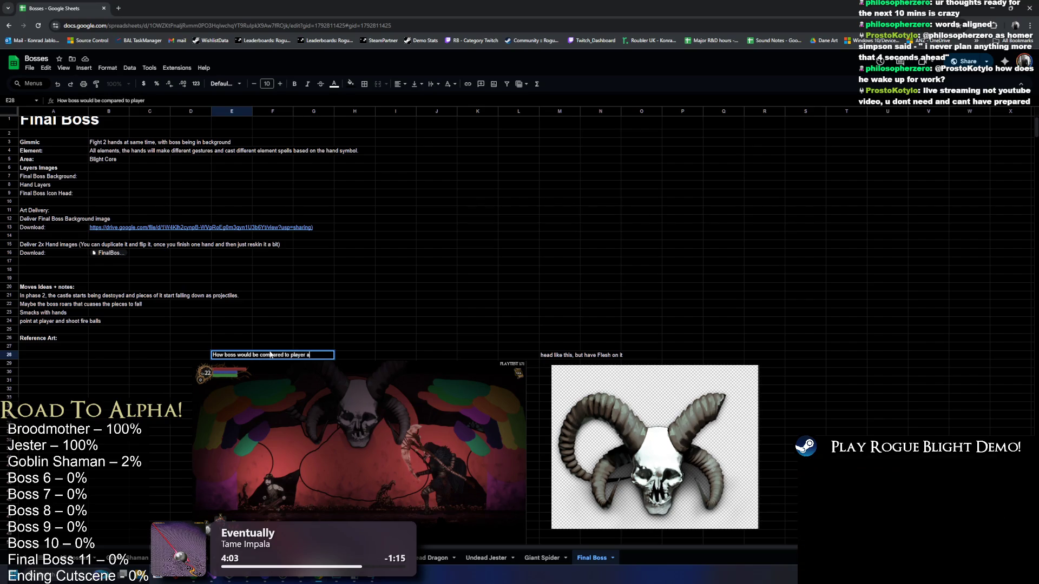
key(BackSpace)
key(BackSpace)
text(.)
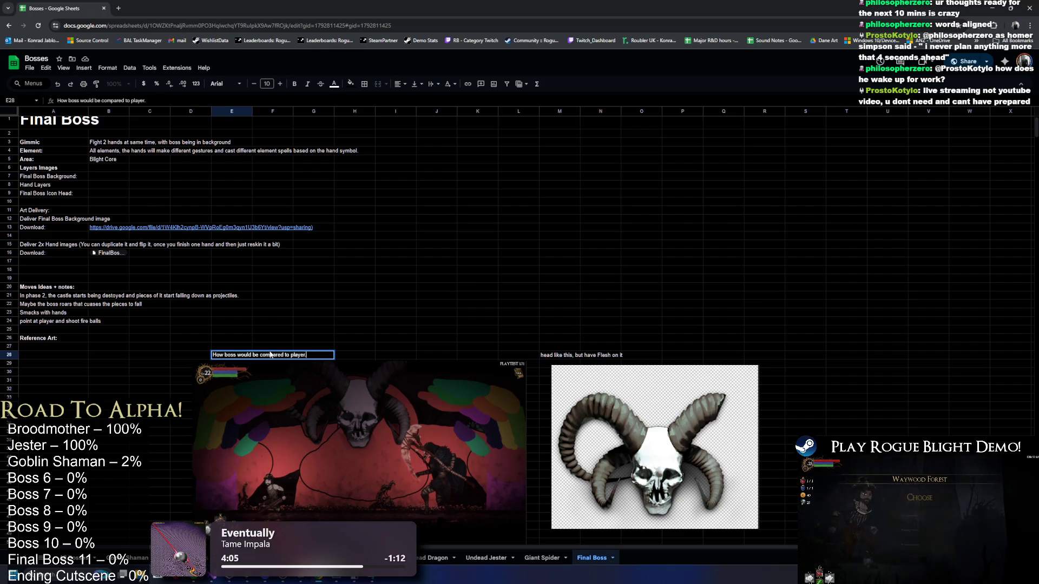
text( THe)
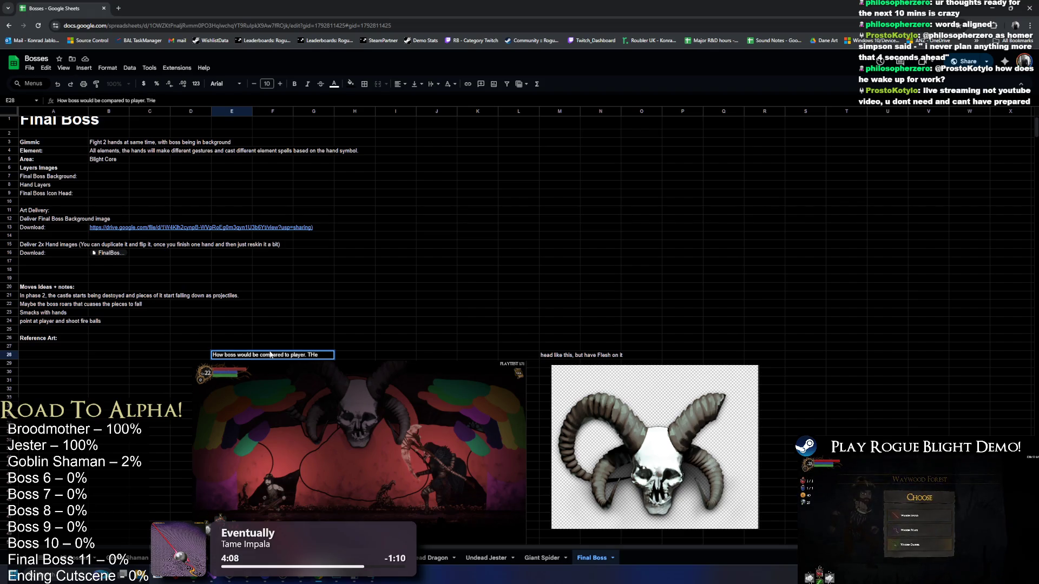
key(BackSpace)
key(BackSpace)
key(BackSpace)
text(Player)
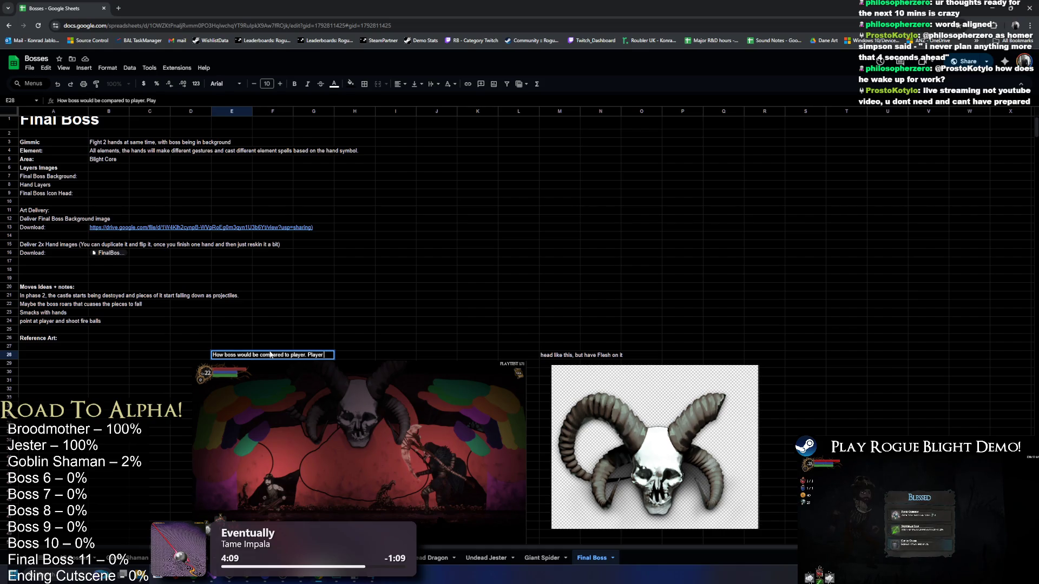
text( will fight the hands.)
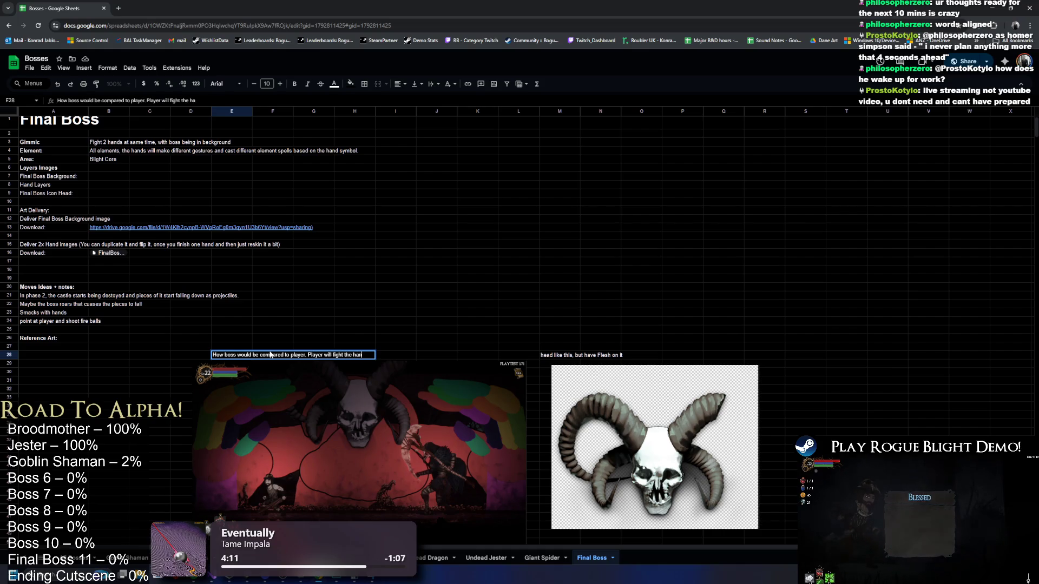
key(Return)
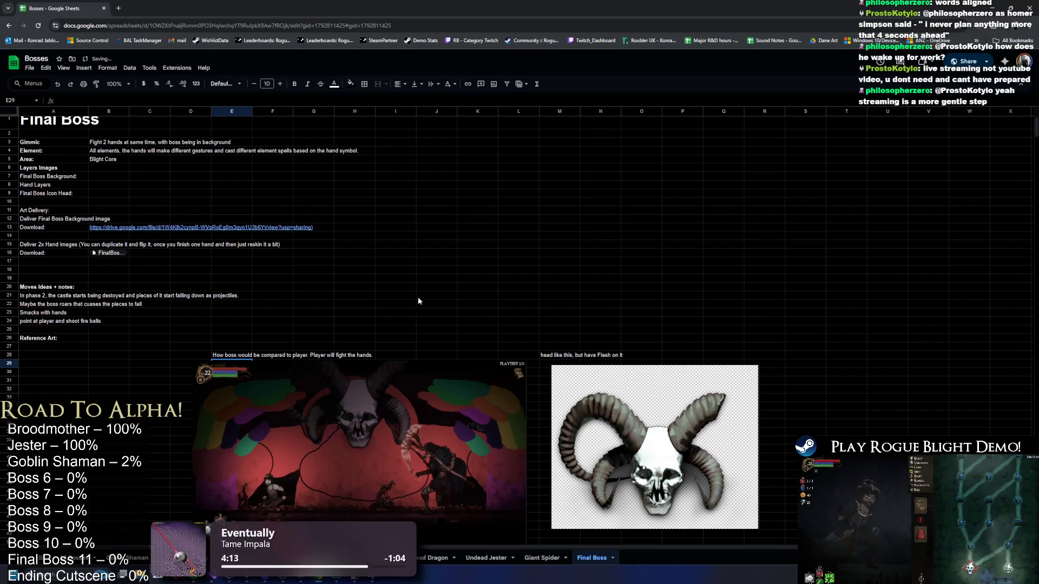
Add the note 'One of the fingers on the hand could be made of bon' and move it to row 29.
click(40, 345)
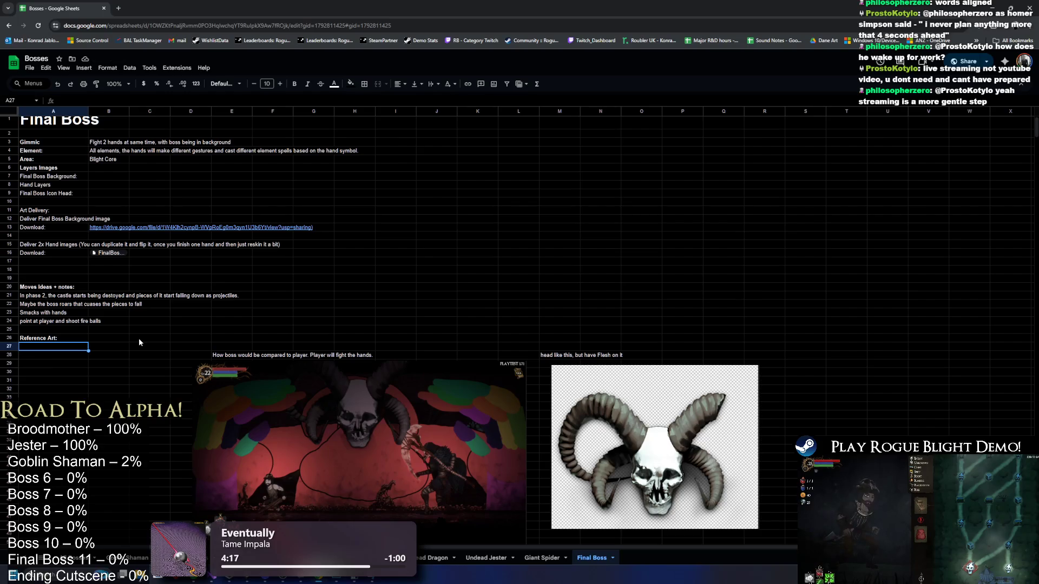
text(The hands could h)
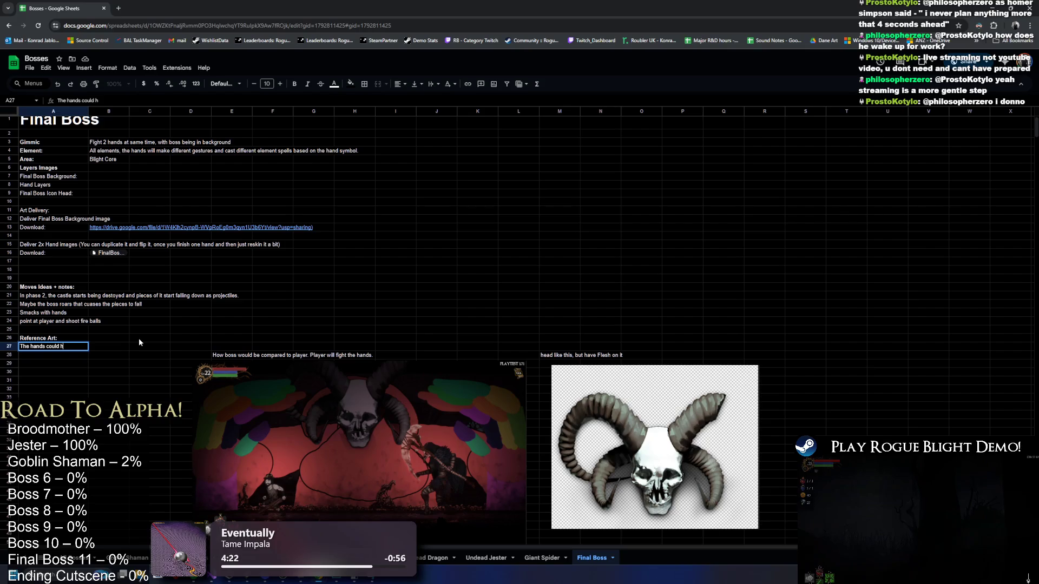
key(BackSpace)
key(BackSpace)
key(BackSpace)
key(BackSpace)
key(BackSpace)
key(BackSpace)
text(One of the fingers on the hand coul)
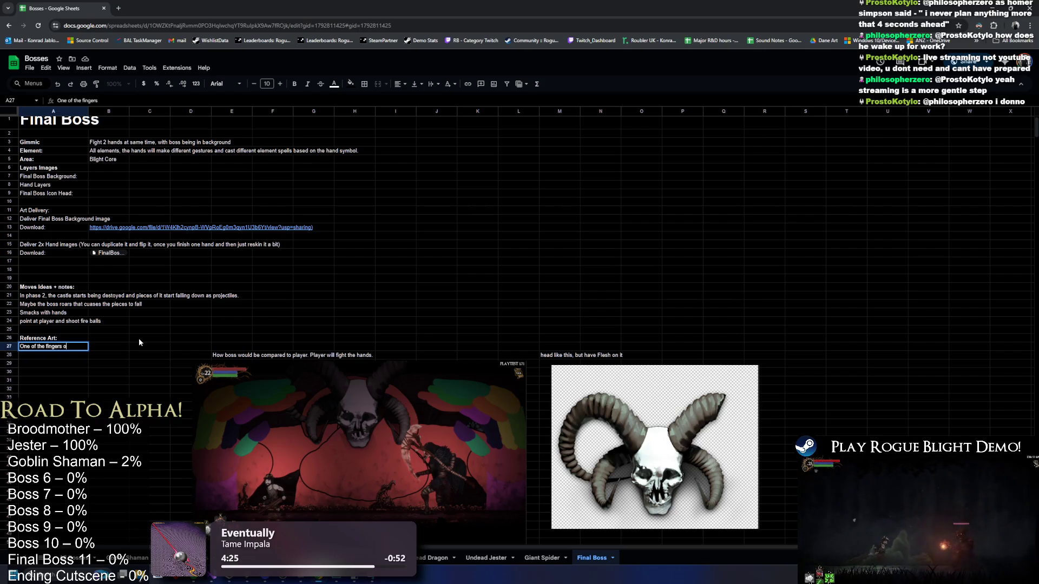
text(d be made of bone)
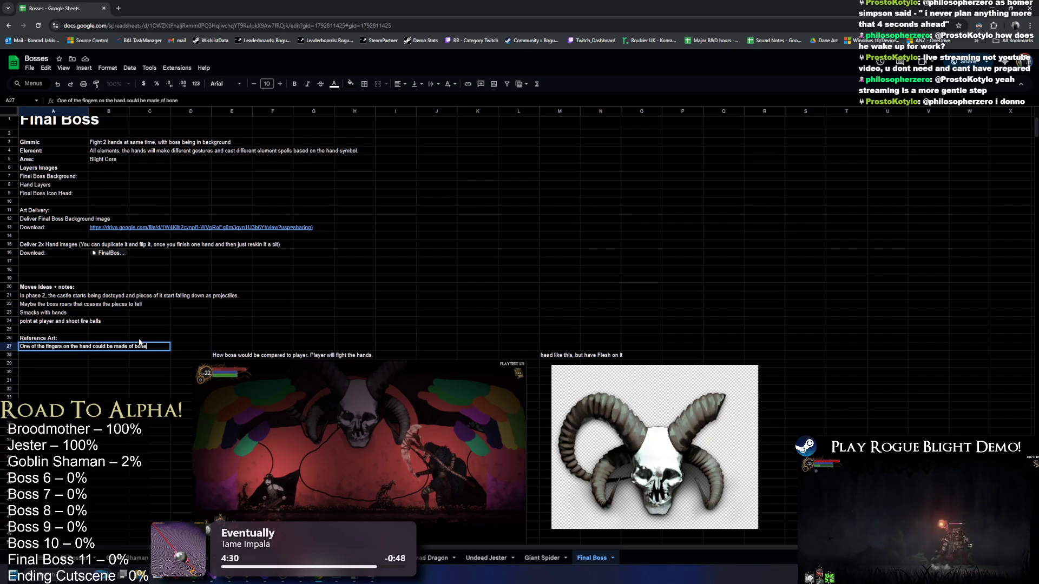
key(Return)
text(He should be)
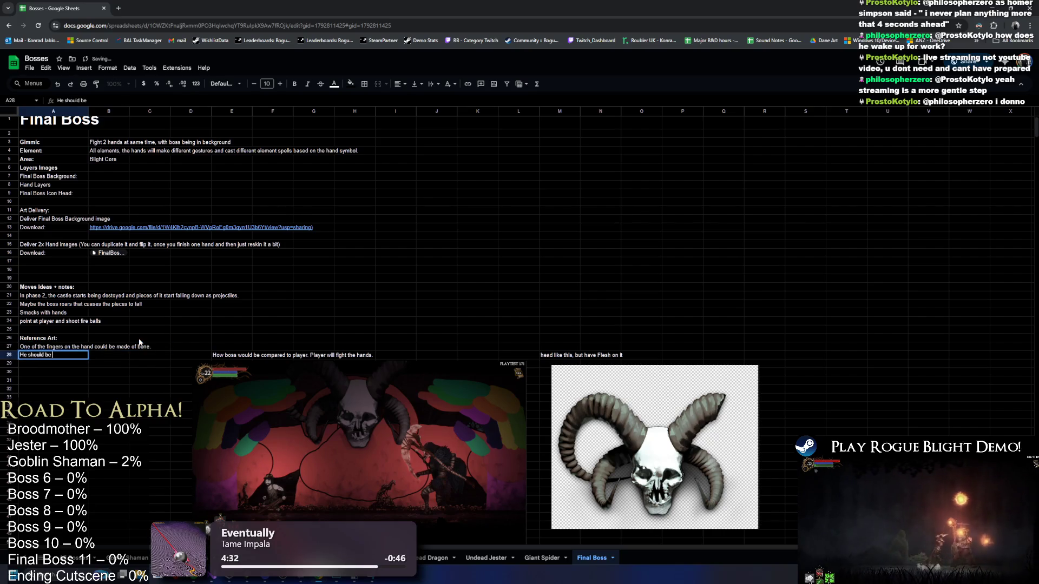
click(43, 346)
drag(43, 343, 45, 360)
key(Escape)
Write the flesh-and-bone 'Classic Blight stuff.' note in A27.
click(46, 346)
text(T)
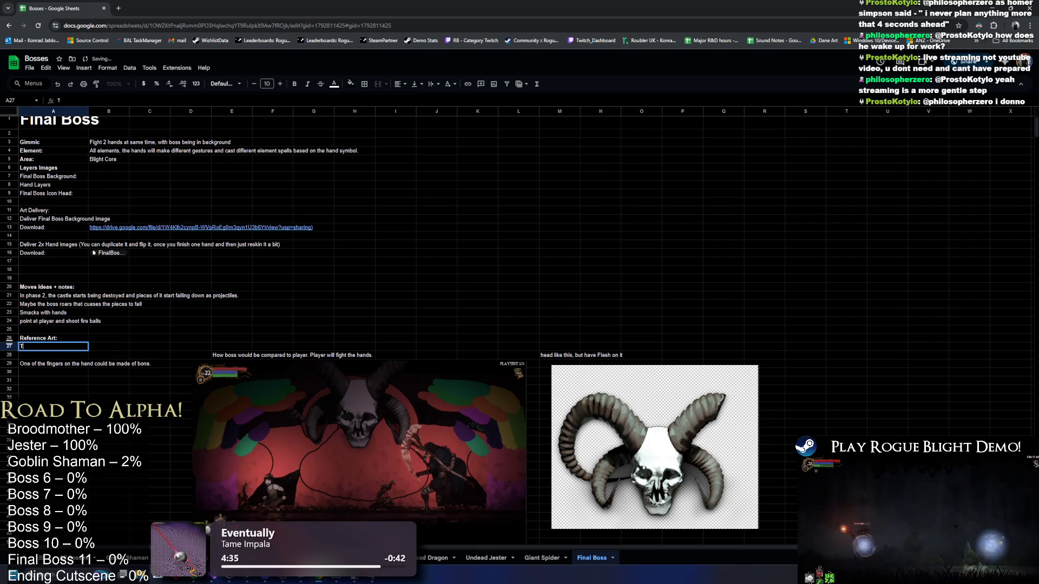
text(he boss and ht)
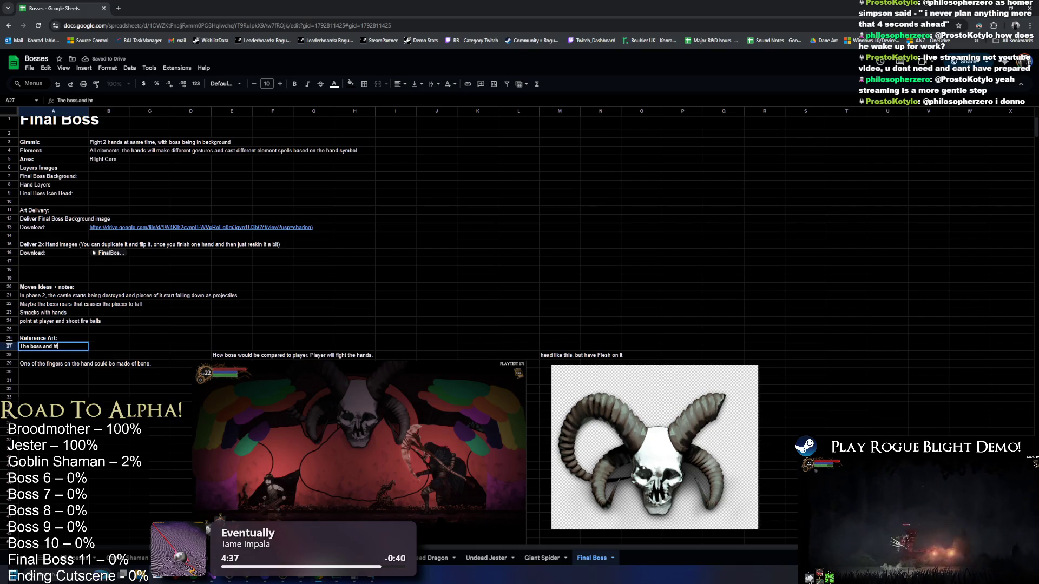
text(he )
text( should be made of)
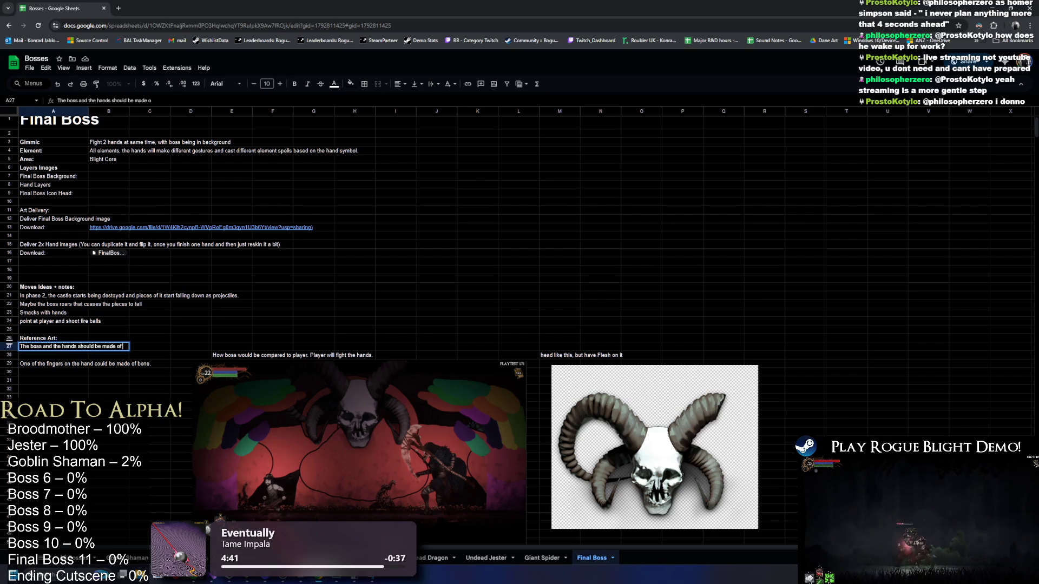
text(esh abd bon)
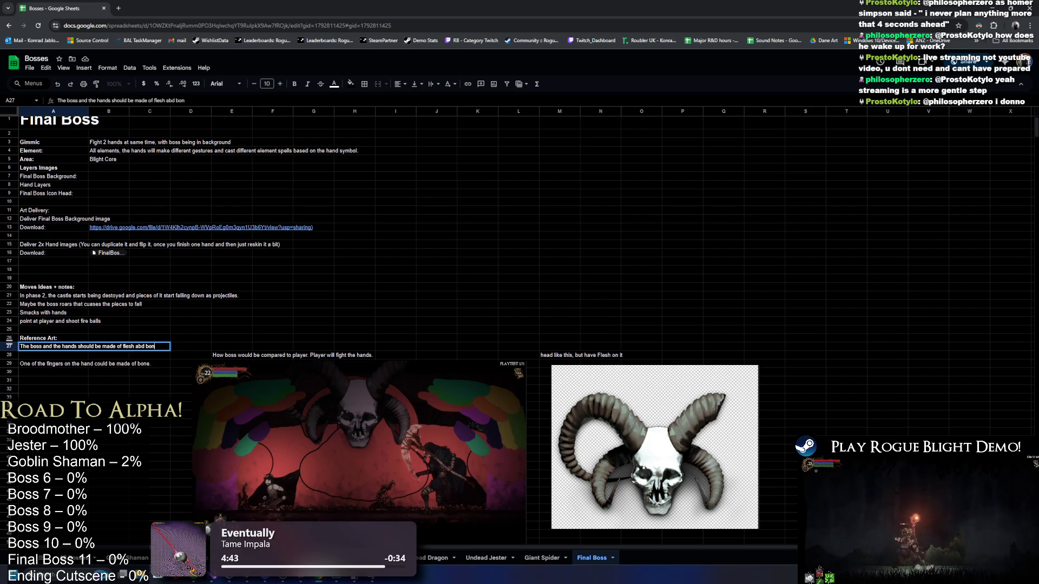
key(BackSpace)
key(BackSpace)
text(nmd)
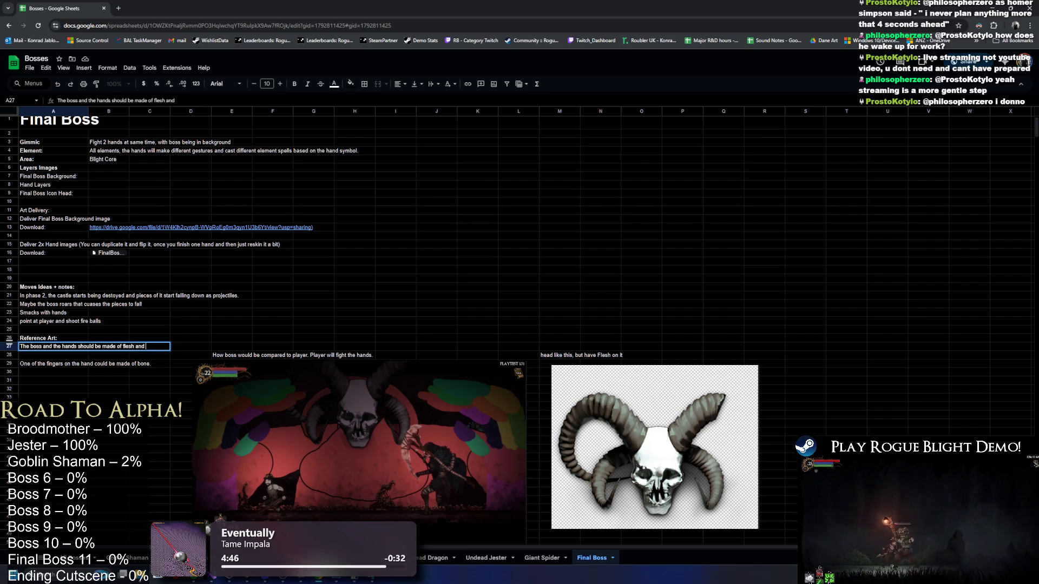
text(bone. Classic Blight)
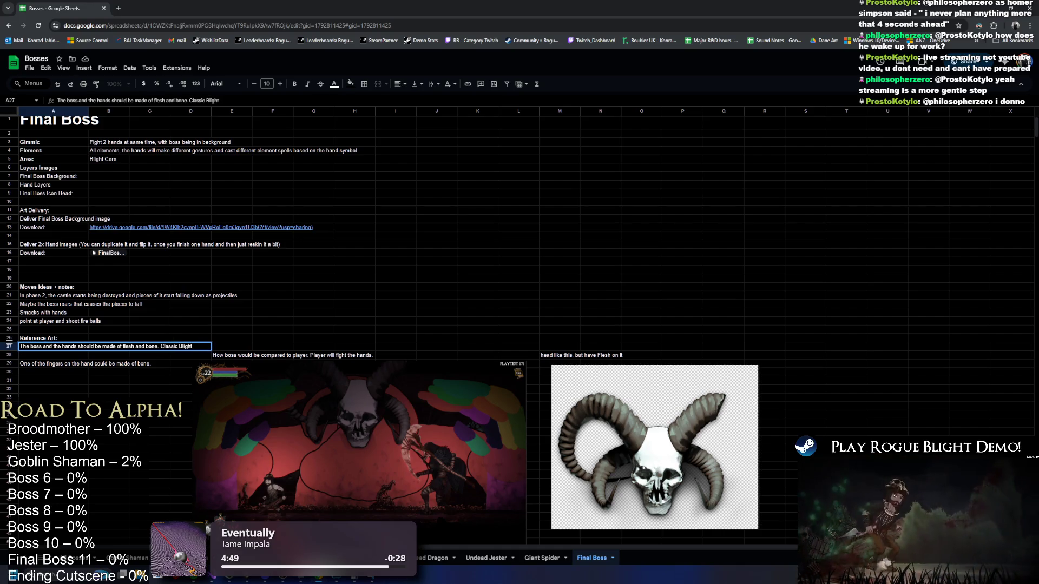
text( stuff.)
key(Return)
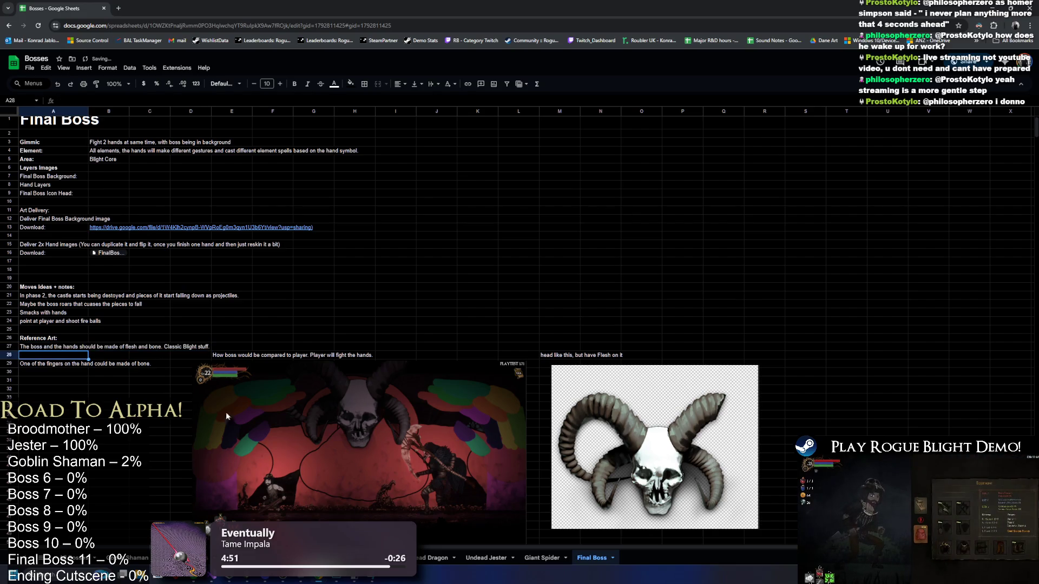
Nudge the horned skull image right and capitalise its caption to 'Head'.
drag(672, 409, 704, 407)
click(562, 358)
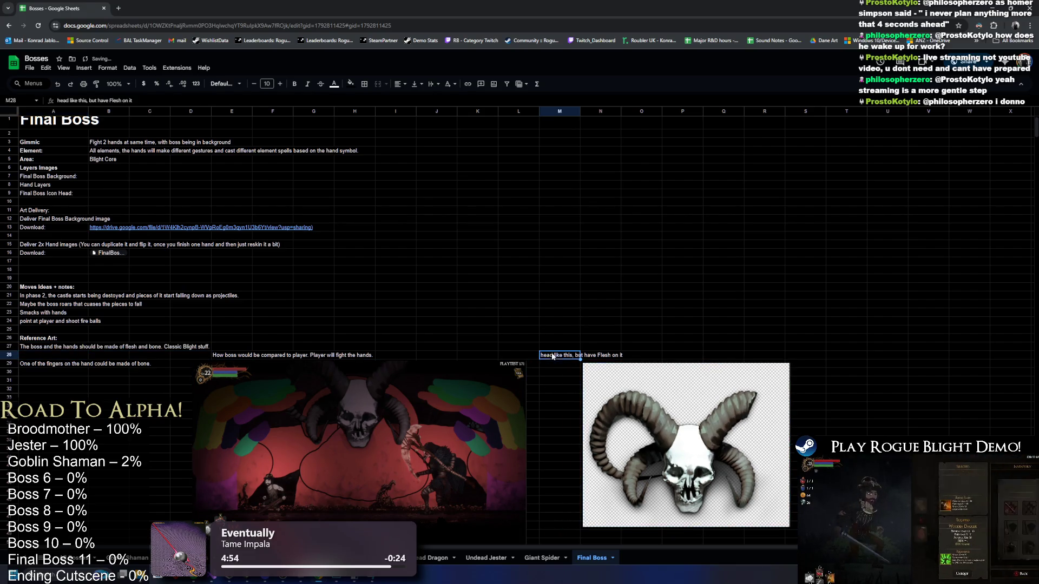
click(594, 355)
double_click(586, 356)
key(BackSpace)
text(H)
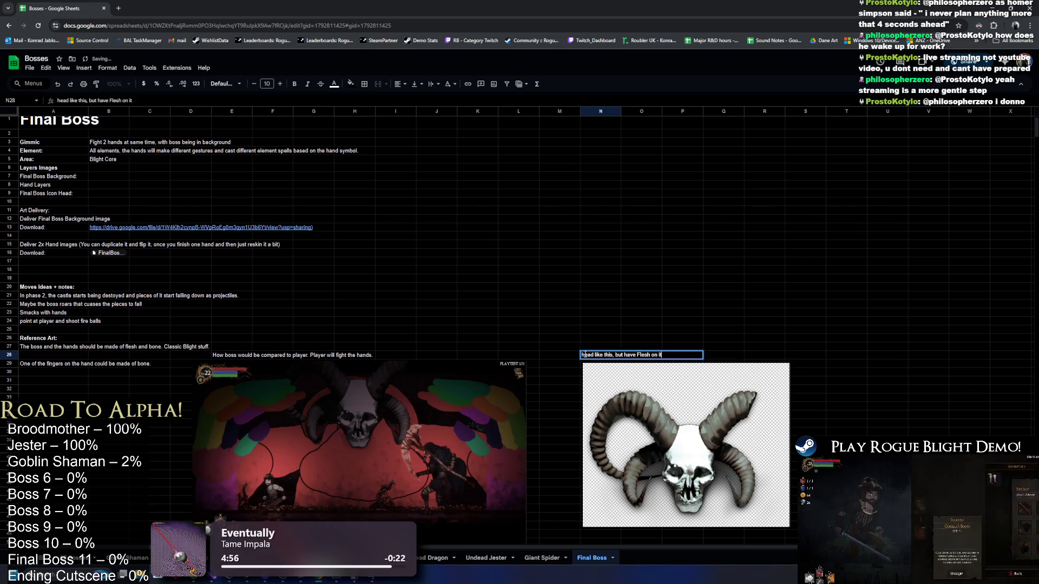
click(523, 305)
Shift the screenshot comparison caption and game screenshot one column right.
click(233, 355)
drag(232, 351, 273, 351)
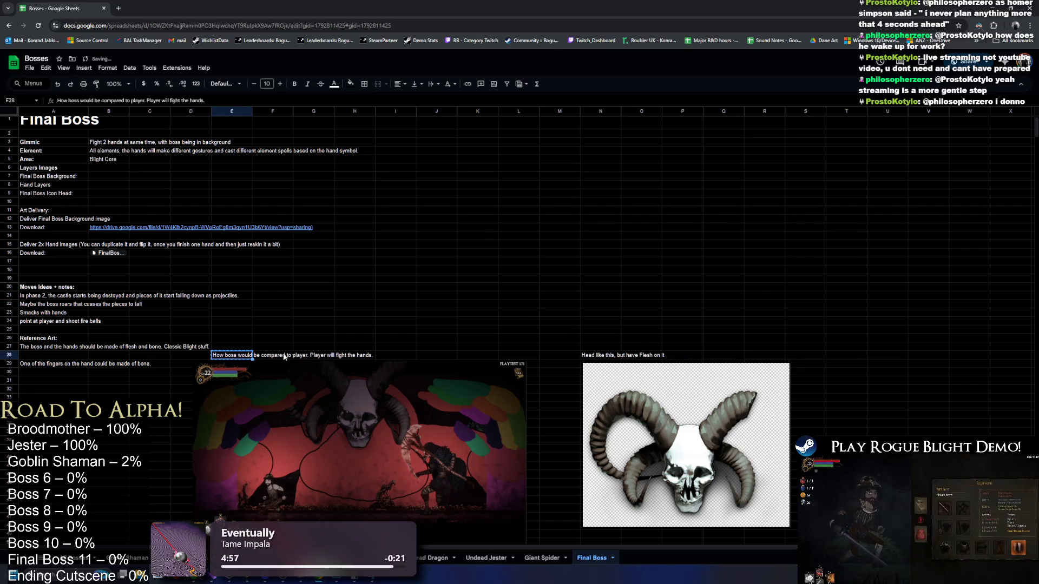
drag(364, 400, 417, 400)
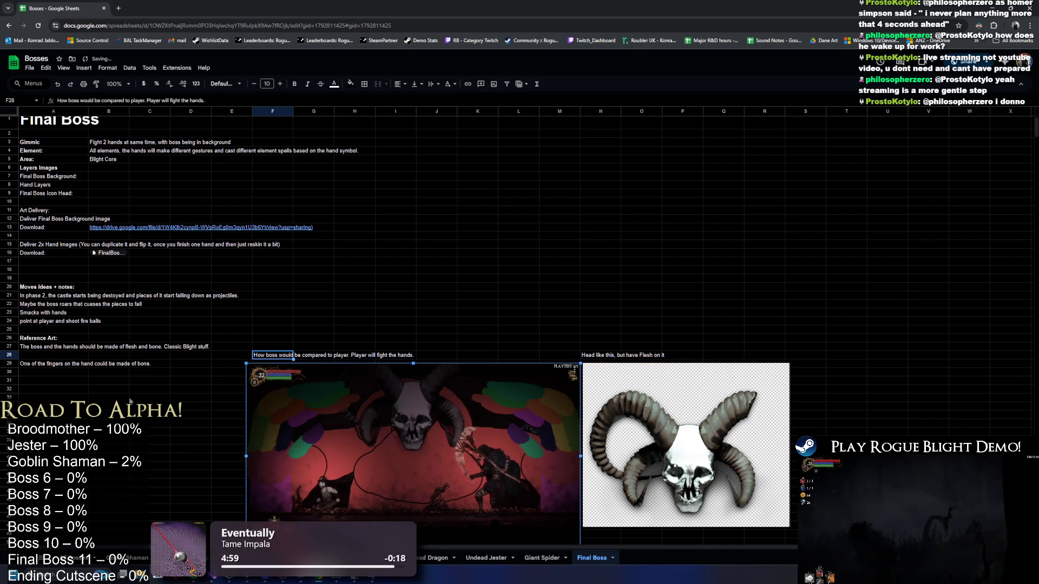
Move the finger note from row 29 up into empty row 28.
click(60, 364)
key(ctrl+x)
key(Up)
key(ctrl+v)
click(59, 367)
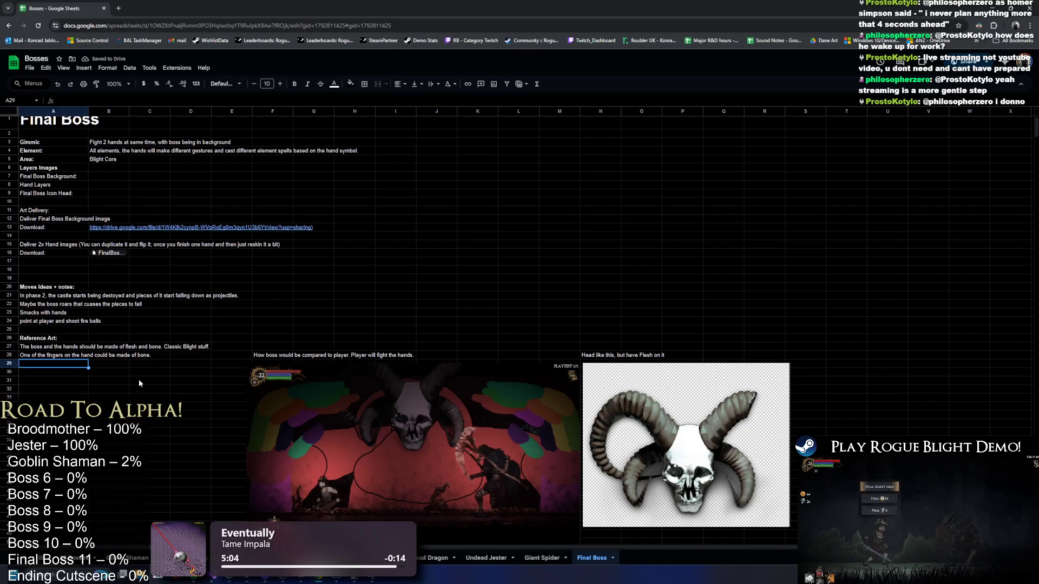
Insert 'index' before 'fingers' in the finger note.
click(58, 353)
double_click(48, 357)
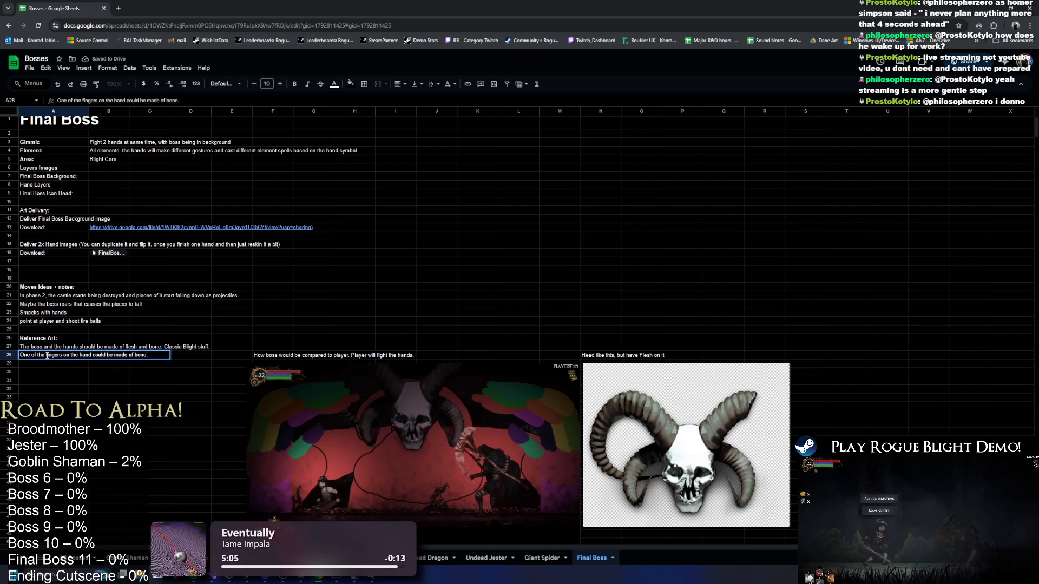
click(46, 355)
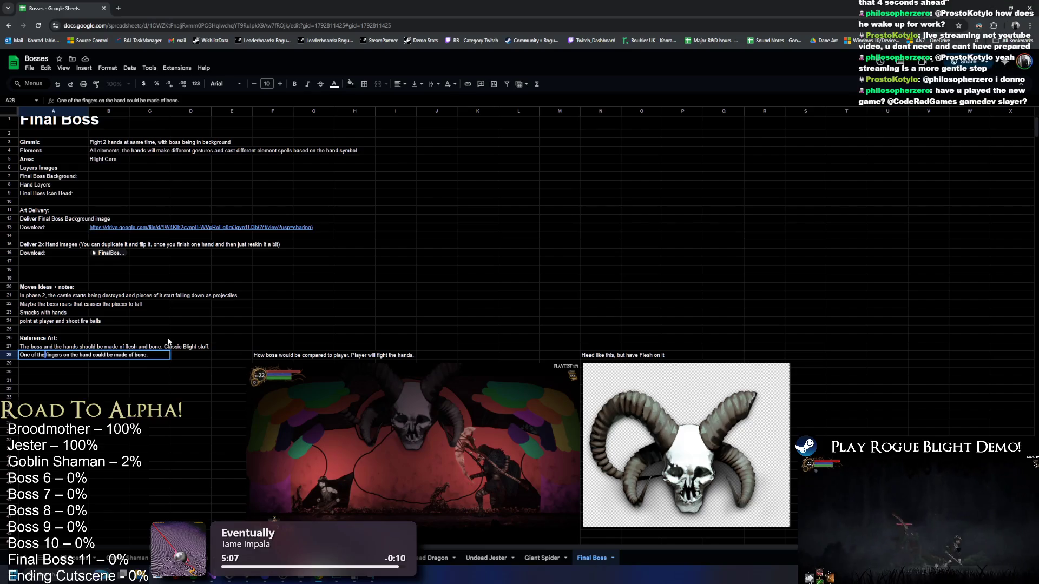
text(index)
key(Return)
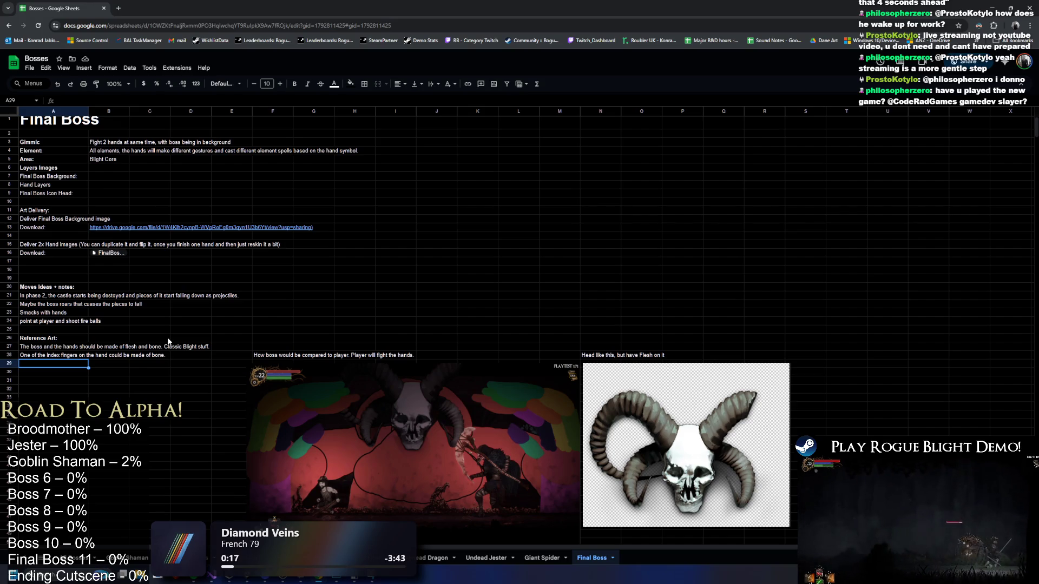
click(39, 336)
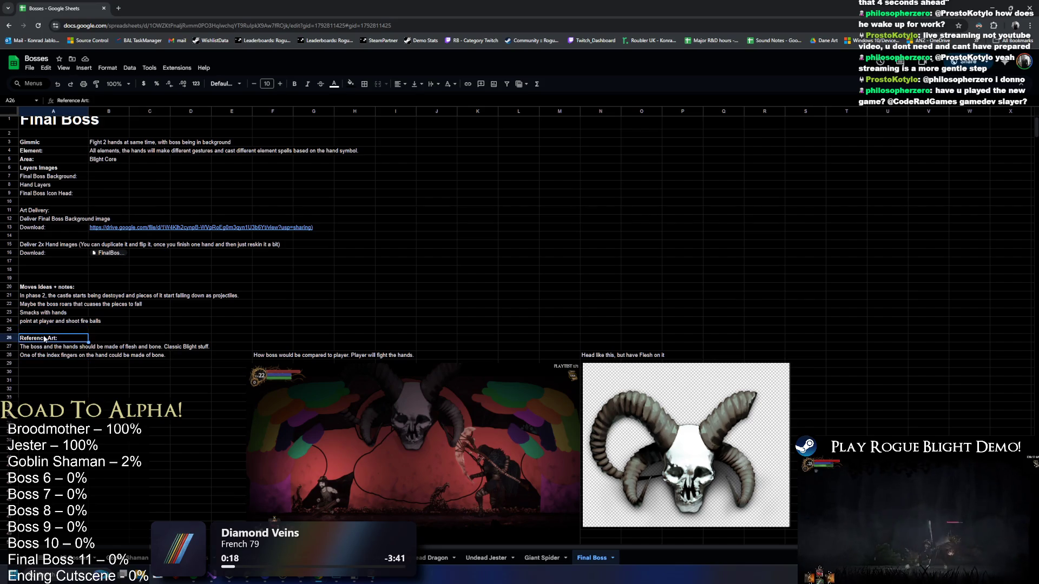
Enlarge the Art Delivery, Moves Ideas + notes and Reference Art headers to 14 pt.
click(280, 83)
click(280, 84)
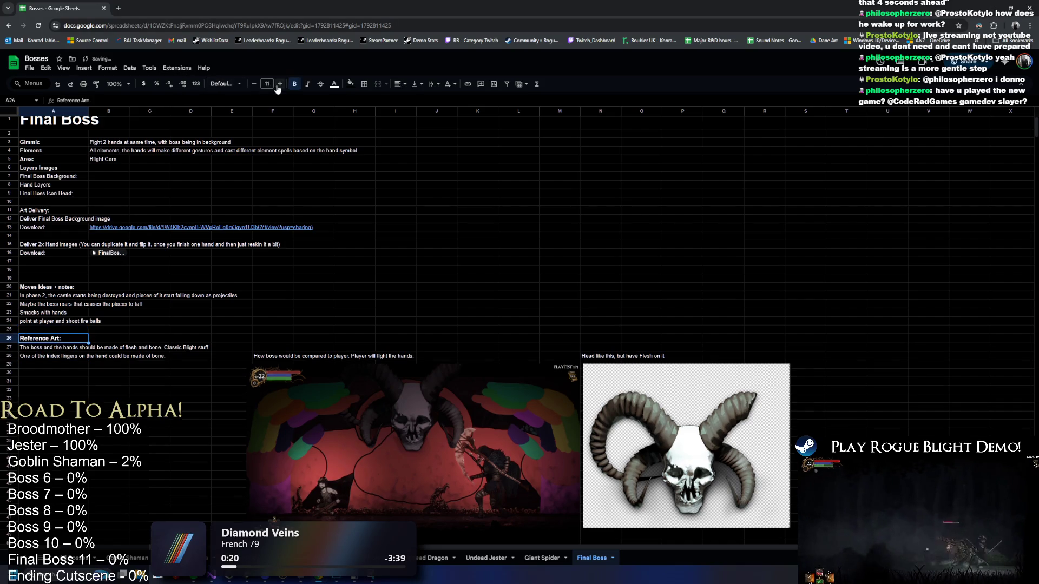
click(280, 84)
click(280, 85)
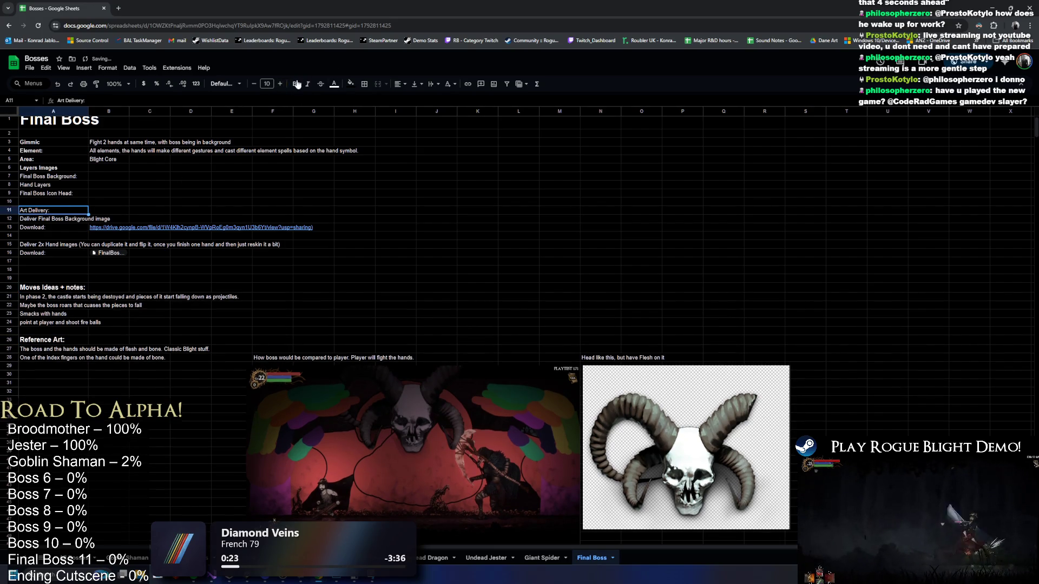
click(281, 85)
click(282, 85)
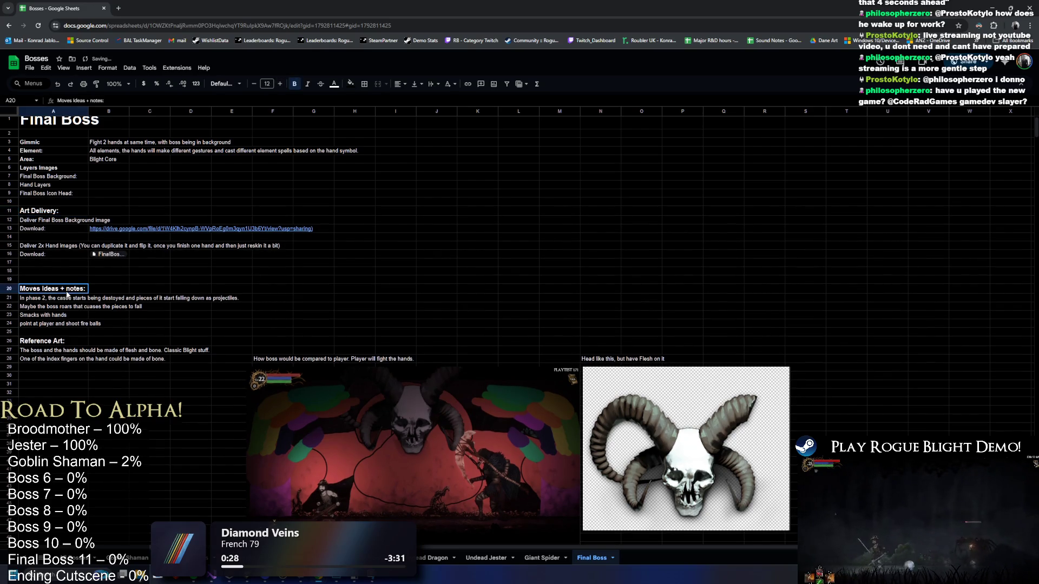
click(279, 85)
click(280, 85)
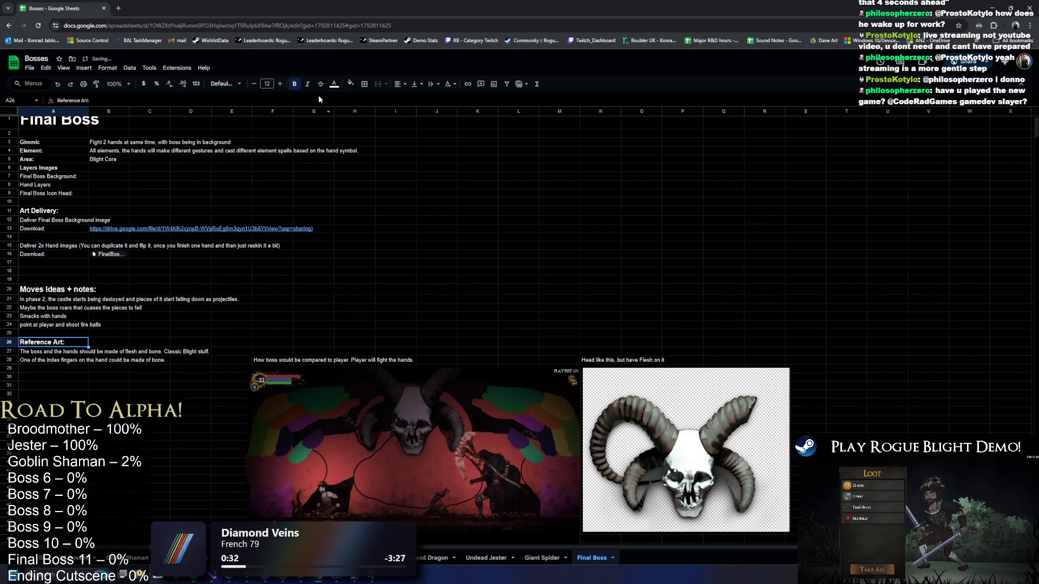
click(281, 85)
click(70, 211)
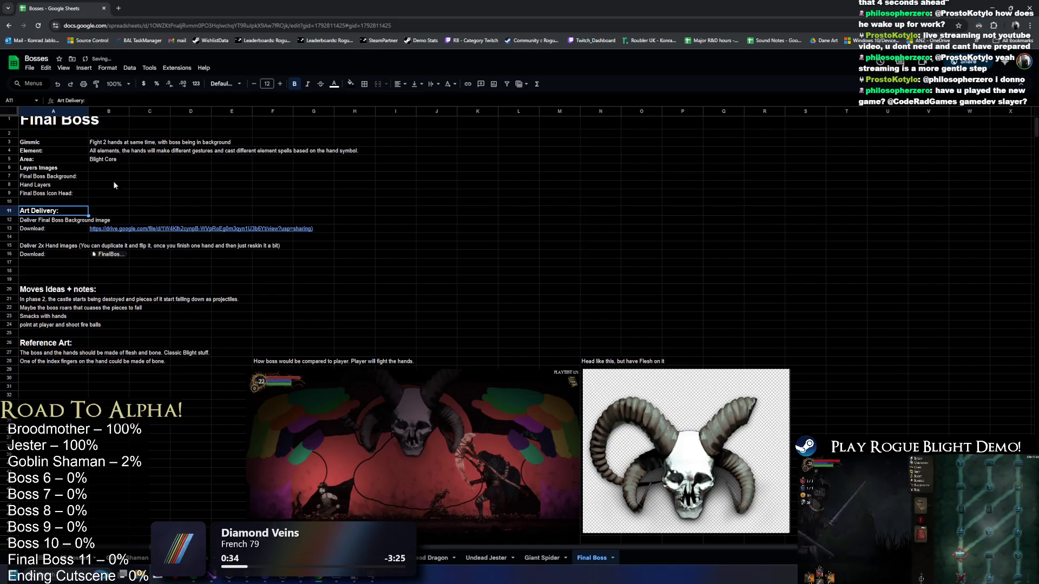
click(280, 85)
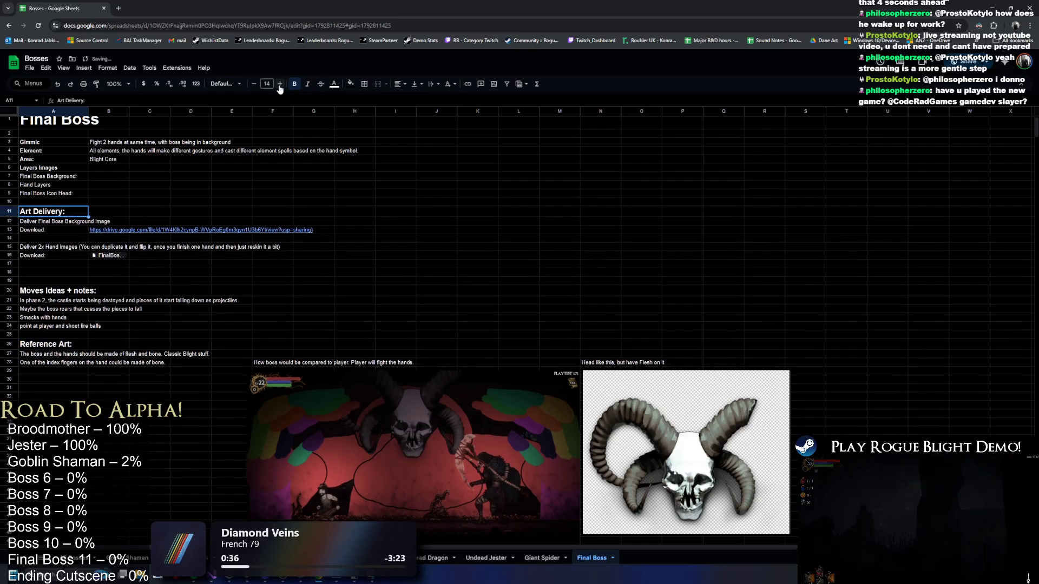
click(261, 152)
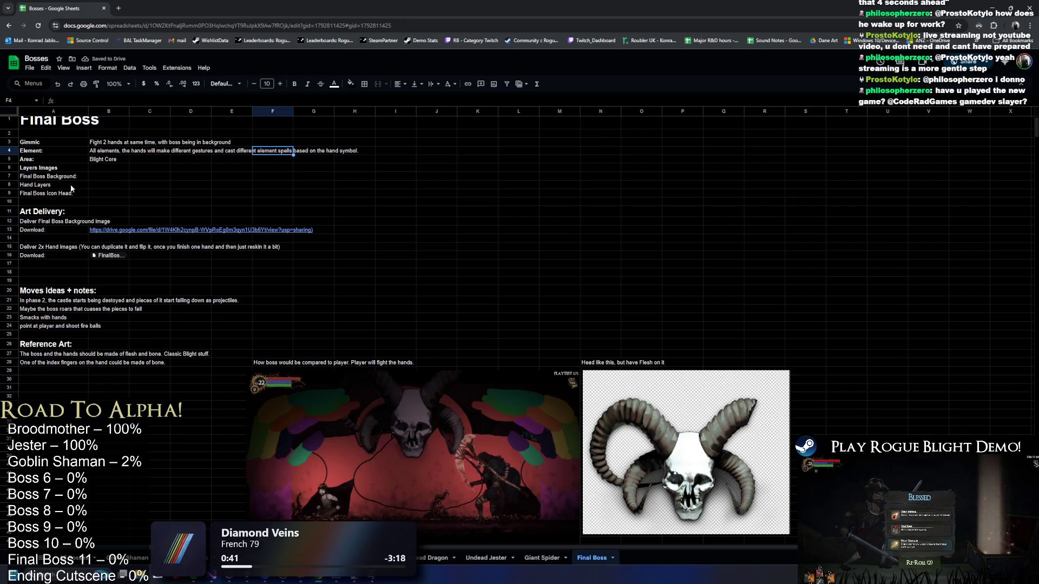
Move the Art Delivery block up to start at row 8.
drag(76, 176, 84, 188)
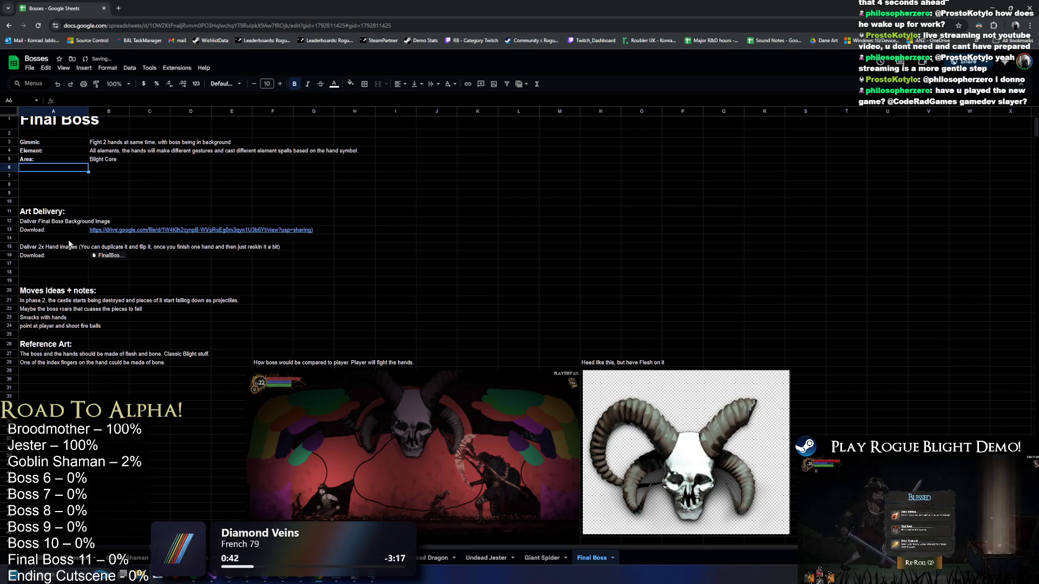
drag(111, 225, 246, 274)
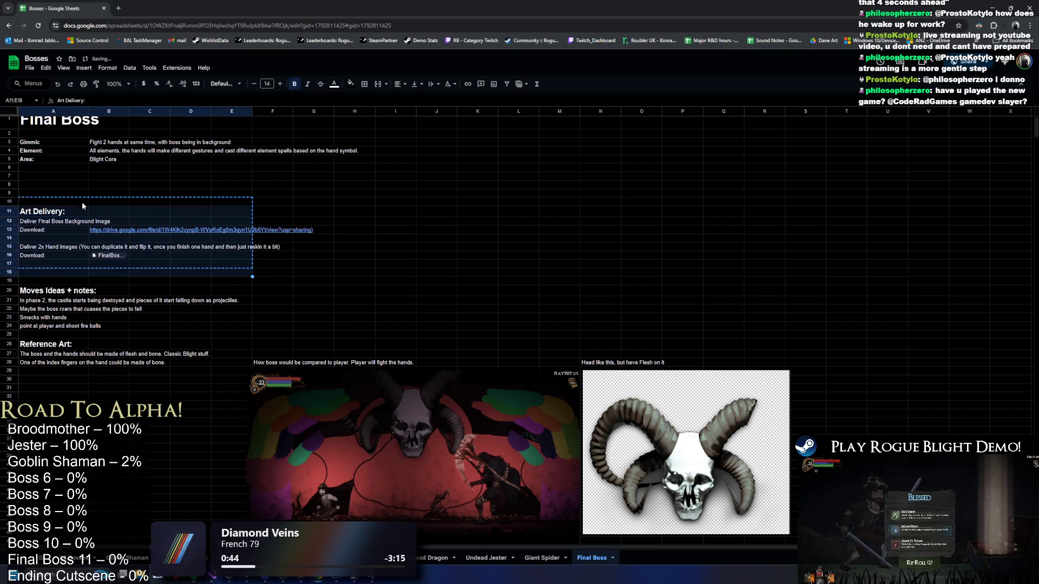
drag(85, 183, 85, 183)
click(311, 229)
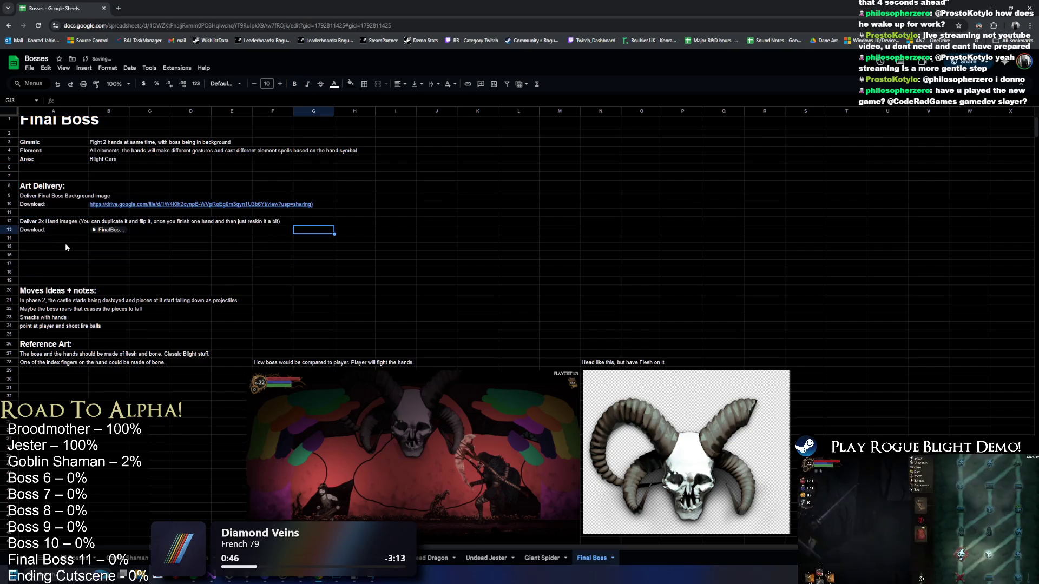
Move Moves Ideas + notes up to row 15 and Reference Art to row 23.
drag(69, 291, 66, 327)
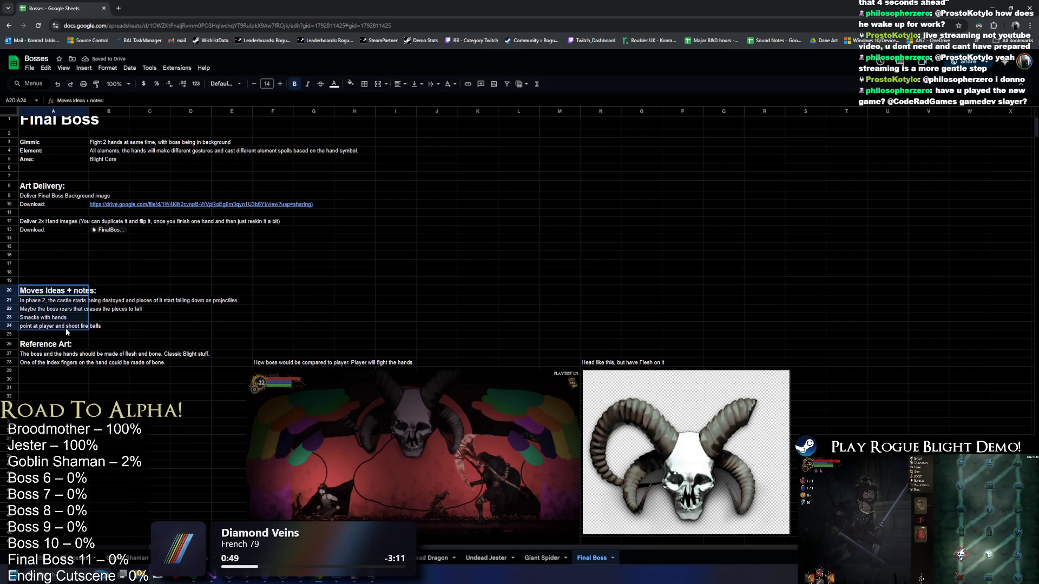
drag(61, 284, 64, 247)
click(48, 293)
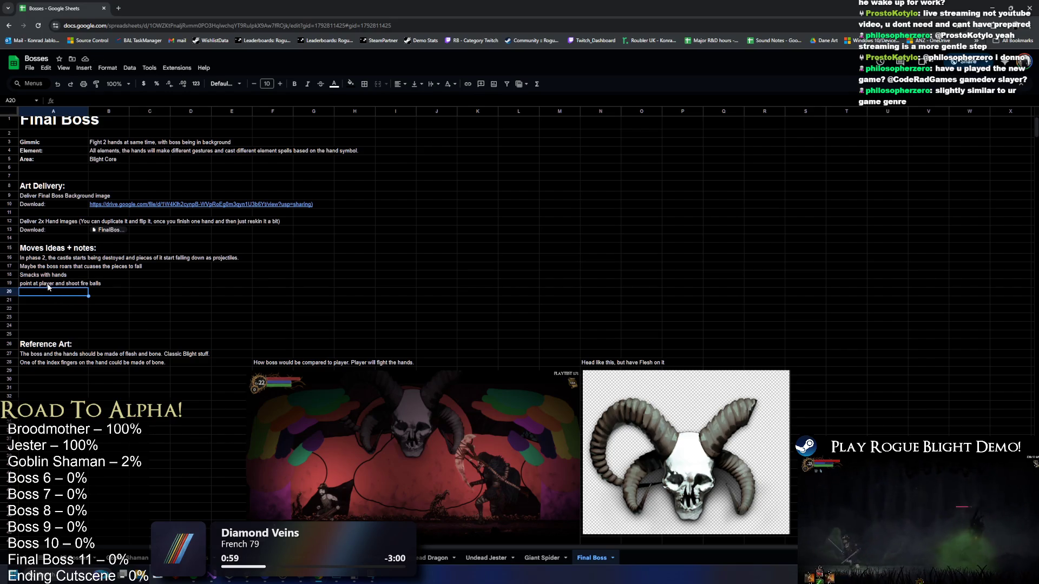
shift+click(61, 360)
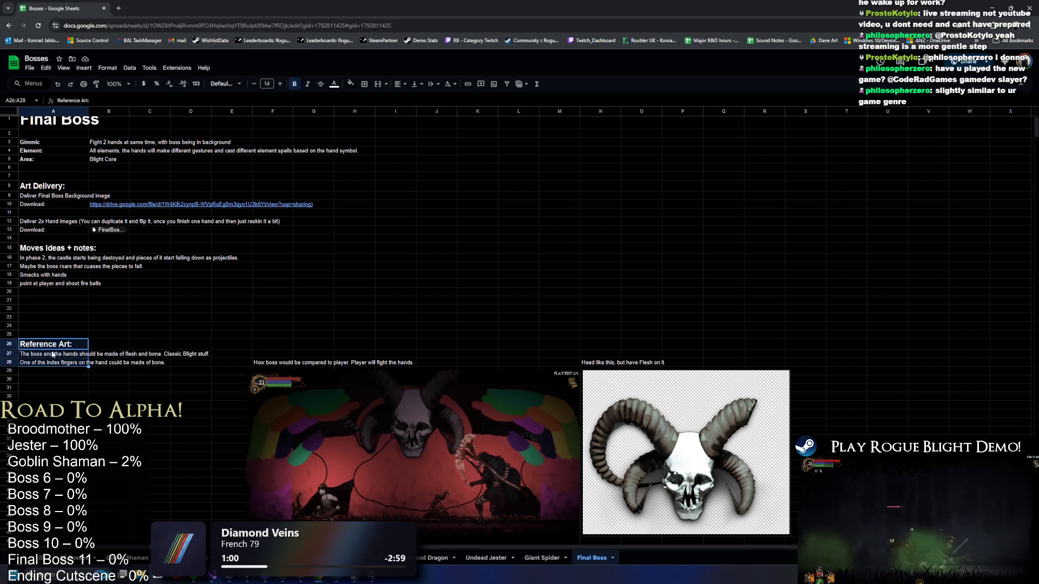
drag(50, 317, 51, 316)
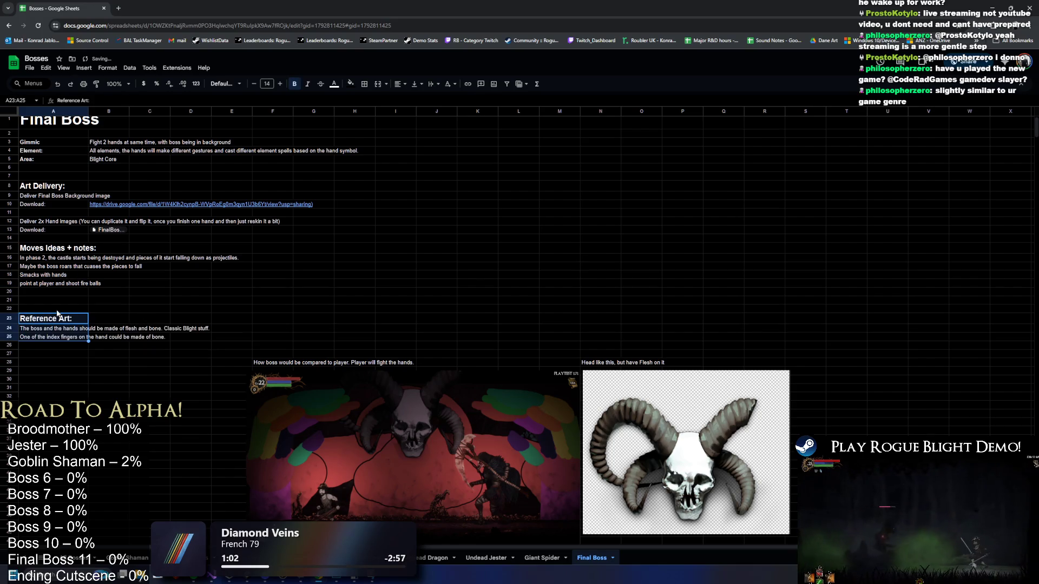
click(46, 347)
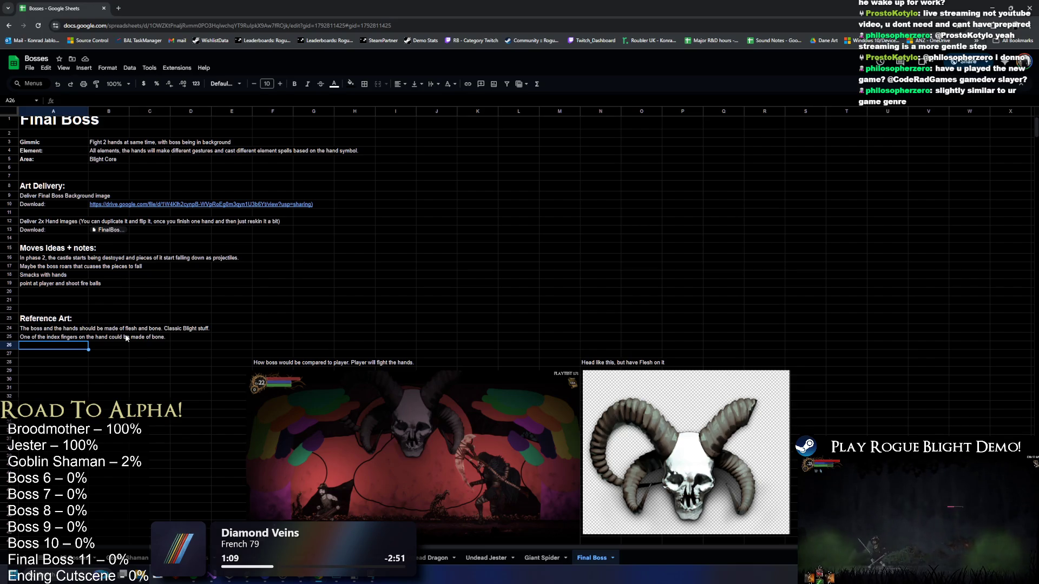
Open the kuchen-the-eternal-anger itch.io page in a new window beside the sheet.
scroll(499, 299, down, 1)
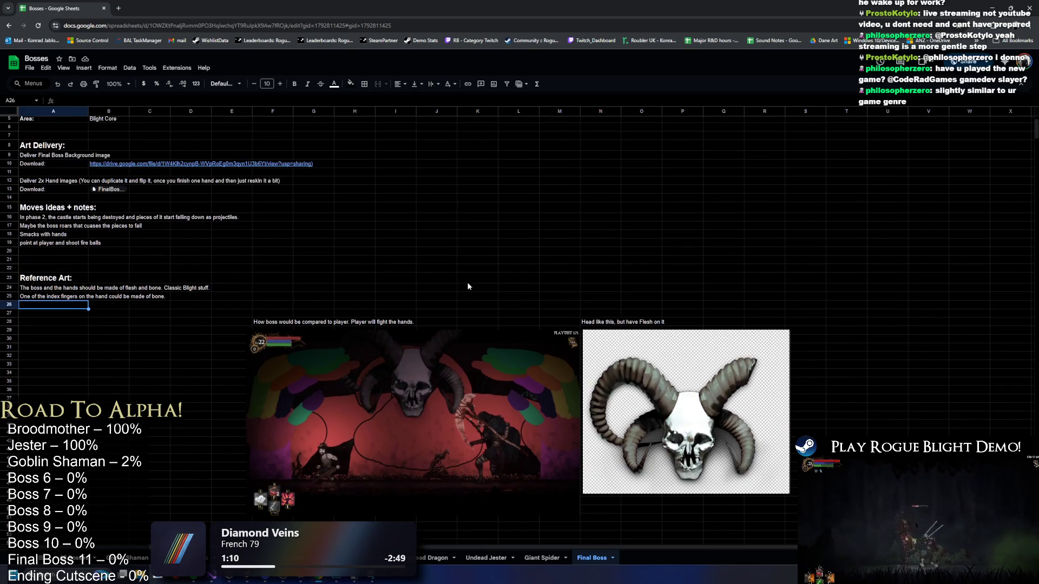
scroll(468, 286, up, 1)
click(437, 246)
click(227, 26)
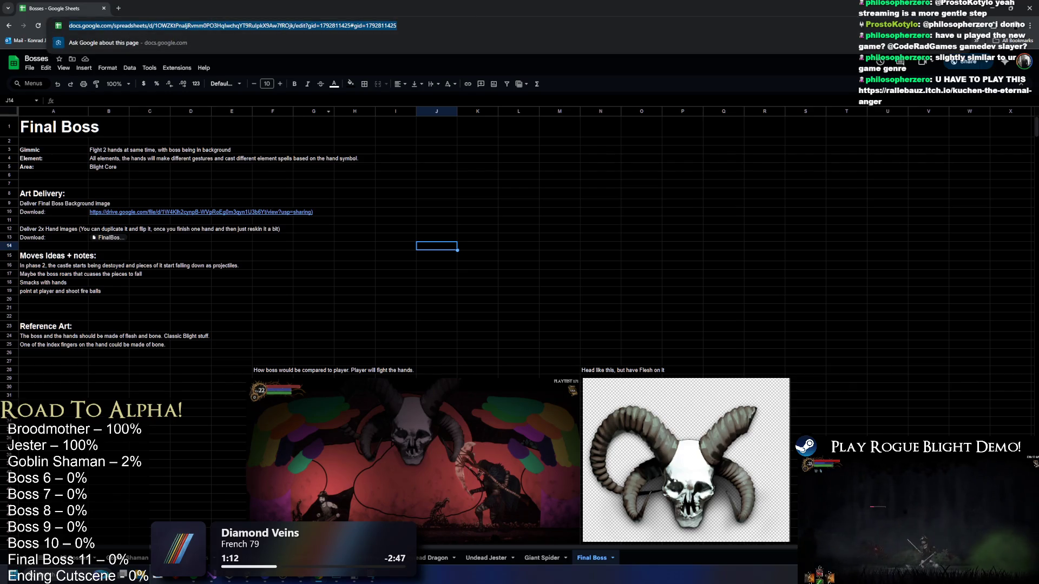
key(Escape)
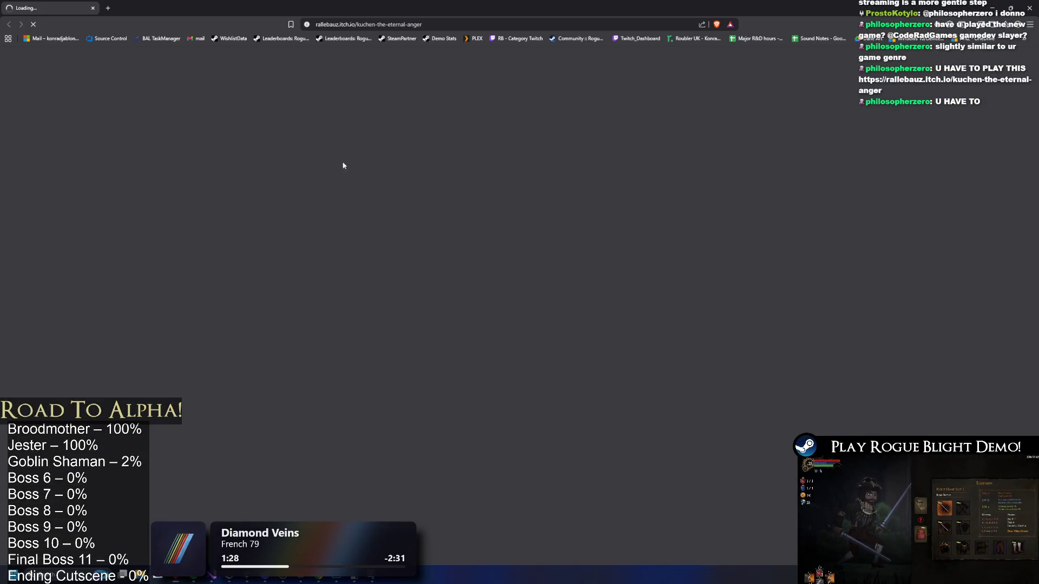
mouse_move(346, 10)
mouse_down()
mouse_move(995, 134)
mouse_move(704, 2)
mouse_move(520, 1)
mouse_move(518, 105)
mouse_move(446, 76)
mouse_up()
Run the Kuchen, the Eternal Anger Unity build and widen its window while it loads.
click(516, 216)
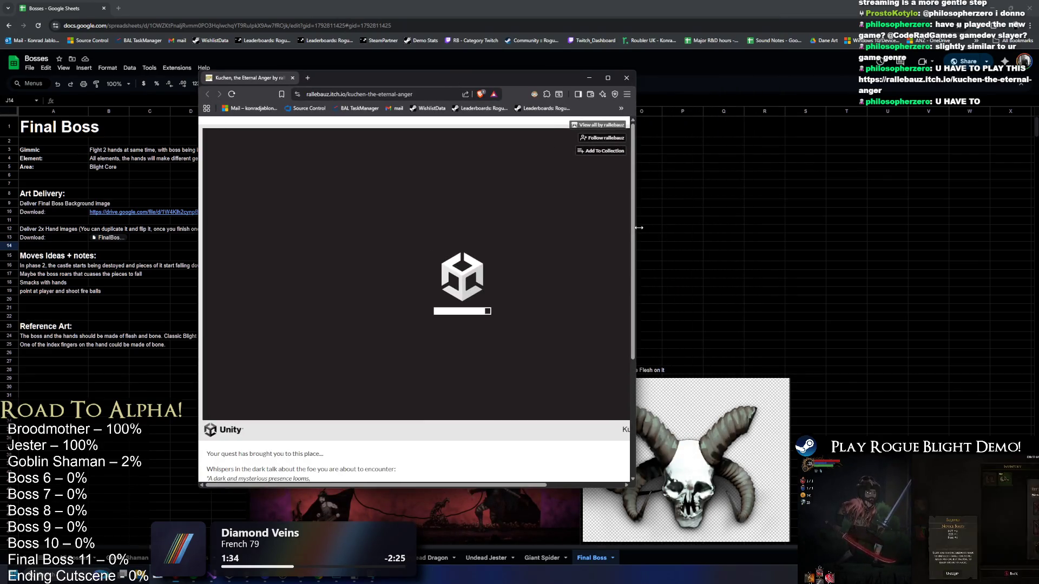
drag(636, 233, 752, 222)
scroll(623, 237, down, 2)
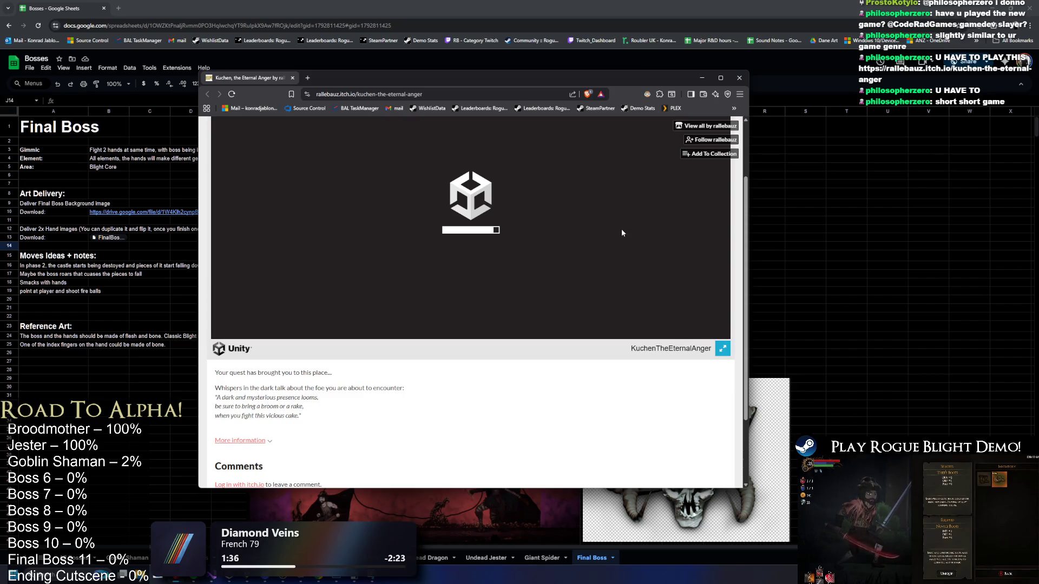
scroll(620, 231, down, 2)
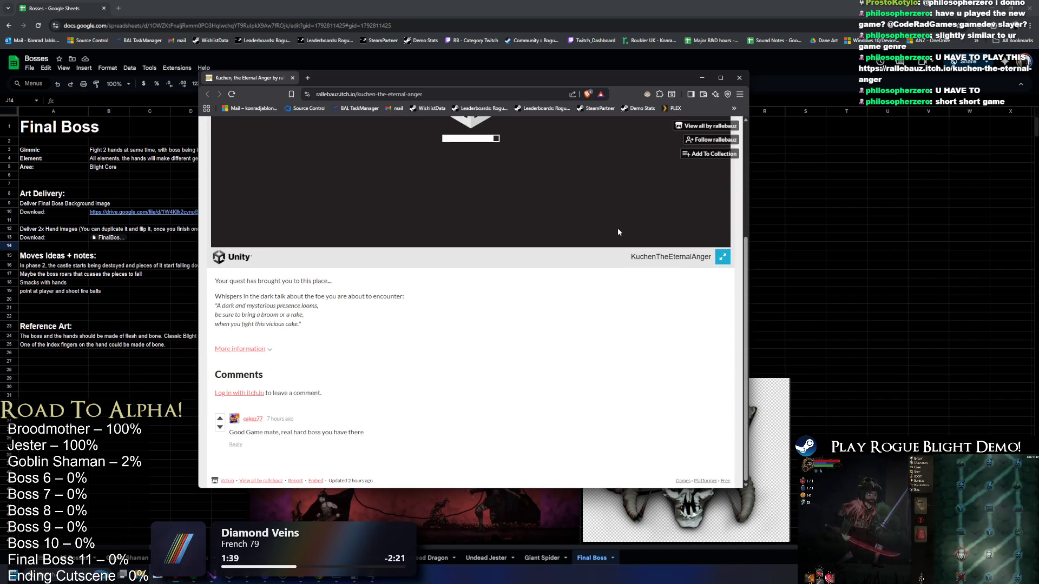
scroll(547, 373, up, 4)
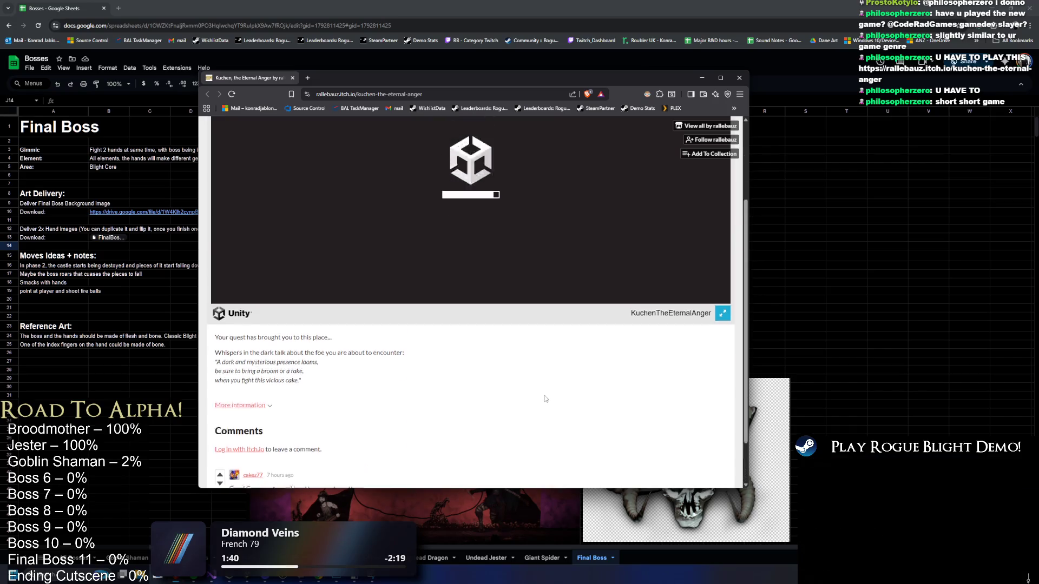
scroll(541, 357, down, 5)
scroll(537, 344, up, 5)
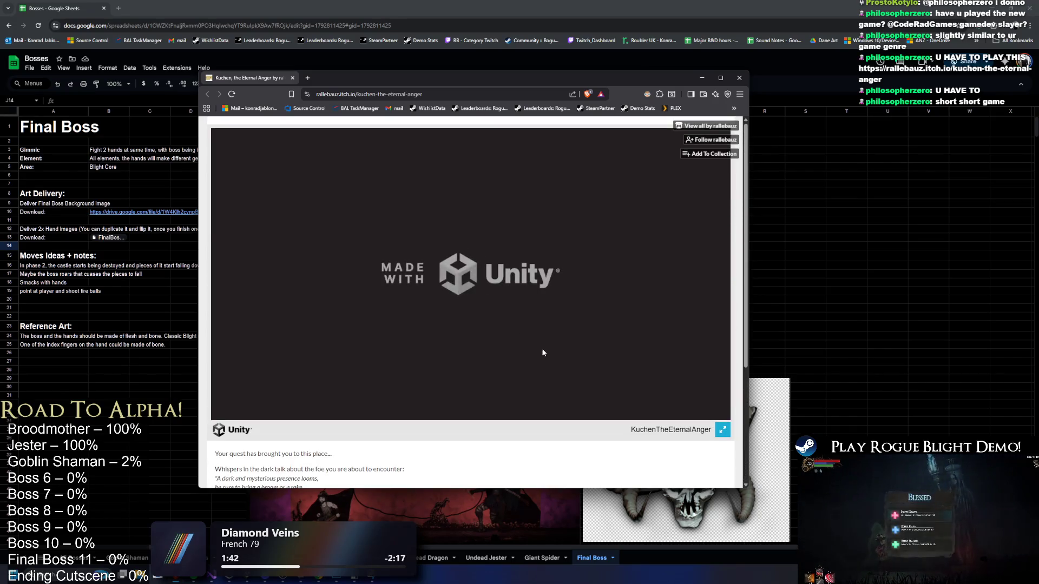
scroll(527, 379, down, 4)
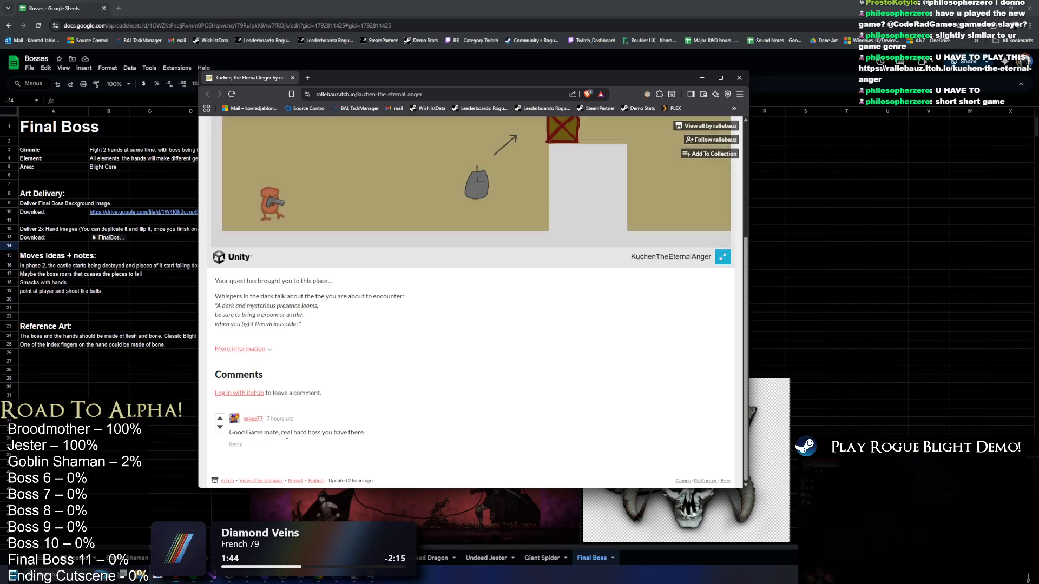
scroll(444, 320, up, 4)
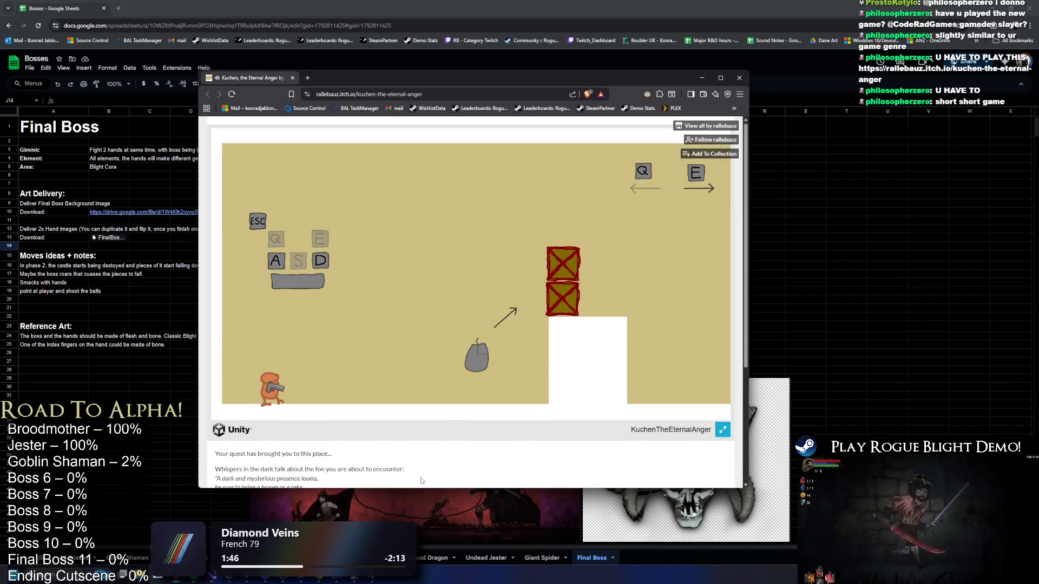
Shoot the crate and walk right, jumping onto the tall white block.
click(501, 317)
key(d)
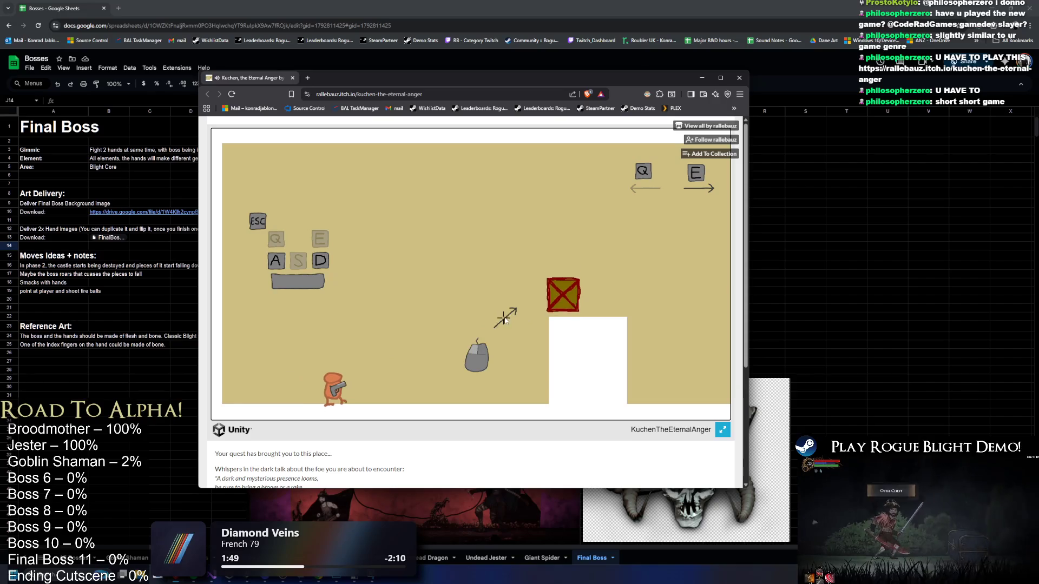
key(d)
key(d)
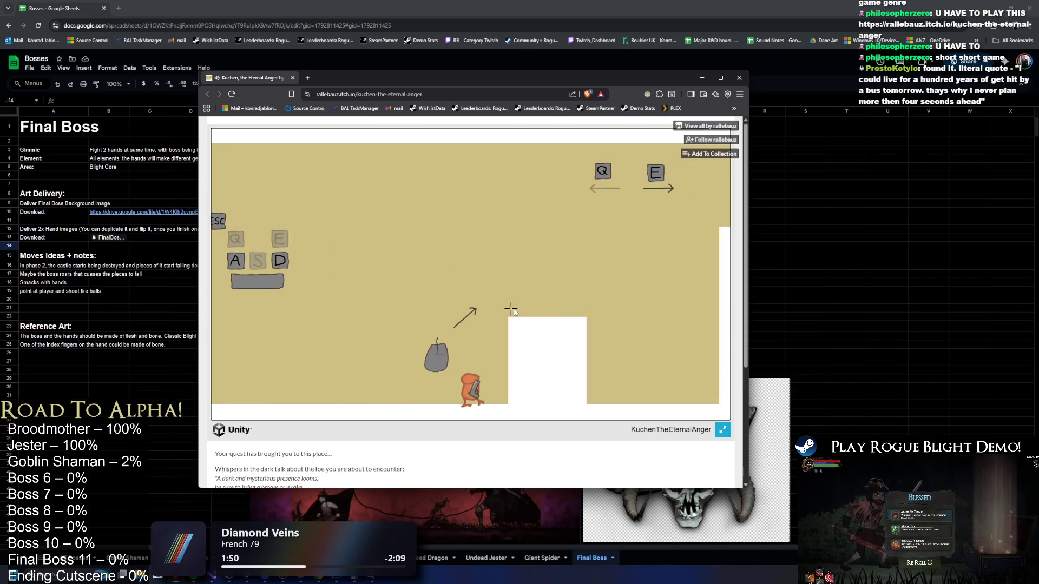
key(d)
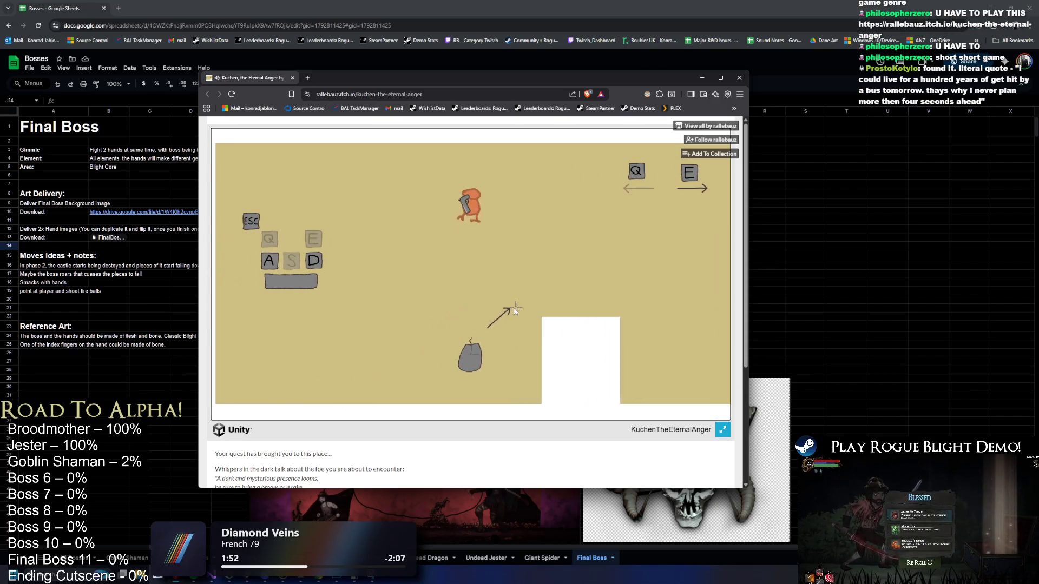
key(space)
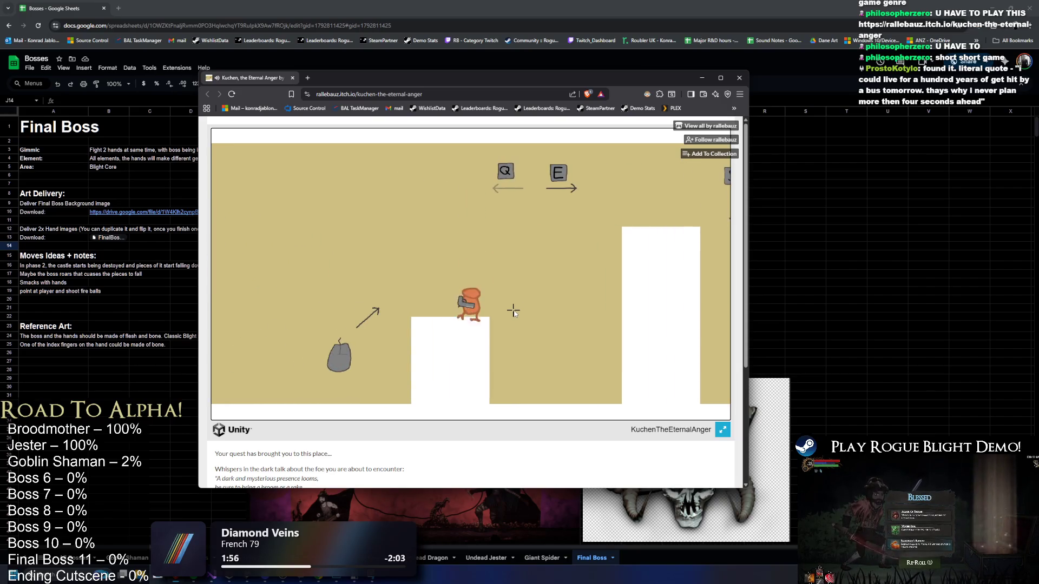
key(d)
key(space)
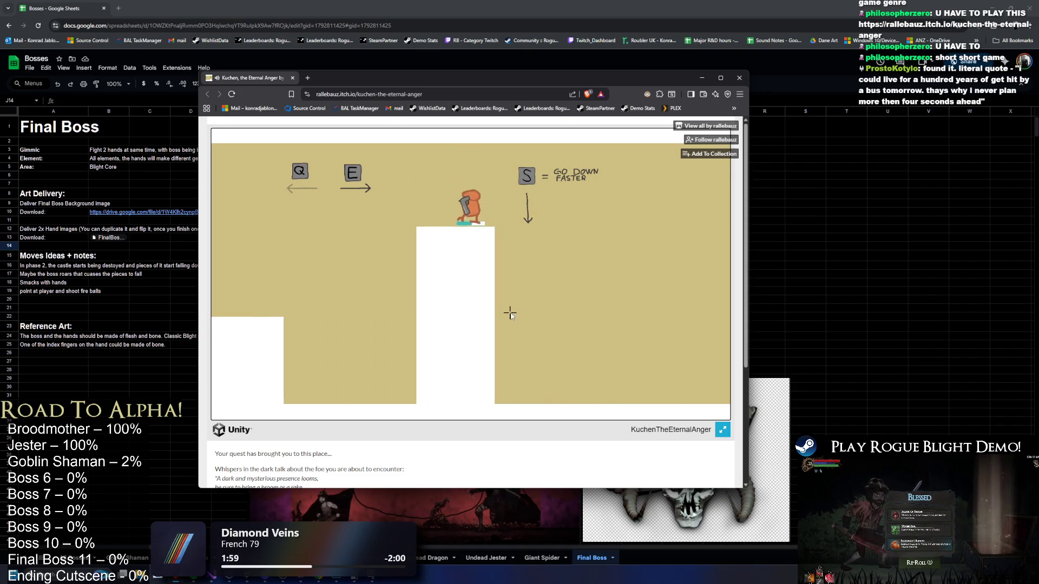
Cross the remaining tutorial blocks until the boss arrives in the pink arena.
key(space)
key(q)
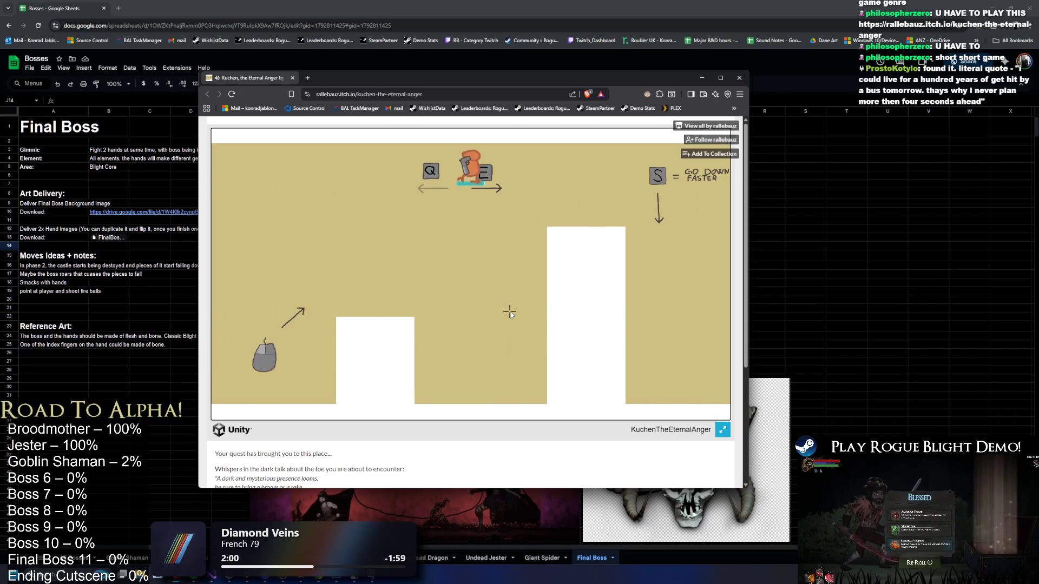
click(502, 314)
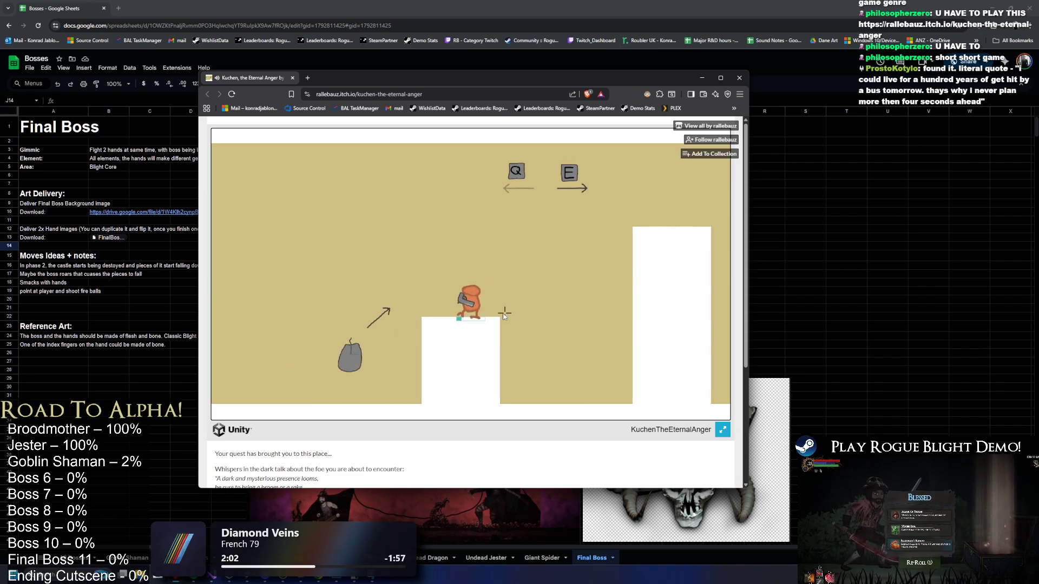
key(e)
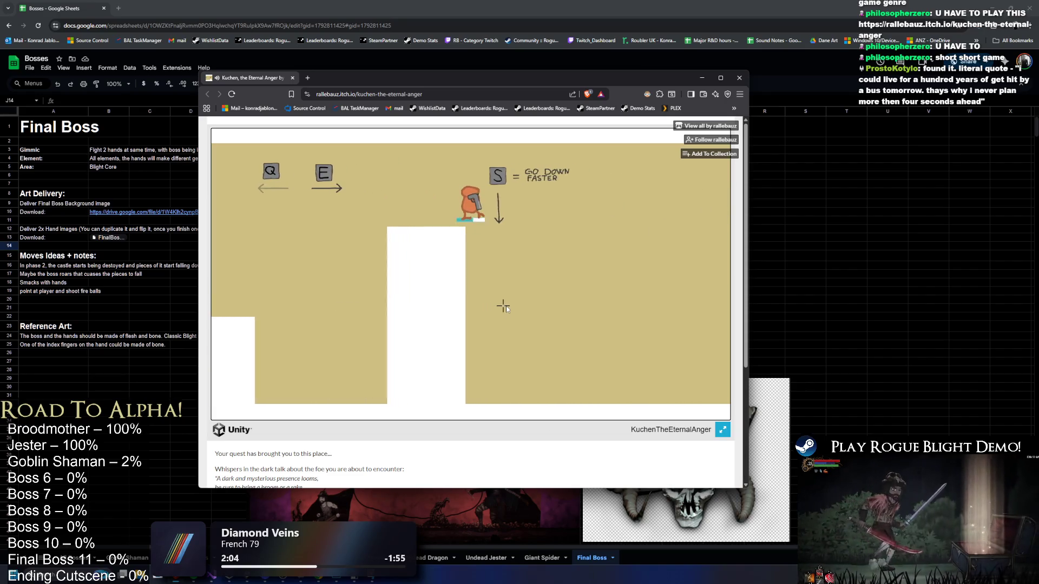
click(504, 308)
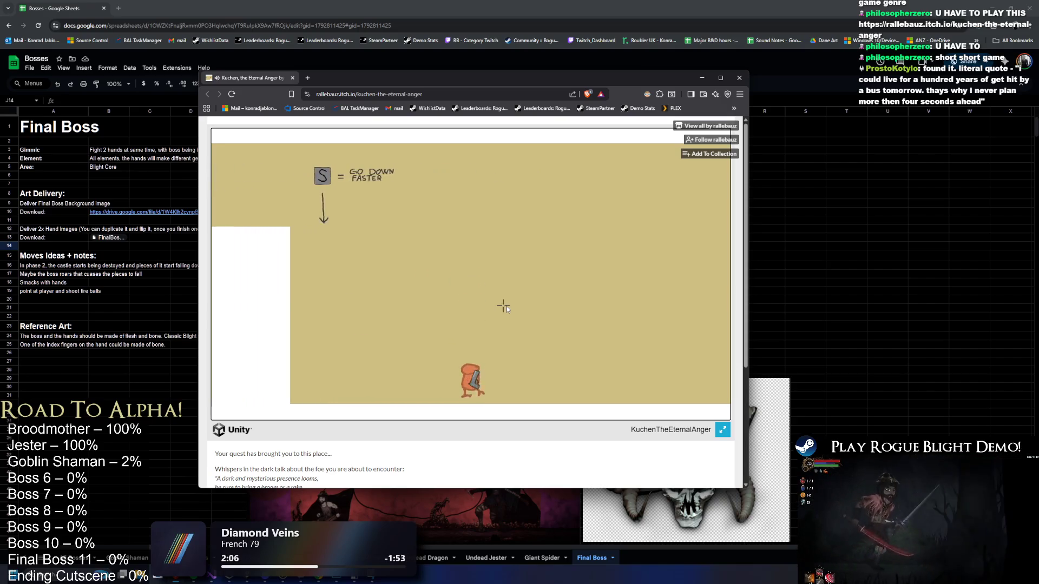
click(508, 302)
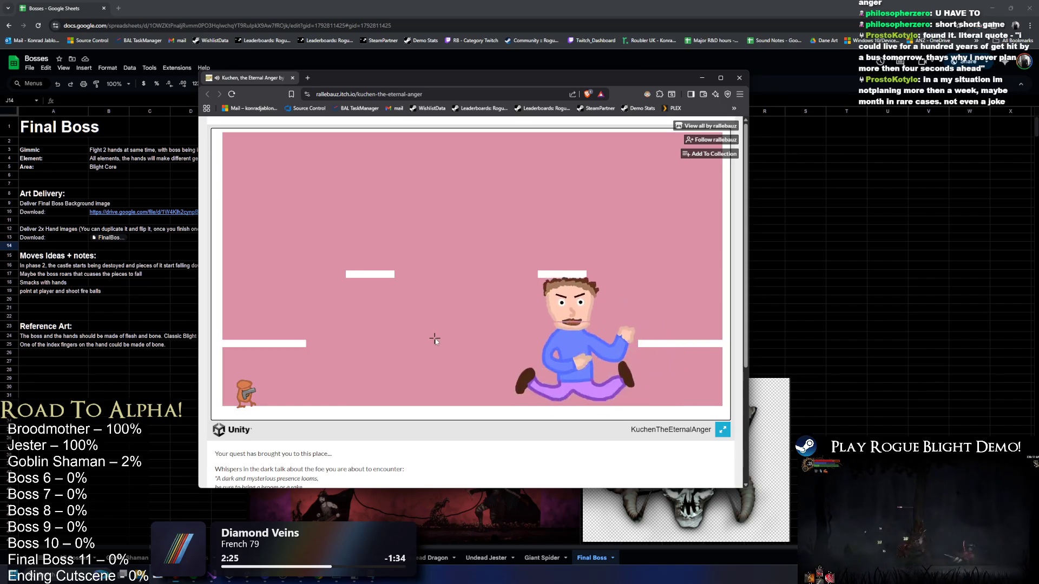
Open the boss fight, jumping between platforms and shooting at Kuchen.
click(437, 338)
key(d)
key(a)
key(d)
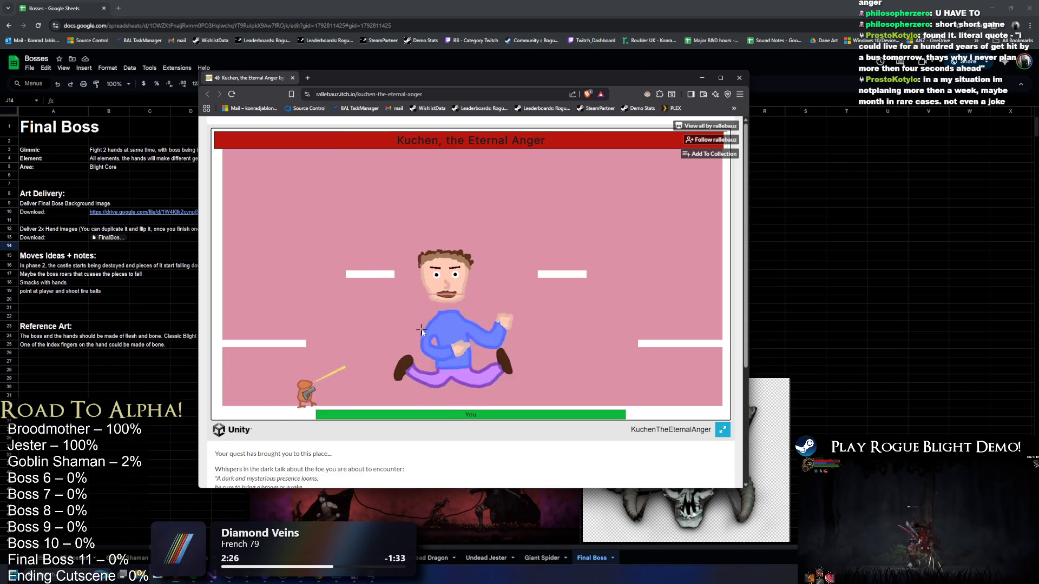
key(space)
key(d)
key(space)
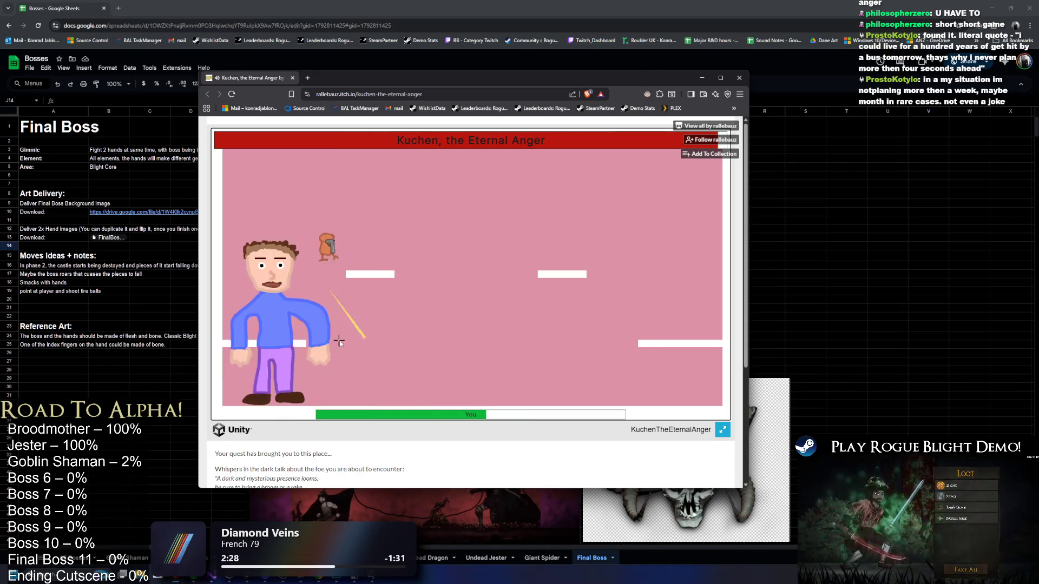
click(379, 319)
key(d)
key(space)
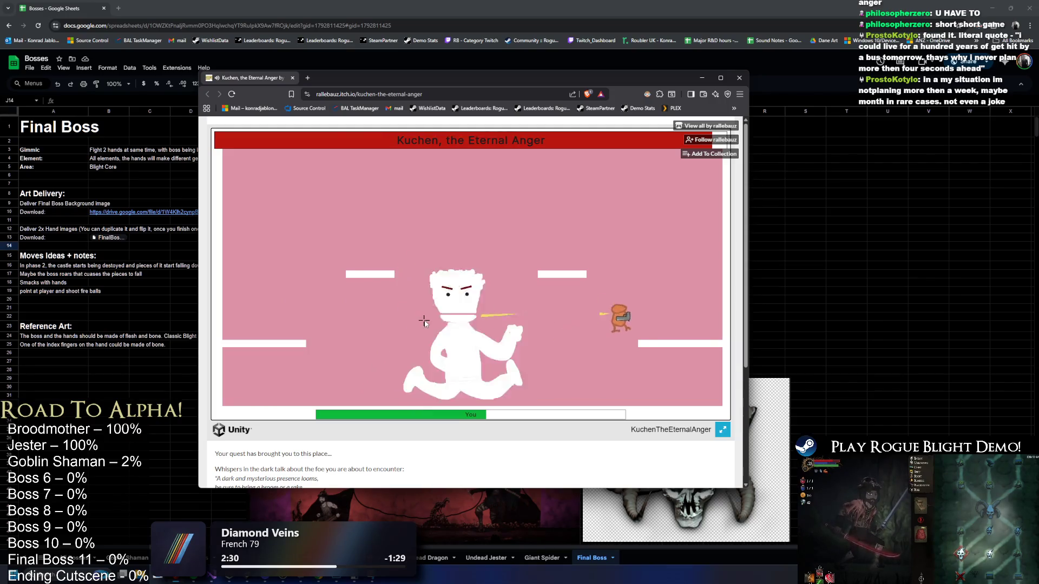
click(428, 324)
key(d)
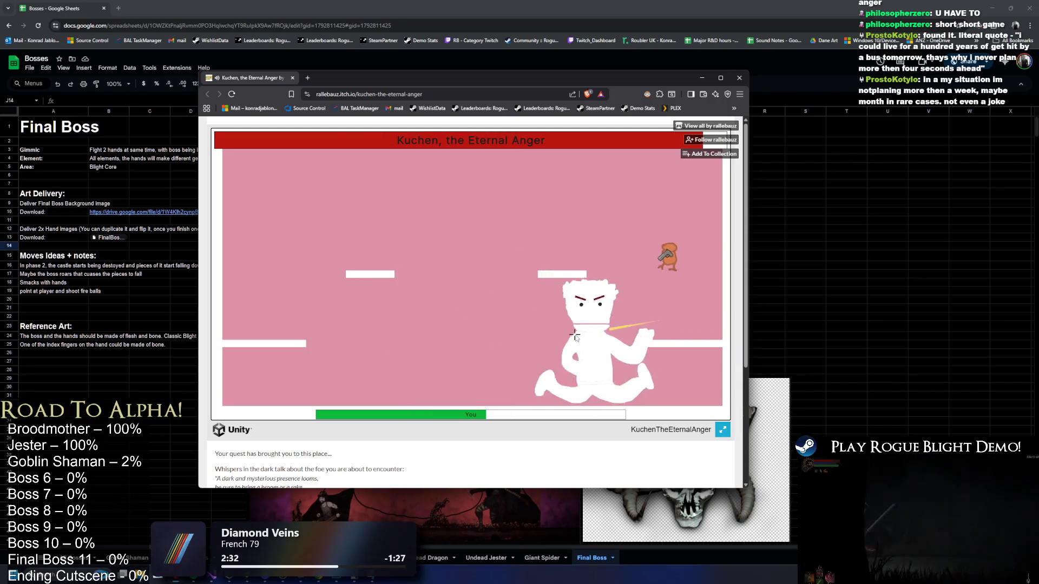
key(space)
key(a)
Keep shooting Kuchen from the platforms until the player's health is nearly gone.
click(645, 346)
key(a)
key(space)
click(589, 364)
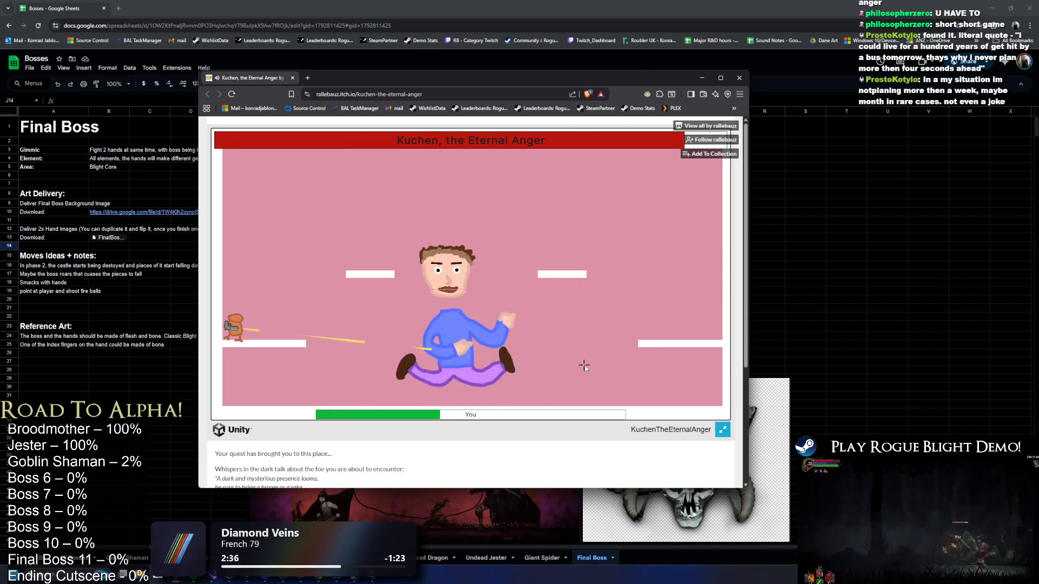
key(space)
click(542, 366)
key(d)
key(space)
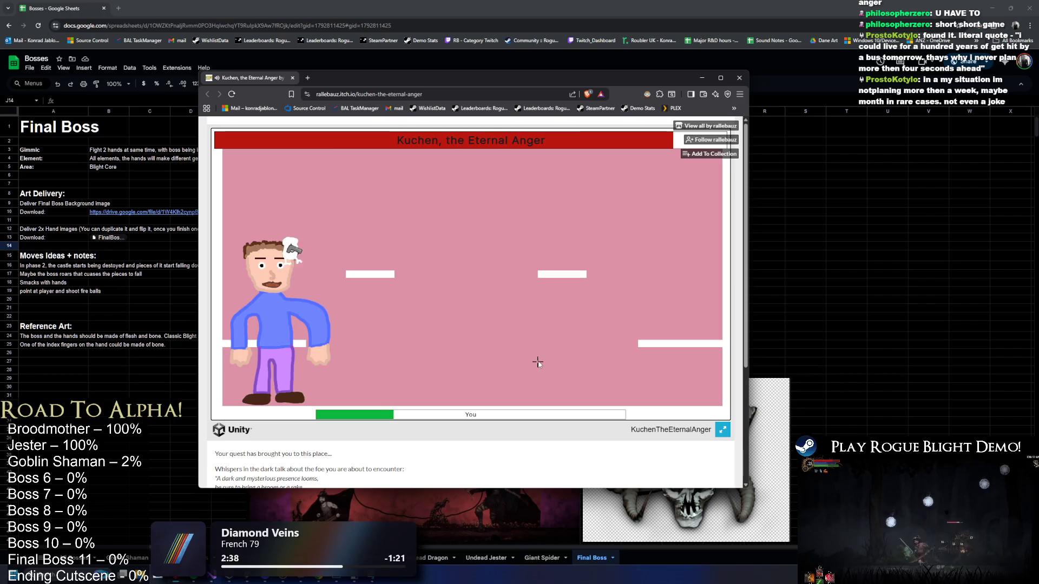
click(348, 321)
key(d)
click(444, 326)
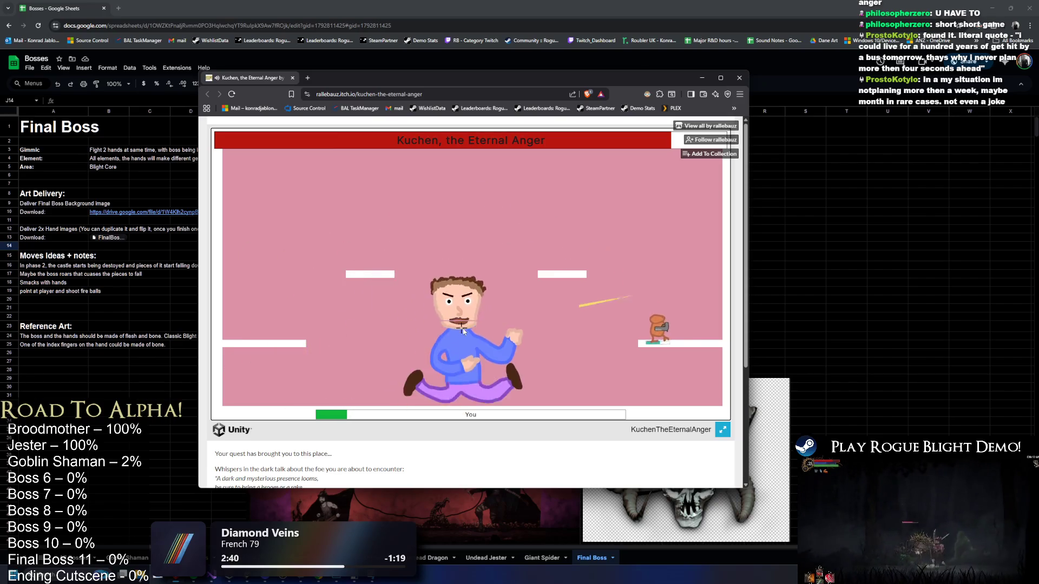
click(475, 329)
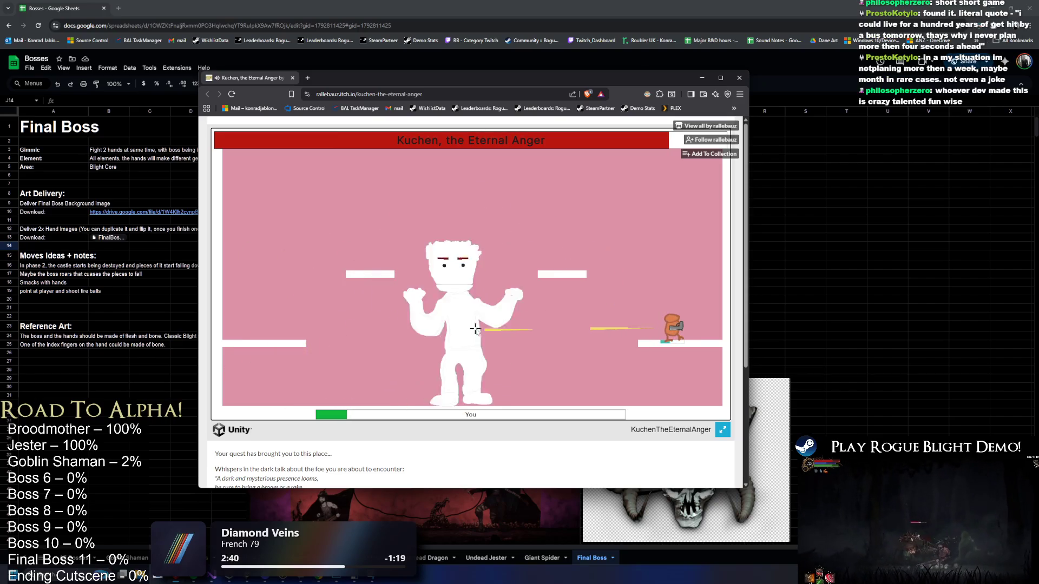
click(516, 326)
key(space)
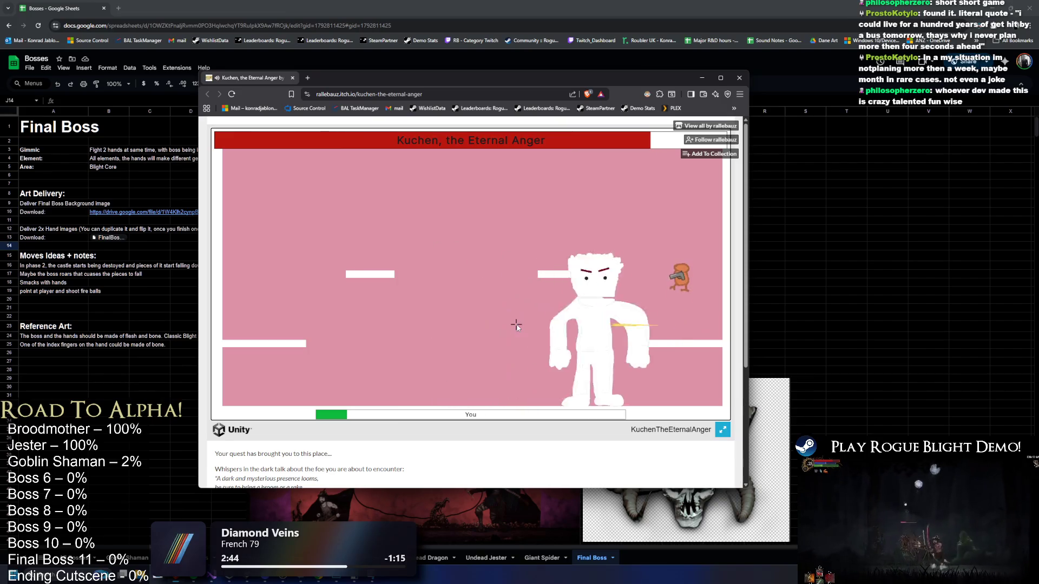
key(a)
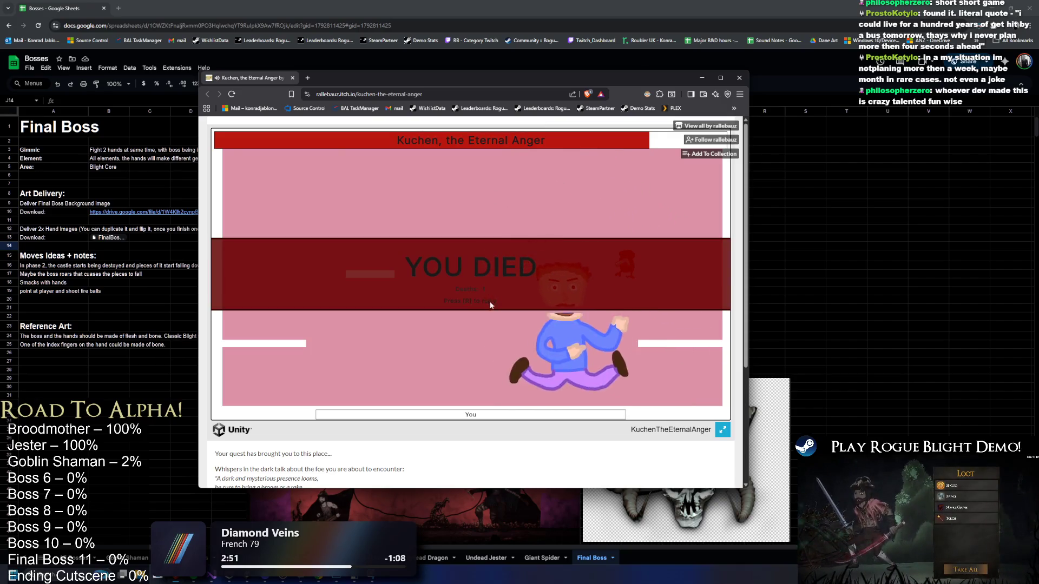
Retry with R and run right past the stacked crates and tall pillar.
key(r)
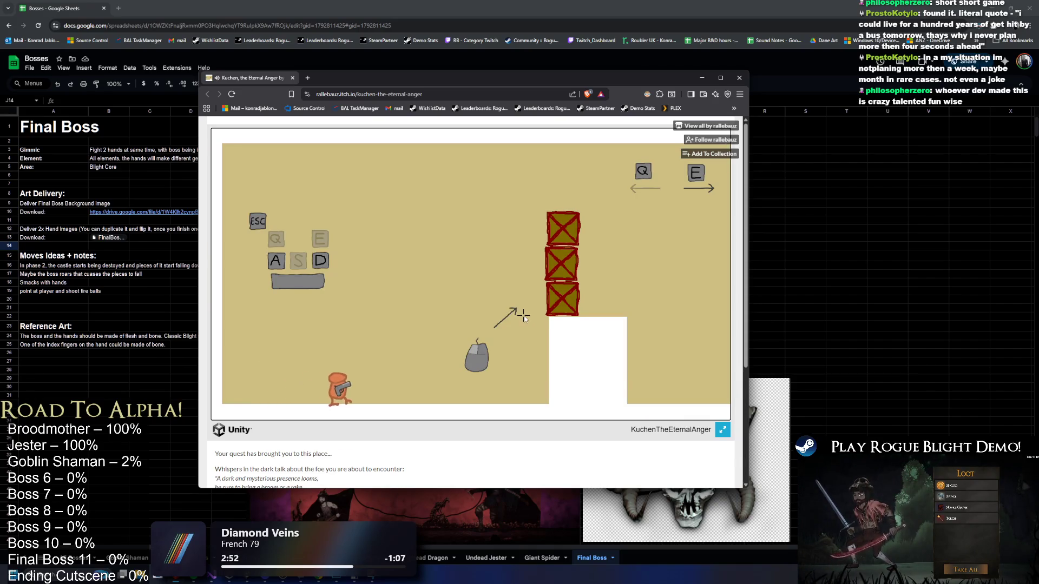
click(569, 265)
key(d)
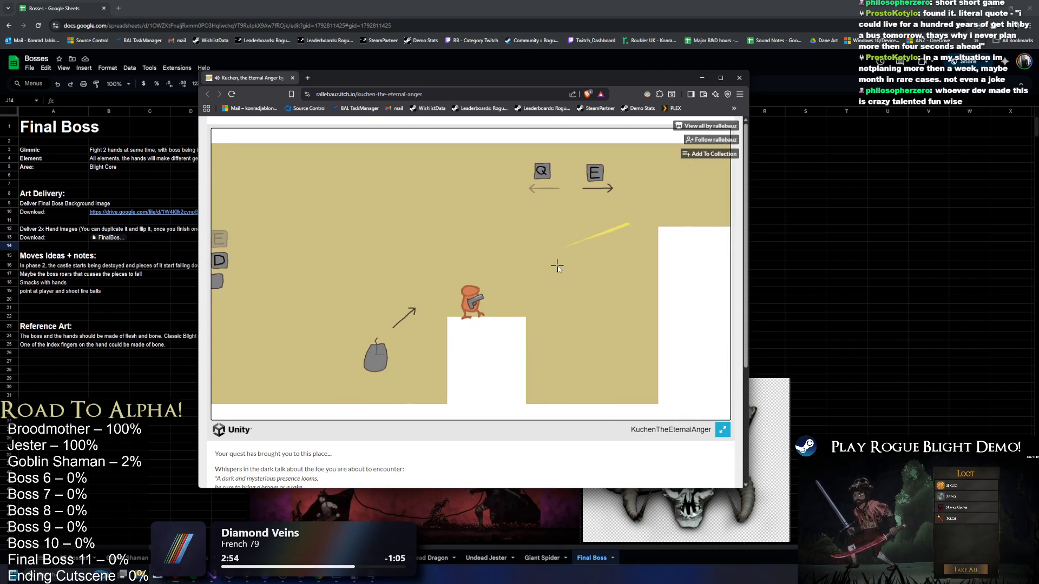
key(d)
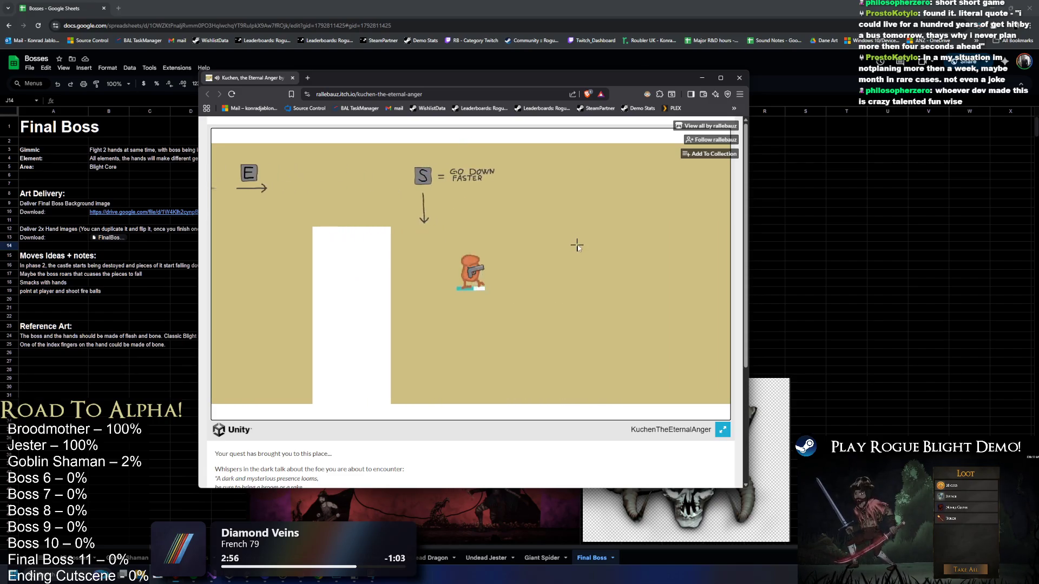
key(d)
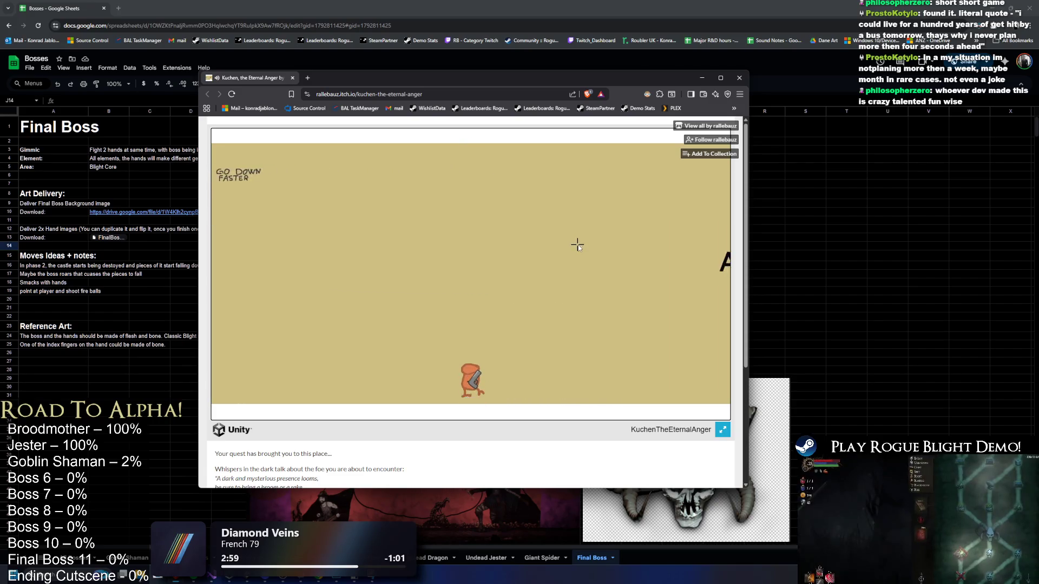
key(space)
click(579, 248)
key(d)
Fire practice shots and walk right into the pink boss arena.
click(579, 248)
click(580, 255)
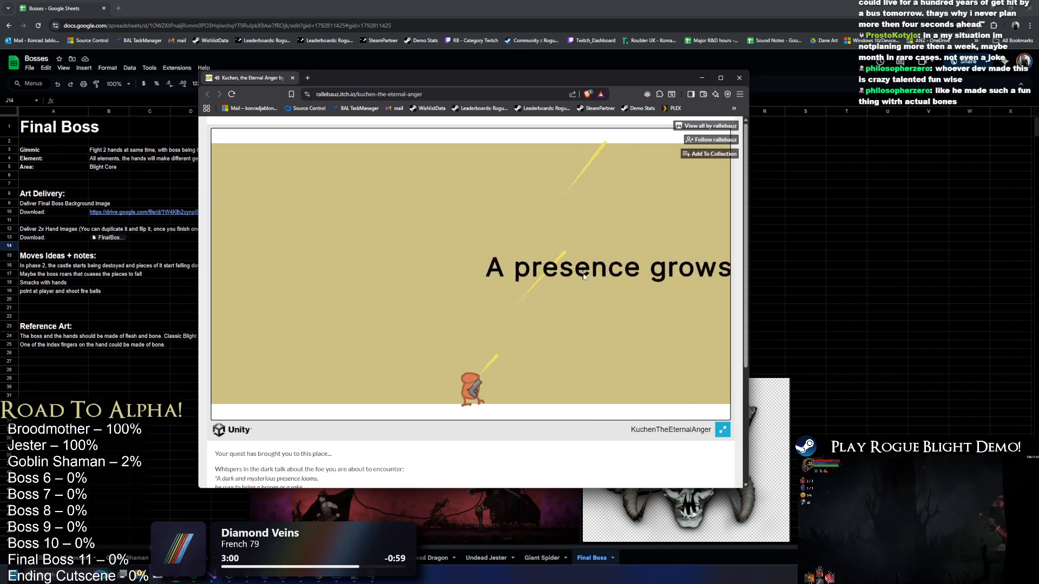
click(584, 277)
key(d)
click(583, 278)
key(d)
key(space)
key(d)
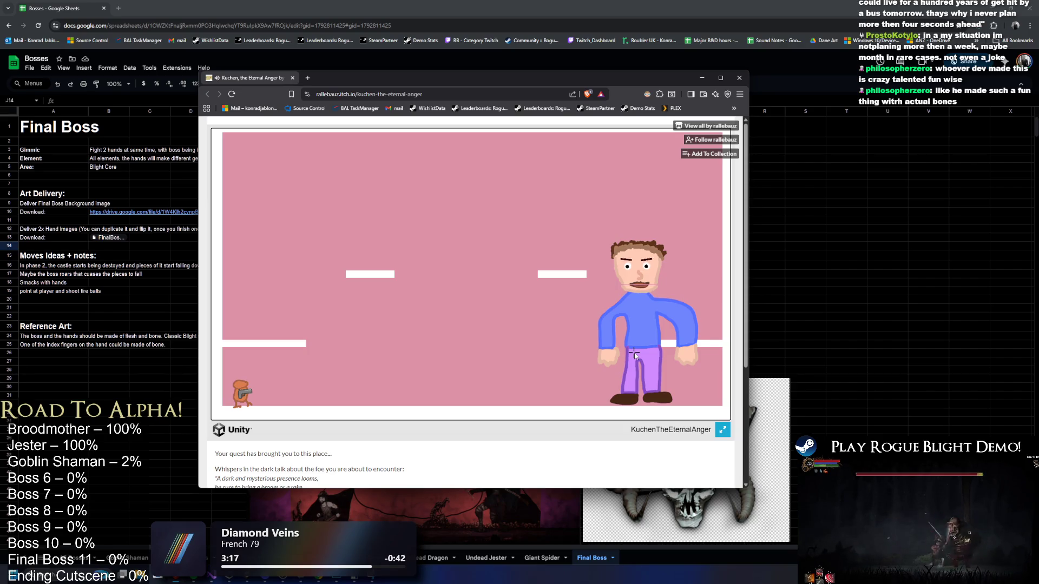
Open the Kuchen rematch, hopping between the upper and lower-right platforms while shooting the boss.
key(d)
click(578, 344)
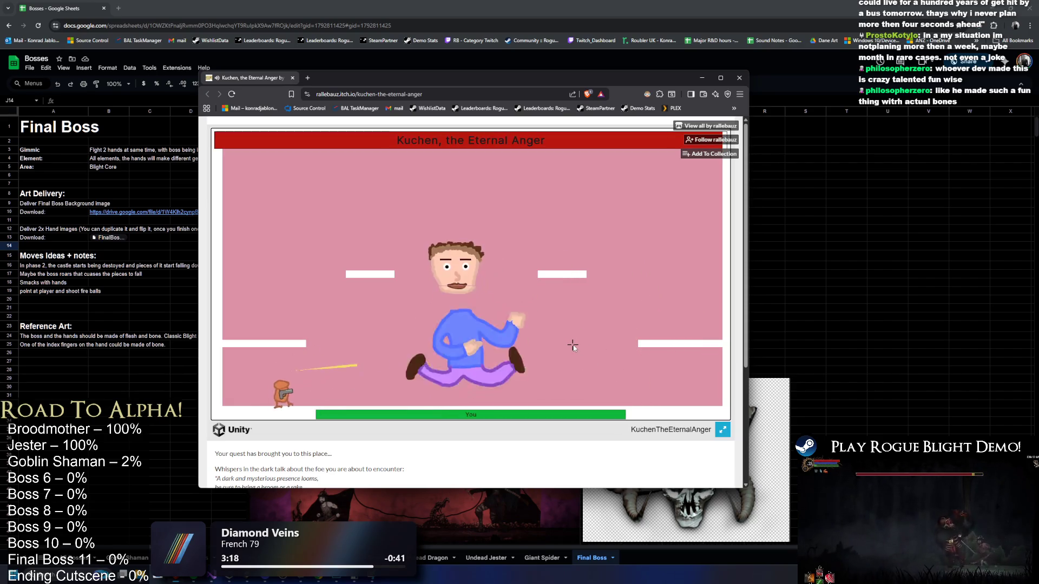
key(space)
key(a)
key(d)
click(478, 322)
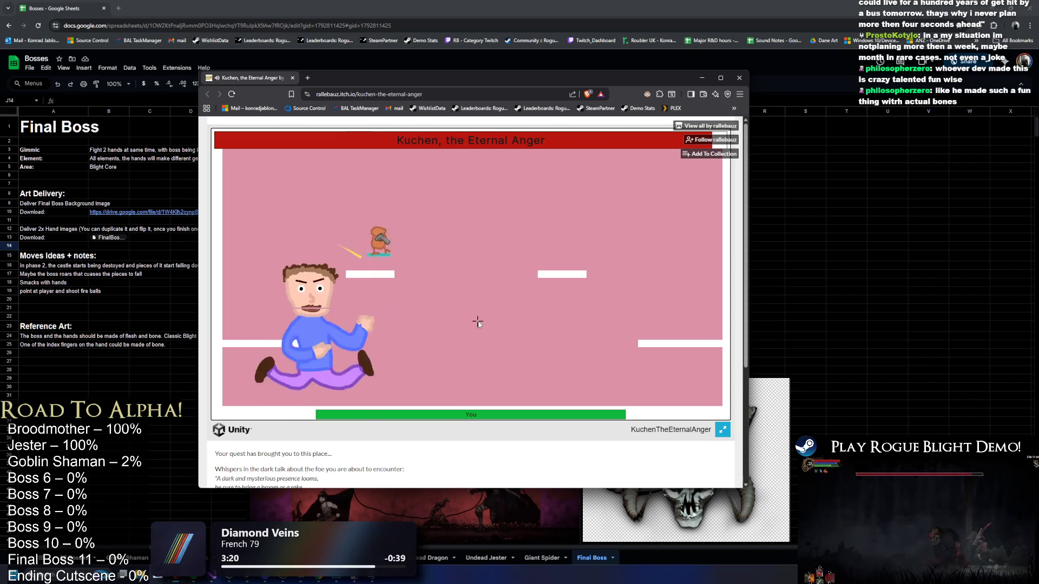
key(d)
click(359, 361)
key(space)
key(a)
click(433, 303)
key(space)
key(a)
click(587, 325)
click(613, 332)
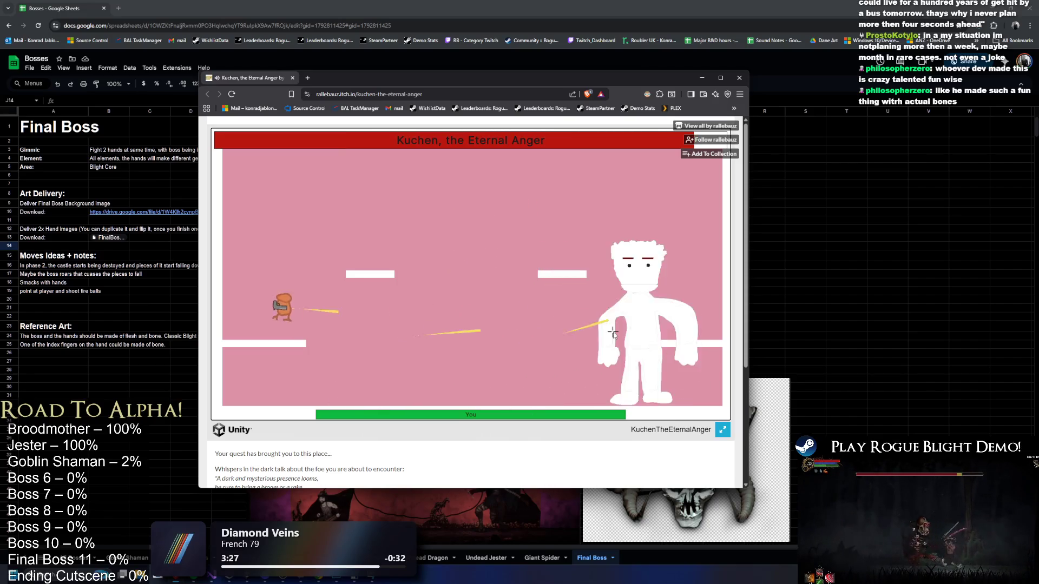
key(d)
key(space)
click(575, 348)
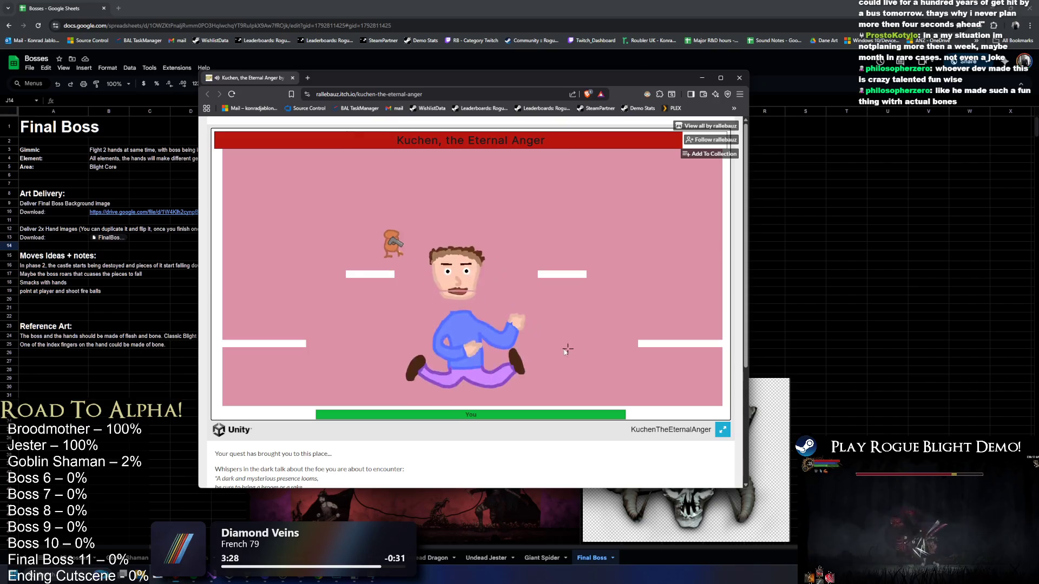
Dodge the boss's leaps from the right platform while landing repeated hits on Kuchen.
key(space)
key(d)
click(456, 336)
click(447, 336)
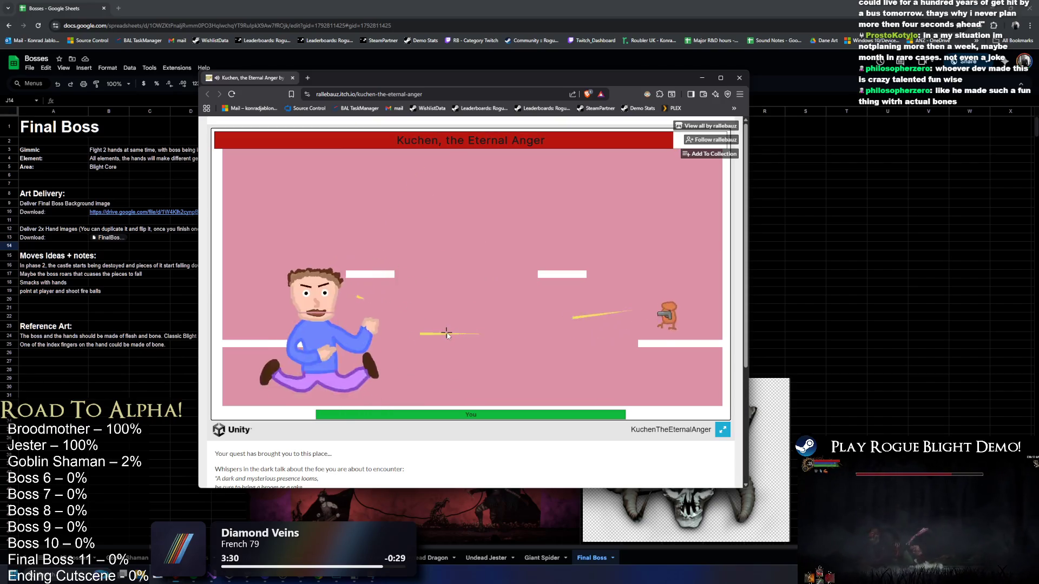
click(445, 336)
click(399, 358)
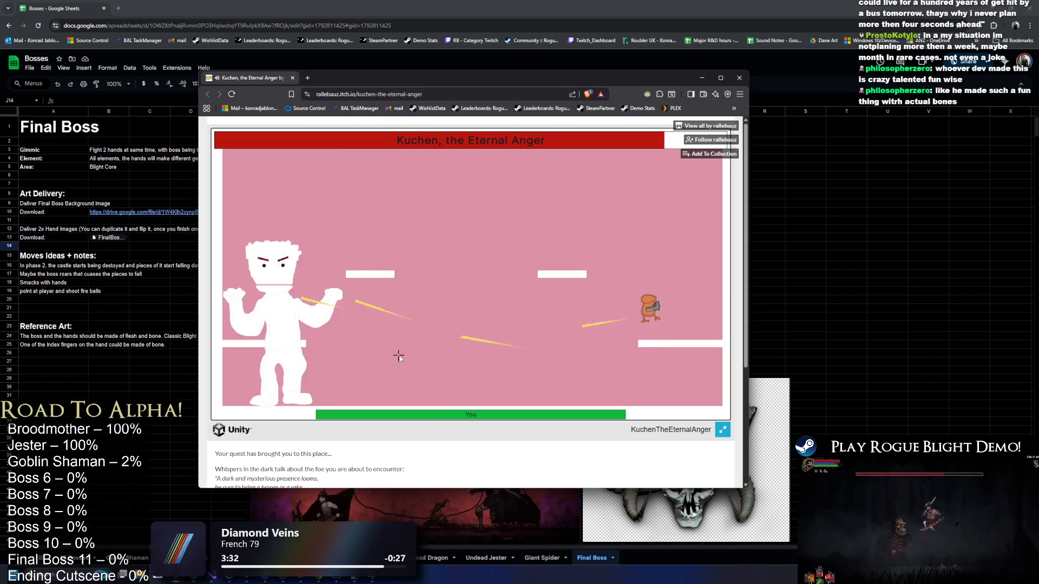
key(a)
key(space)
click(399, 341)
click(373, 232)
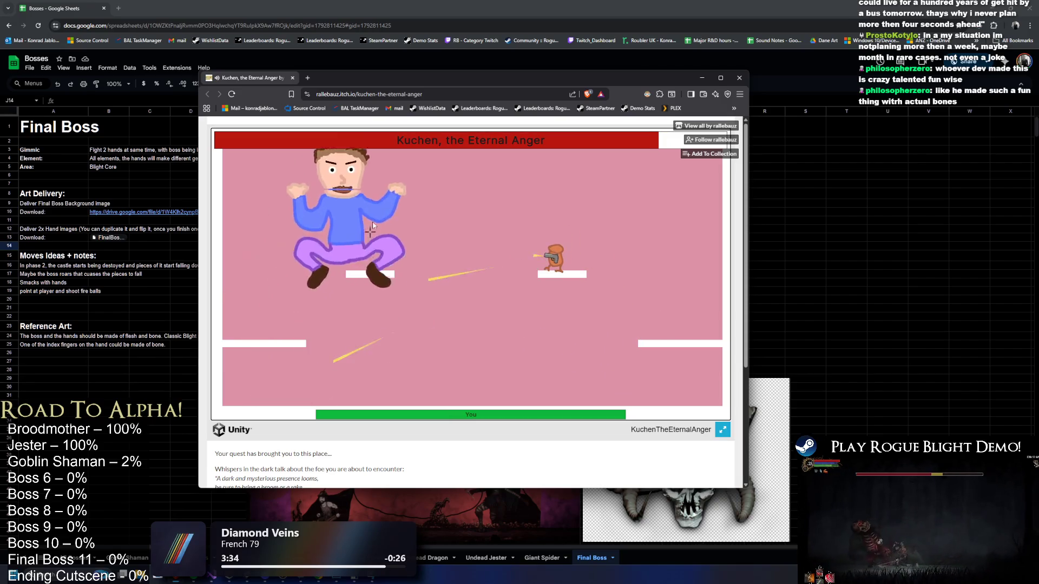
key(d)
click(443, 240)
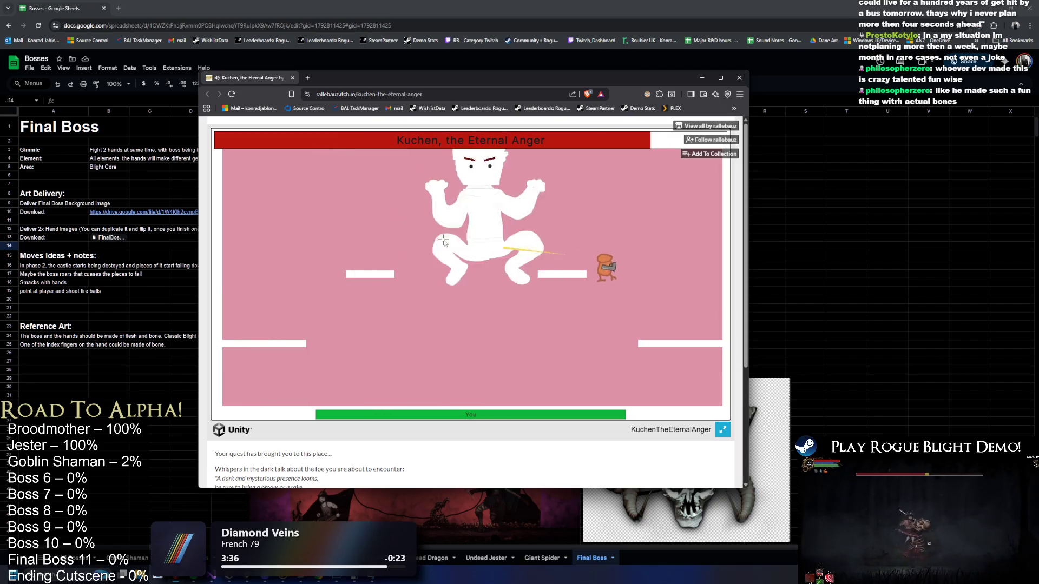
key(space)
key(a)
click(445, 239)
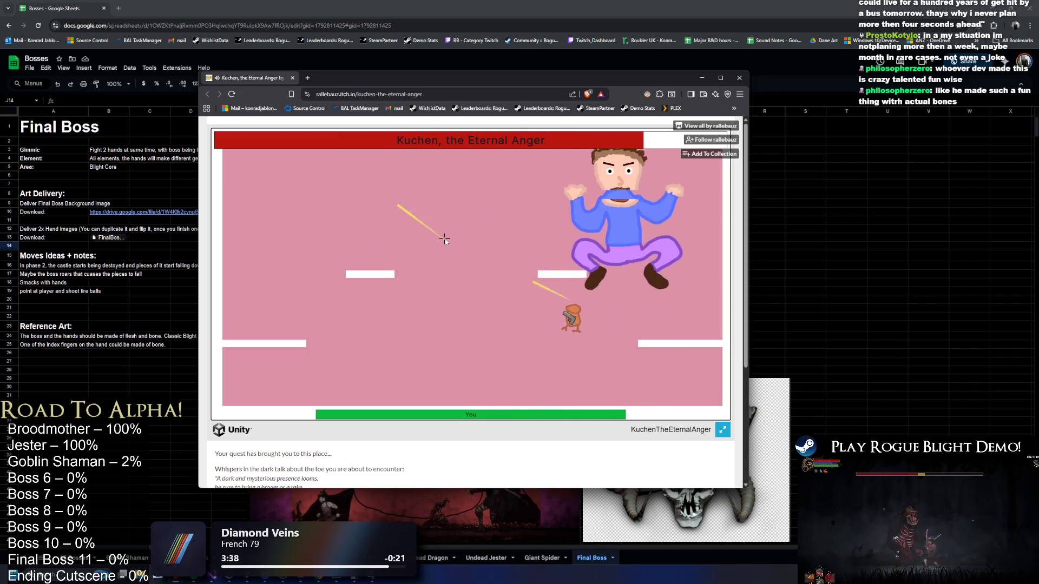
key(a)
click(588, 262)
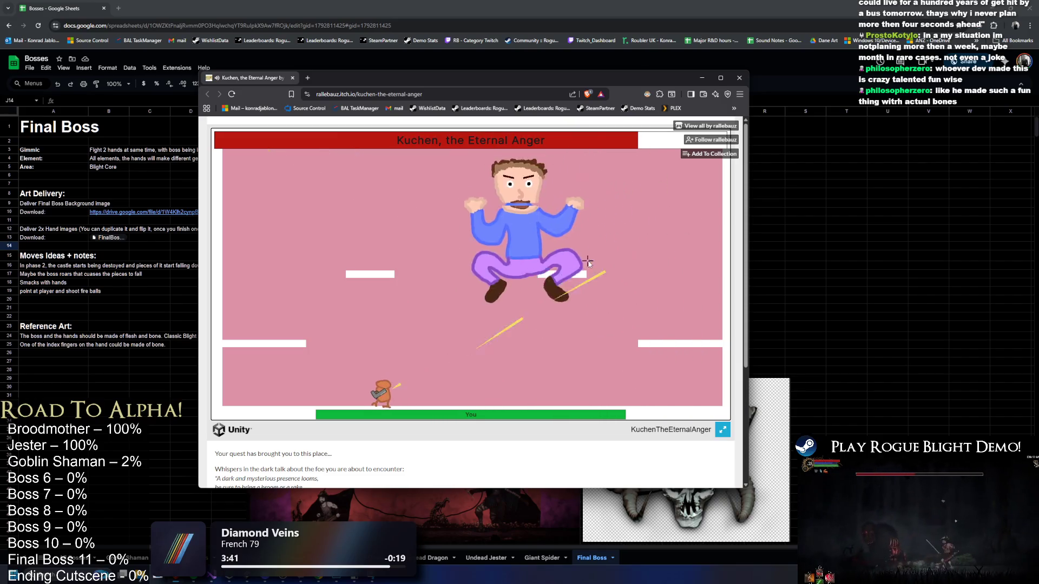
click(551, 282)
Keep escaping from under the boss between side platforms, cutting its health bar by about a third.
key(d)
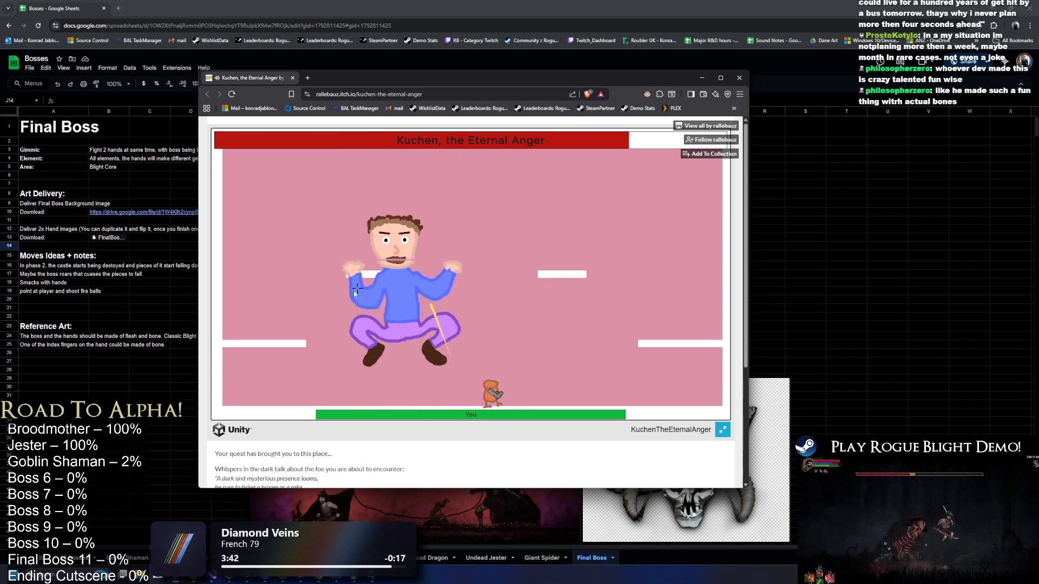
click(418, 297)
key(d)
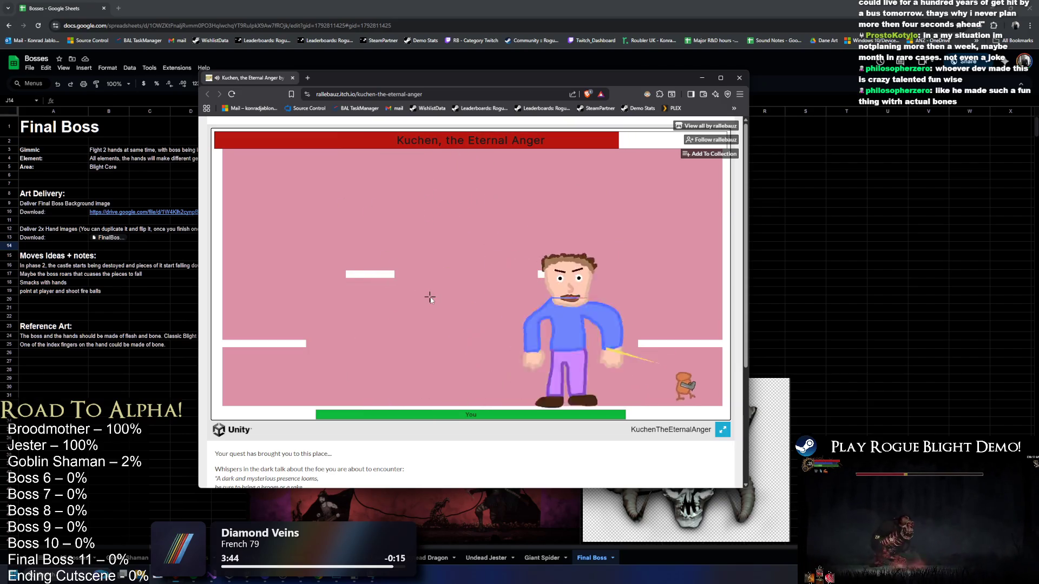
key(a)
click(450, 302)
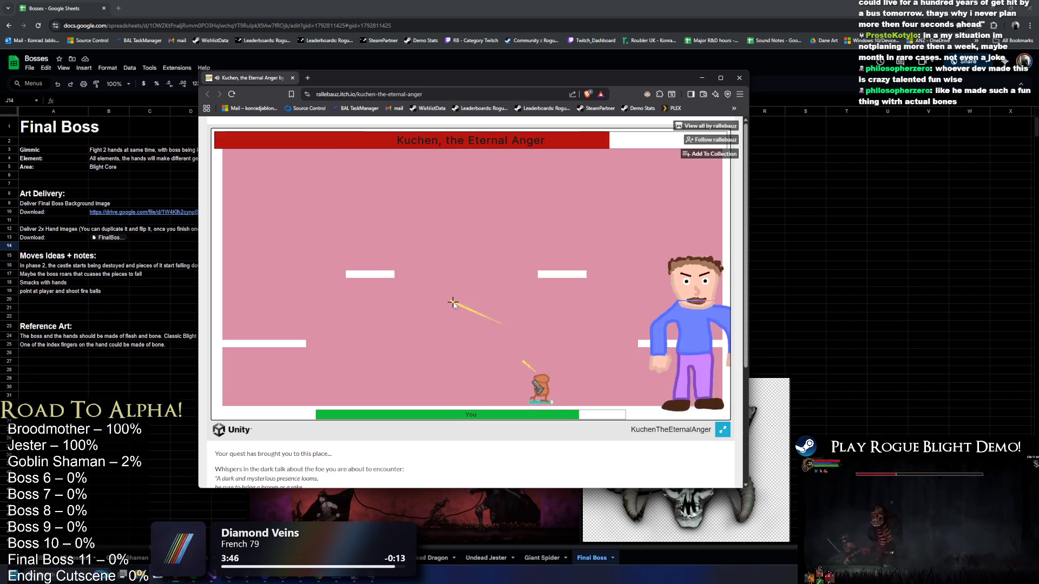
click(638, 317)
key(d)
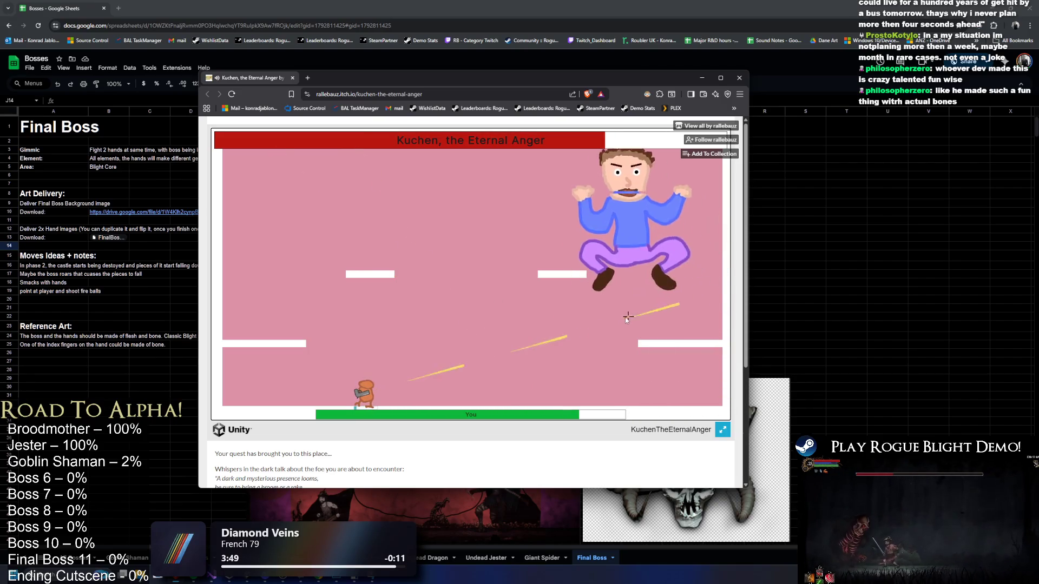
click(557, 274)
key(a)
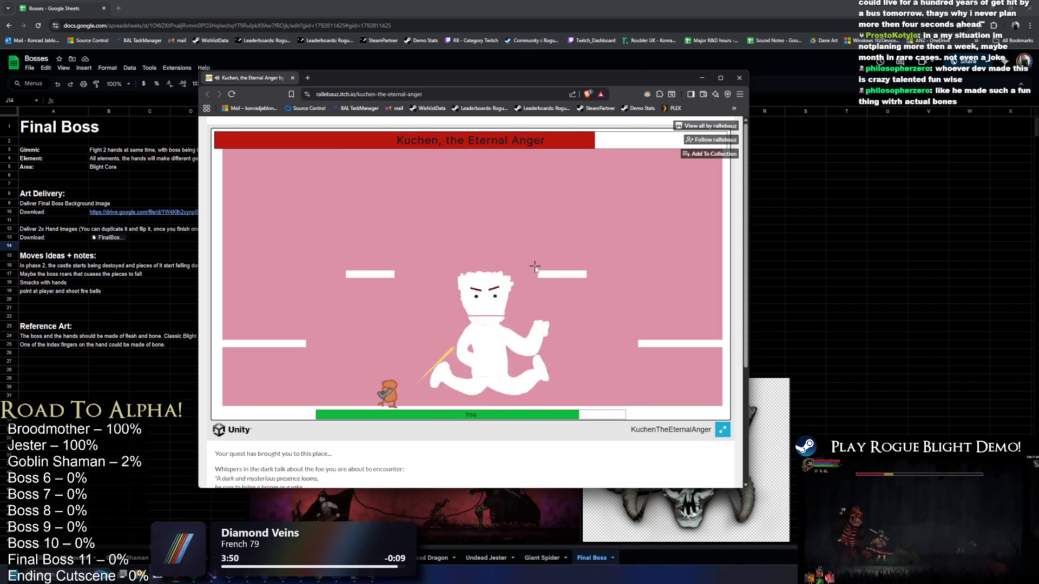
key(space)
click(438, 278)
key(d)
click(427, 286)
key(d)
key(space)
click(388, 332)
key(a)
key(space)
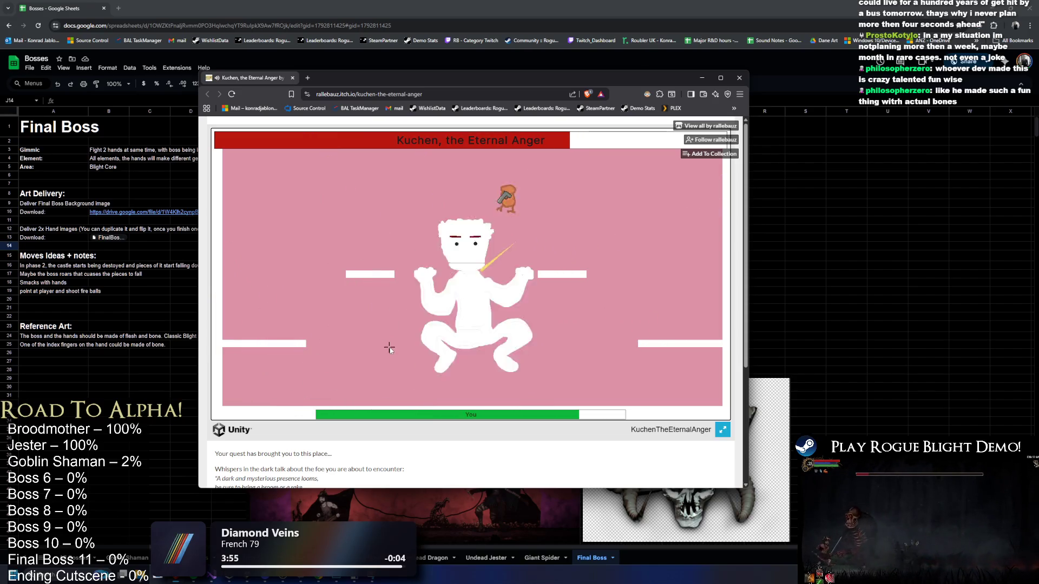
click(543, 313)
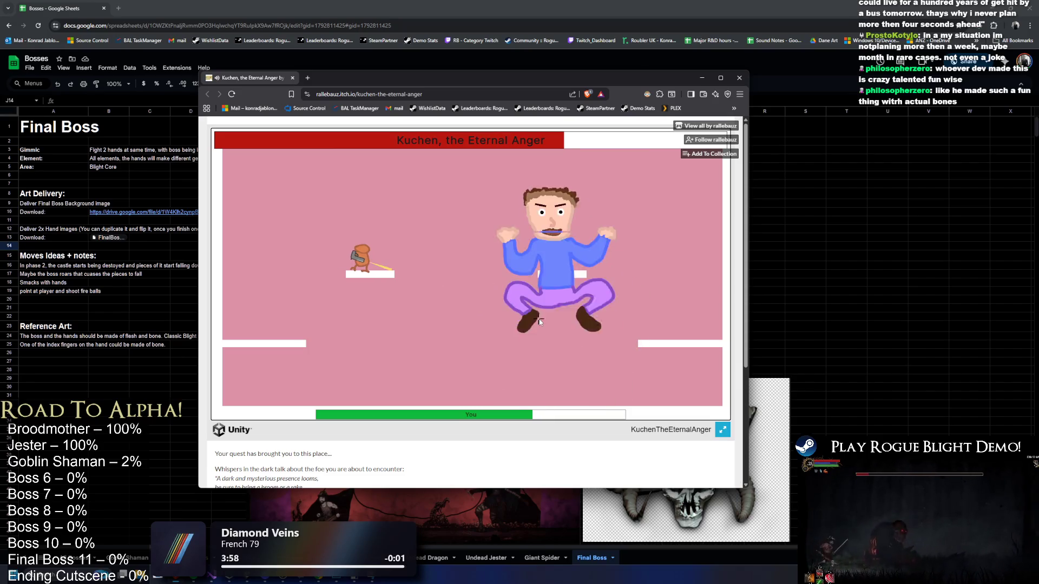
key(space)
key(a)
click(505, 258)
key(a)
click(422, 262)
key(space)
Continue the Kuchen fight, running the floor and jumping to side platforms while shooting.
key(d)
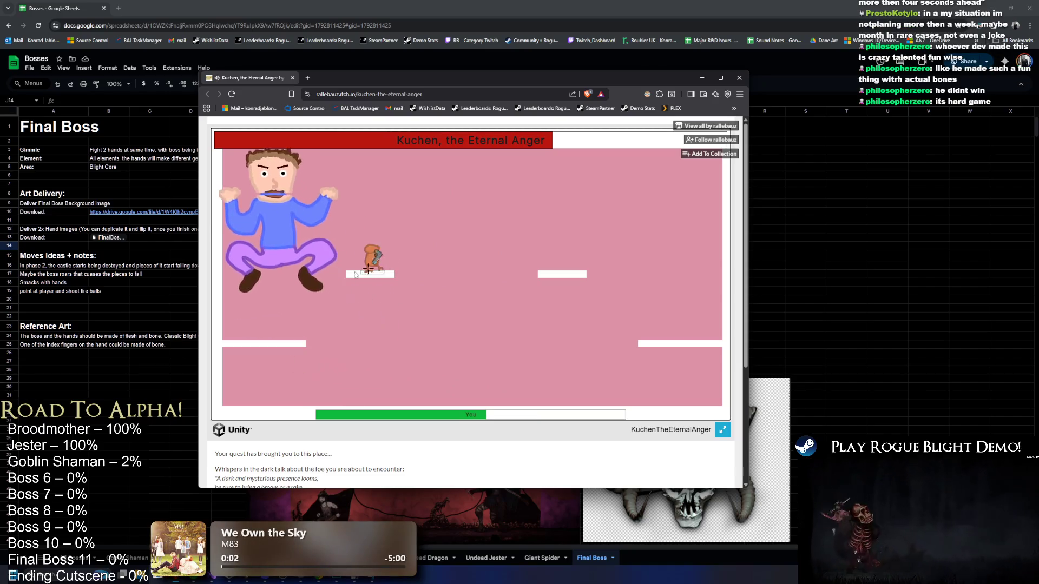
click(361, 304)
key(d)
key(space)
click(435, 323)
key(a)
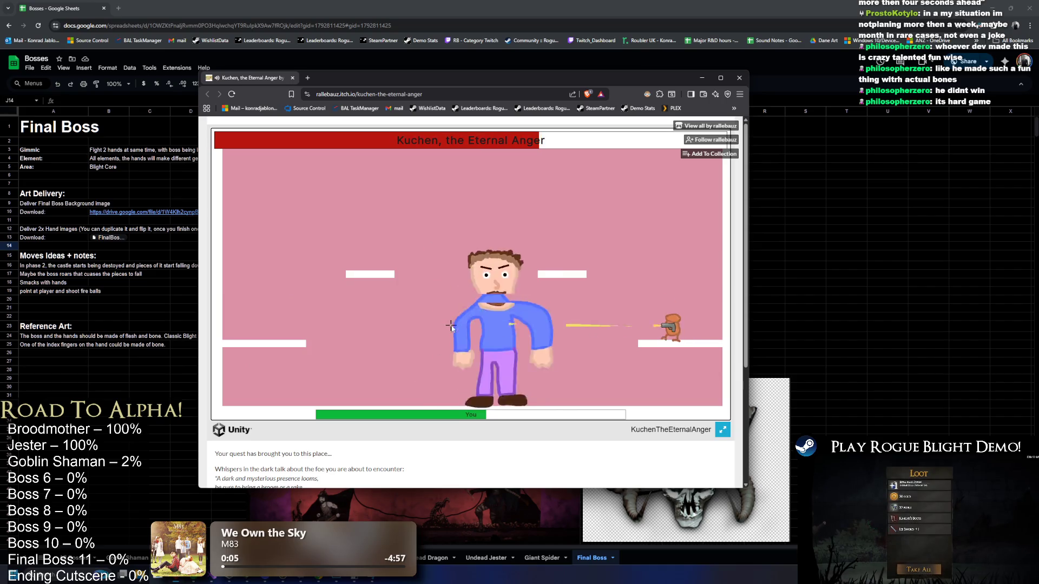
click(649, 314)
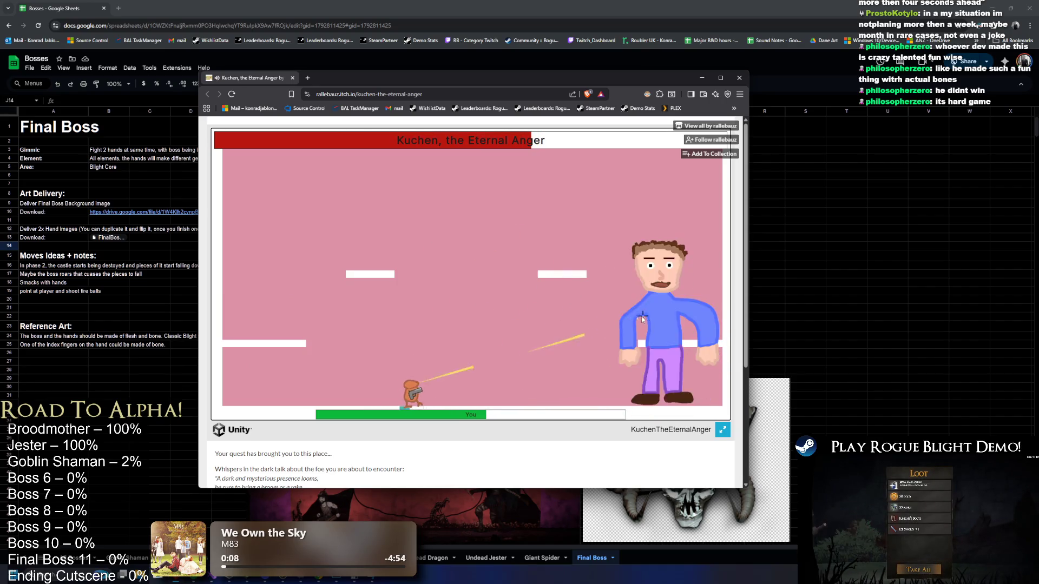
key(a)
click(643, 319)
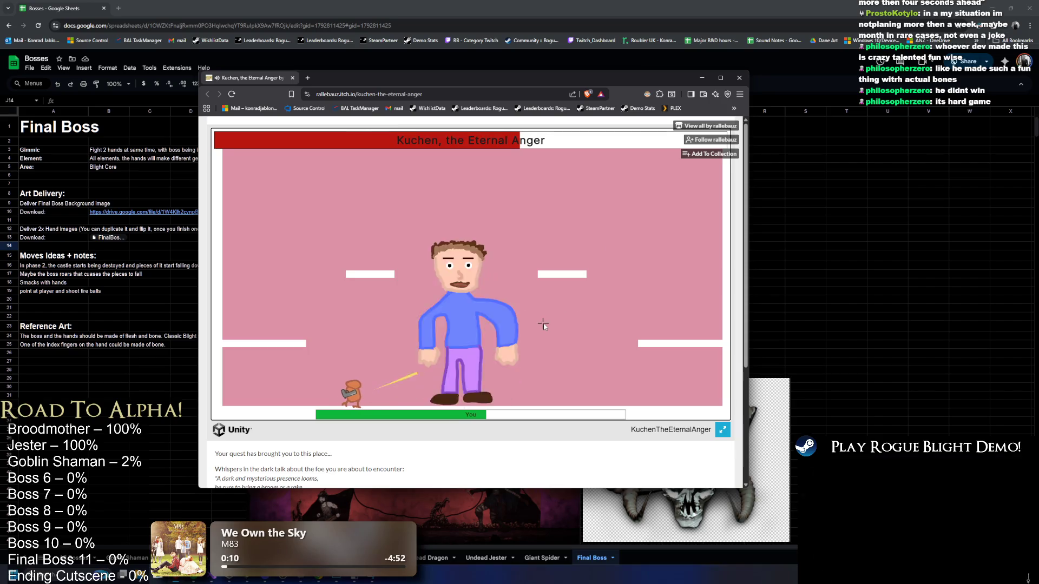
click(544, 324)
key(space)
key(d)
key(d)
click(379, 325)
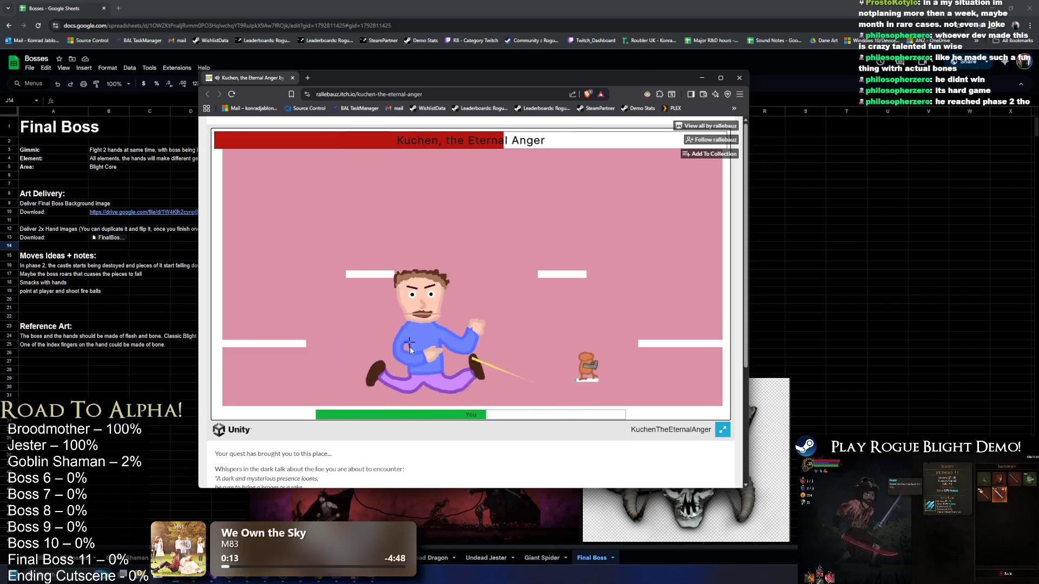
key(space)
key(d)
click(465, 337)
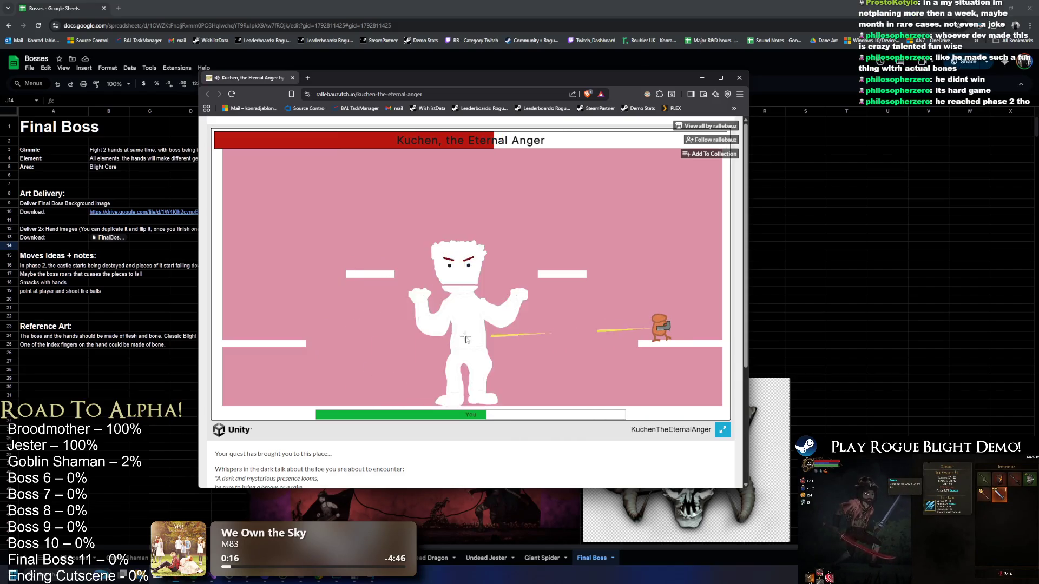
click(486, 277)
key(a)
click(654, 295)
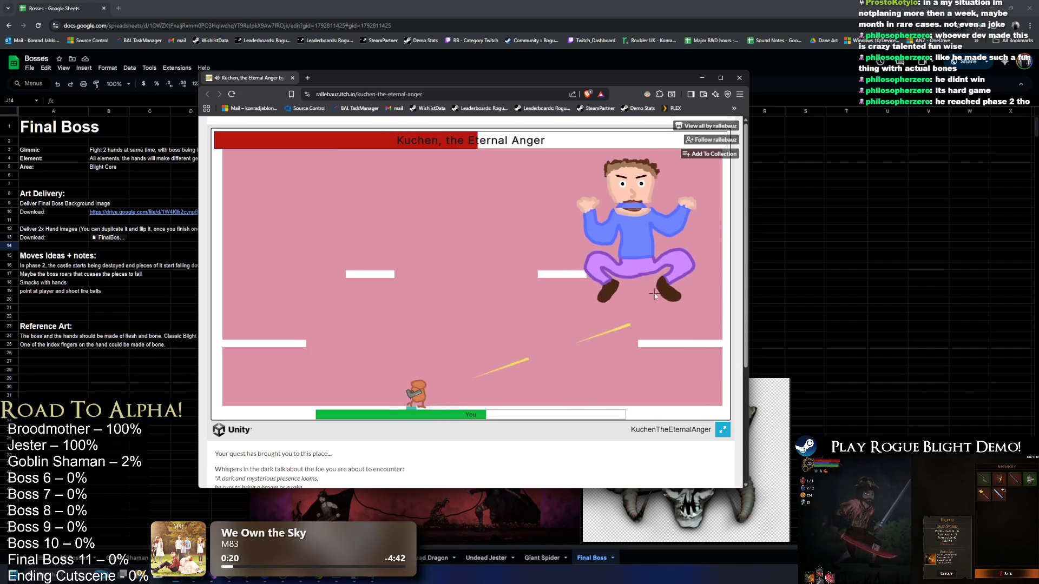
click(519, 270)
click(518, 270)
Fight from the upper-middle and right-hand platforms, firing at Kuchen while jumping over it.
key(d)
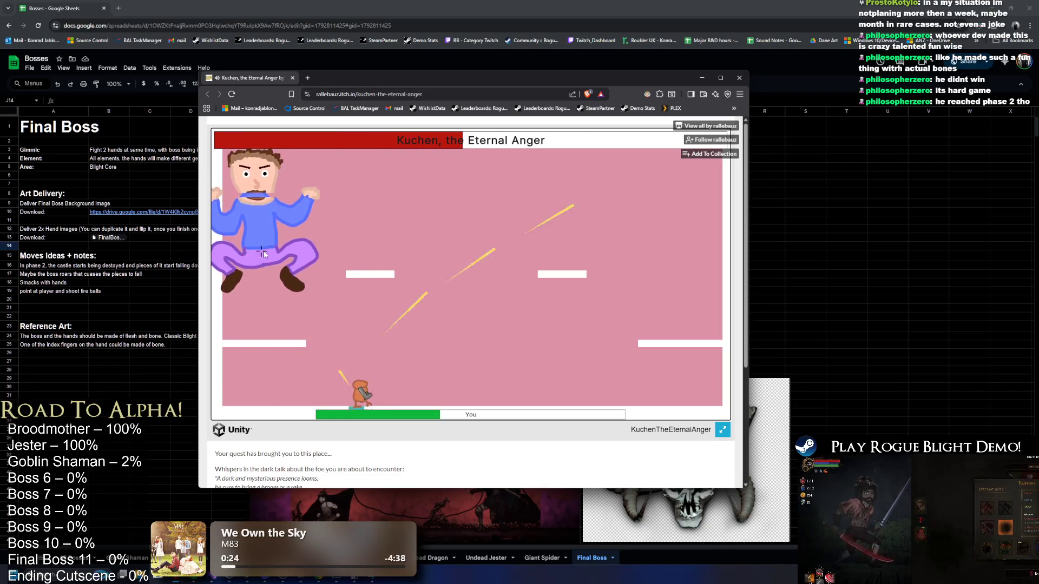
key(d)
click(322, 281)
key(a)
key(w)
click(336, 303)
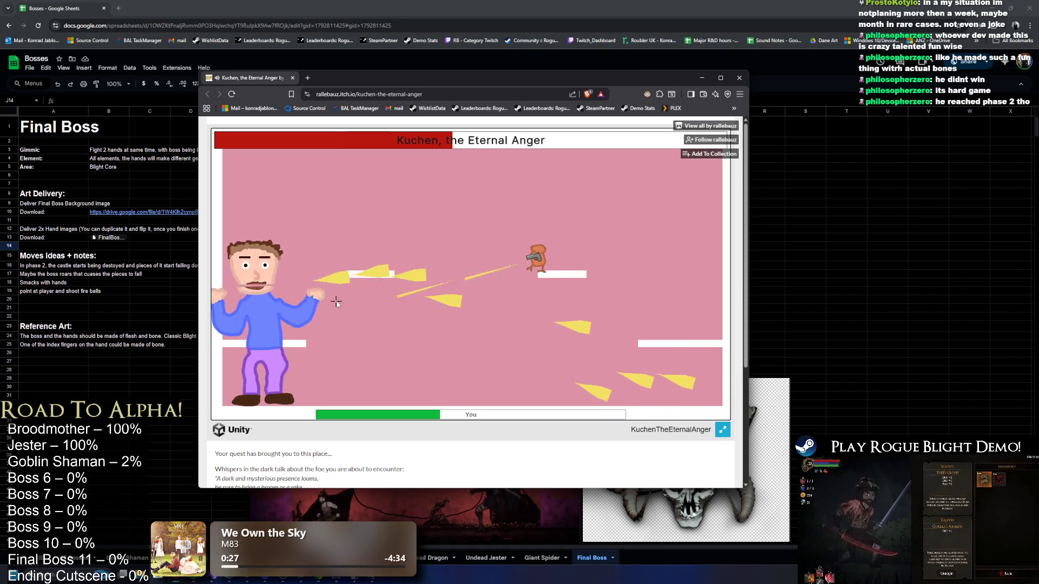
key(d)
key(a)
click(339, 299)
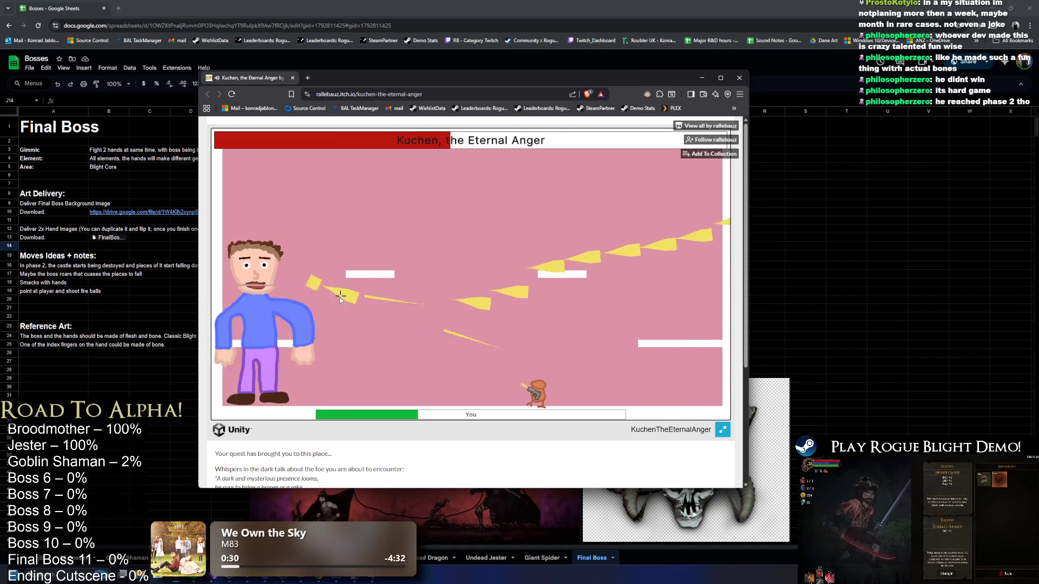
key(d)
click(340, 297)
key(w)
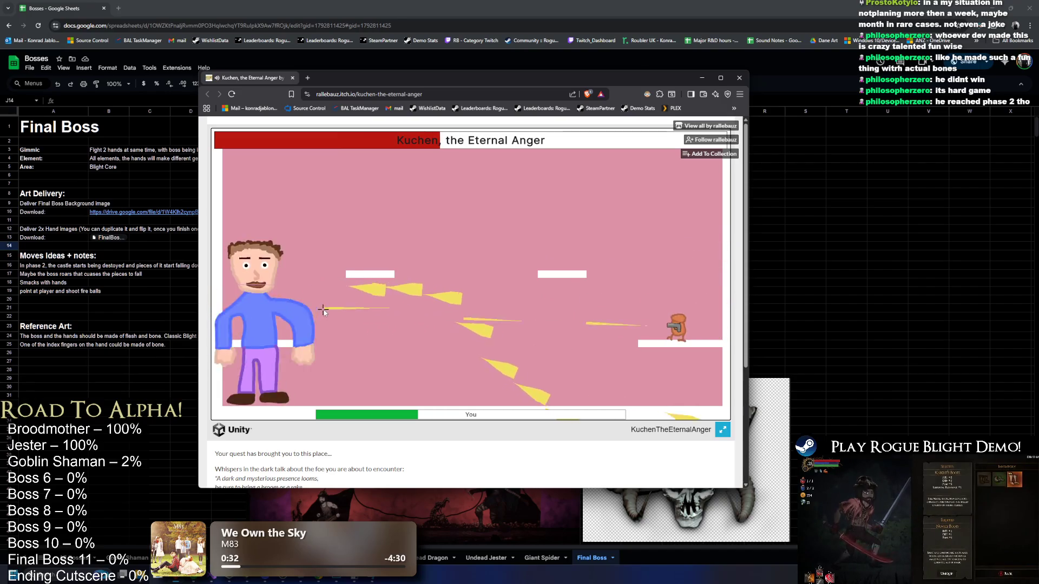
key(w)
key(a)
click(323, 312)
key(w)
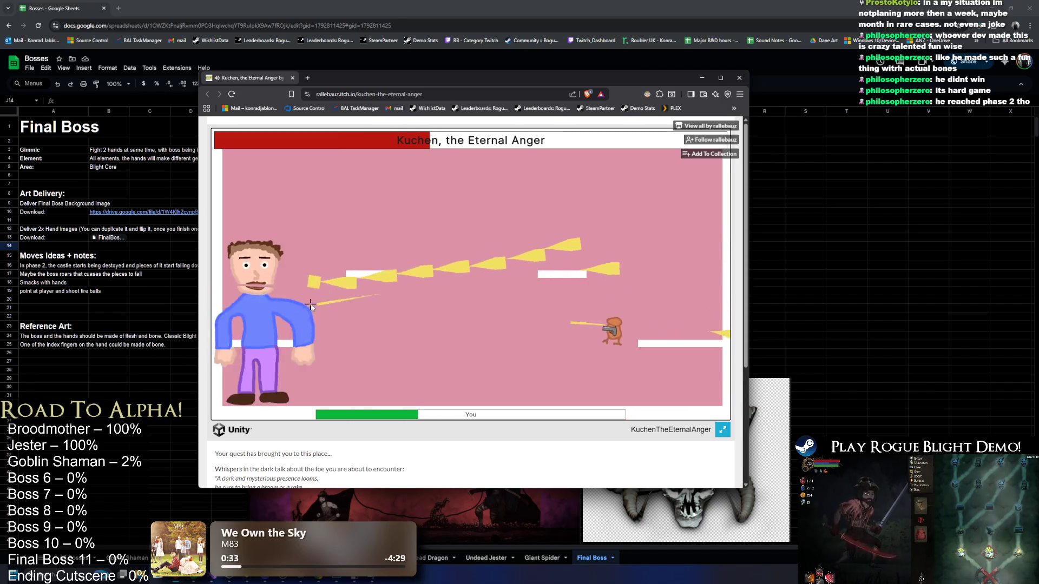
key(a)
click(348, 333)
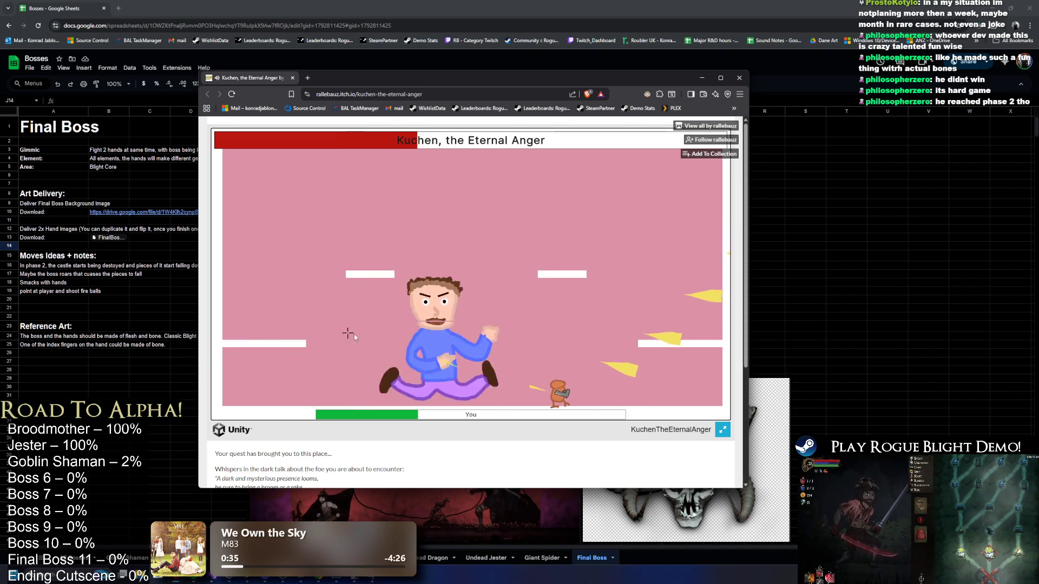
key(w)
key(a)
click(429, 307)
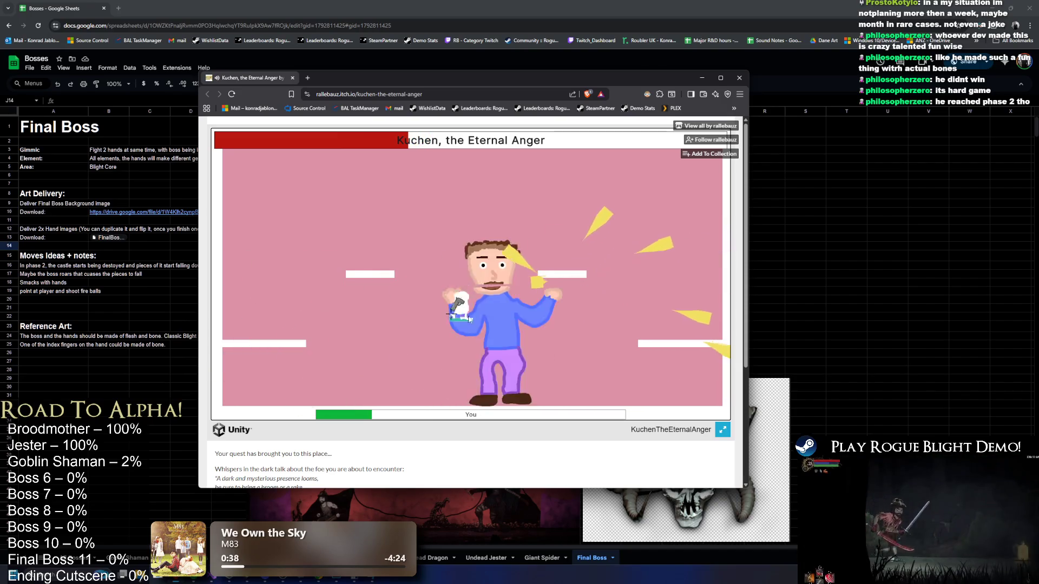
key(a)
click(468, 320)
Keep shooting Kuchen until the YOU DIED screen, then bring the Bosses sheet back.
key(d)
click(370, 333)
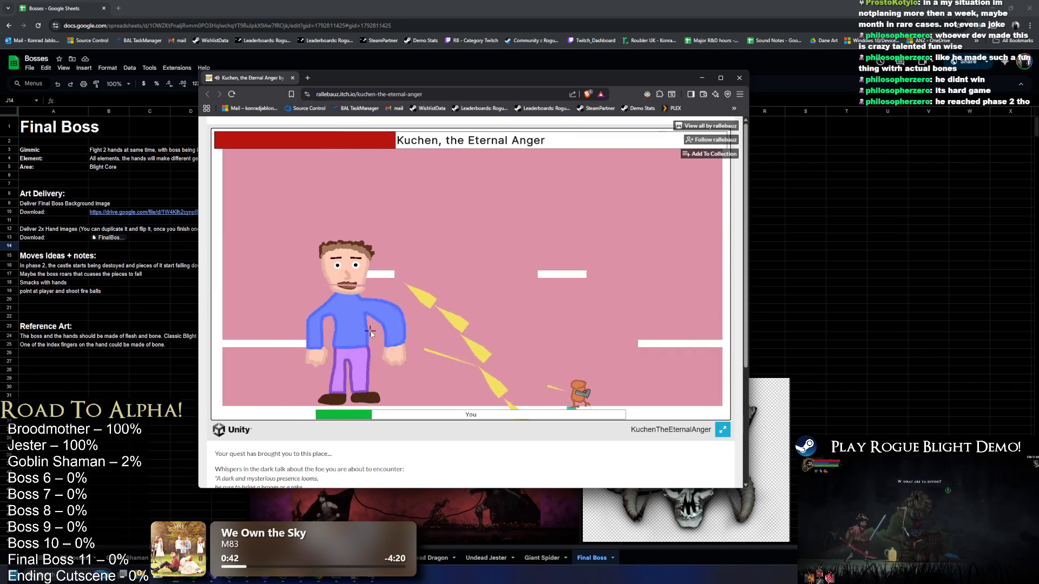
key(d)
key(w)
click(379, 332)
key(w)
key(a)
click(386, 331)
key(a)
click(545, 310)
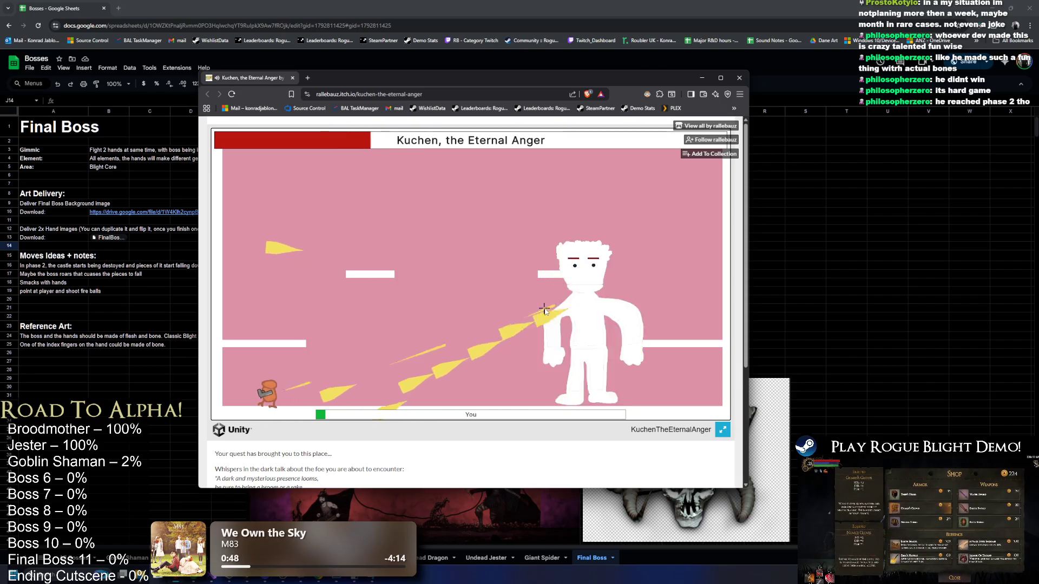
key(d)
click(519, 329)
key(d)
click(519, 329)
key(space)
key(a)
click(574, 323)
key(a)
click(453, 279)
key(space)
key(space)
click(453, 279)
key(d)
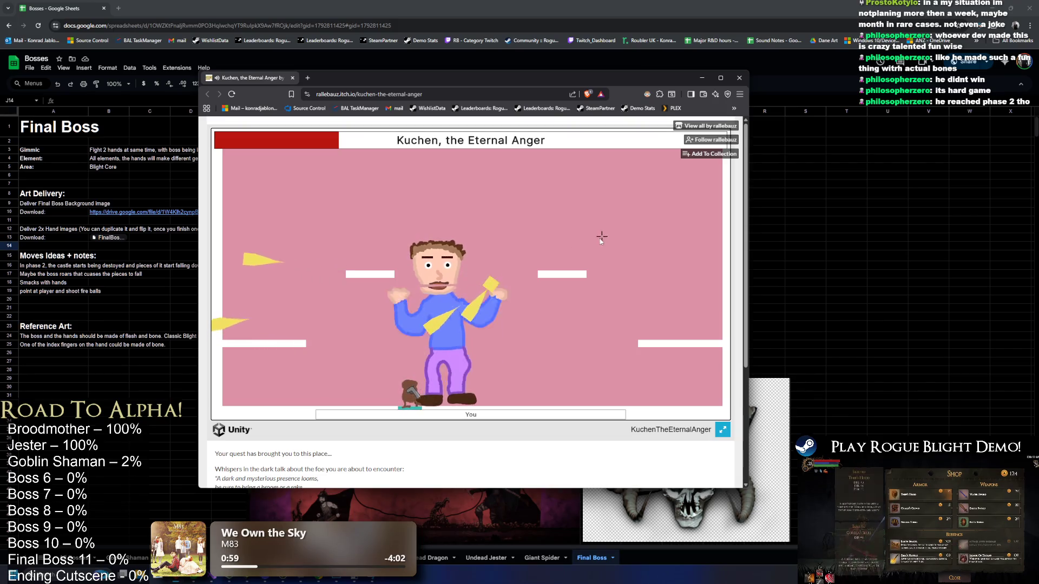
click(501, 264)
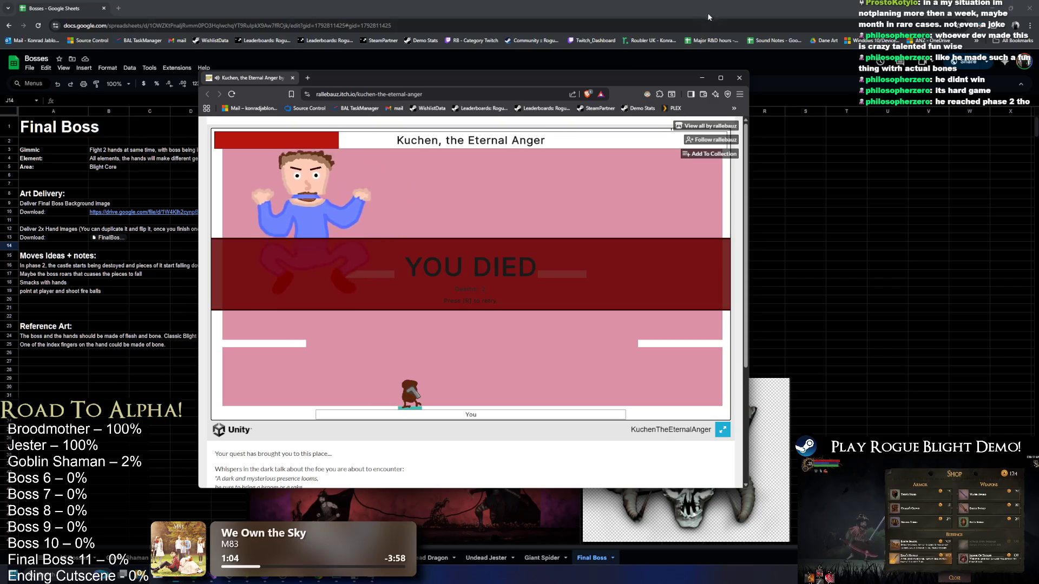
click(739, 77)
Scroll down the Bosses sheet and nudge the gameplay reference image slightly up-left.
click(514, 230)
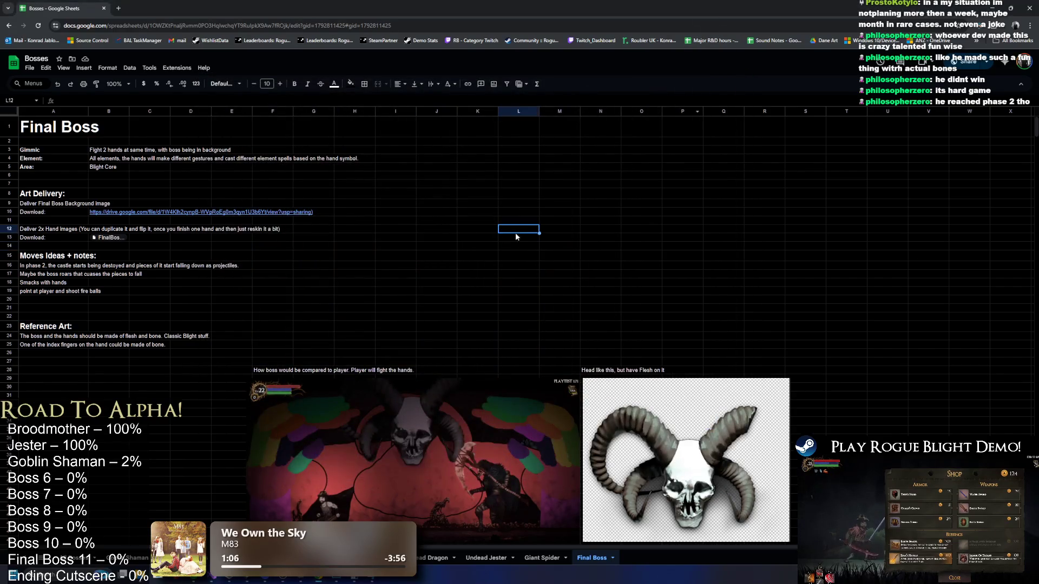
scroll(541, 229, down, 1)
scroll(523, 189, down, 3)
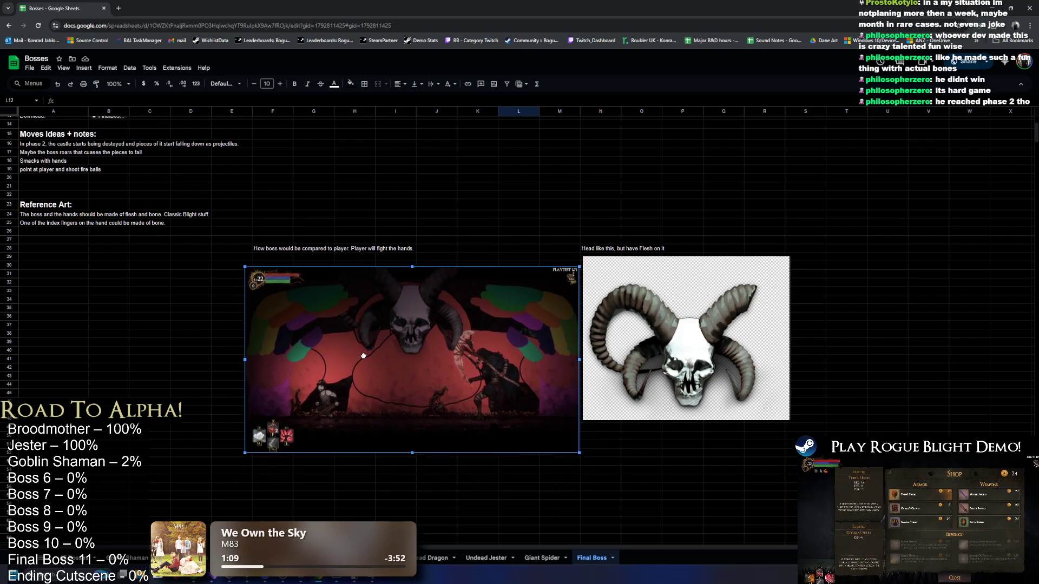
drag(349, 343, 345, 341)
Bold the captions above the gameplay and skull reference images in F28 and N28.
click(269, 252)
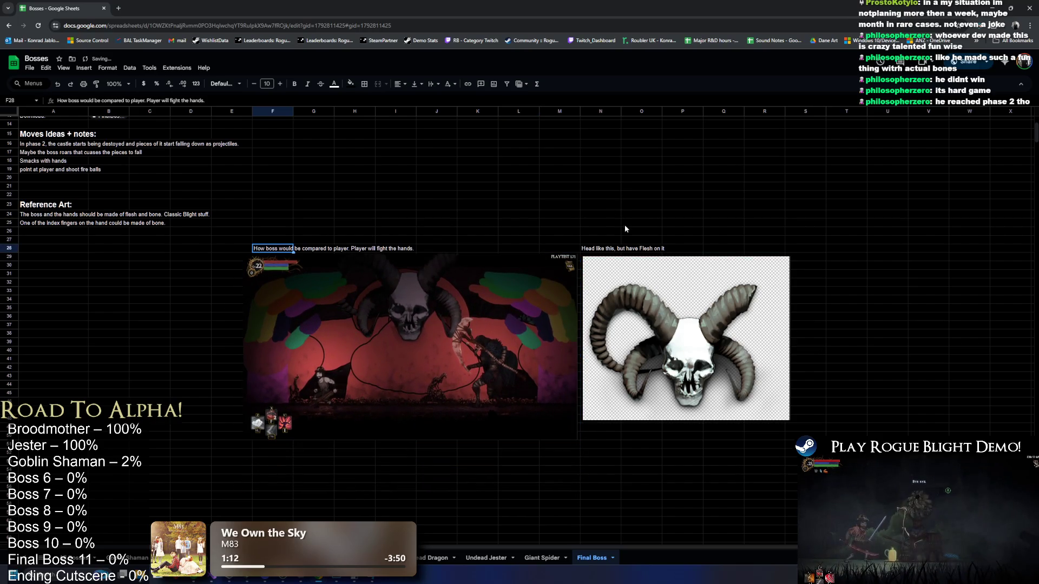
key(ctrl+b)
click(601, 249)
key(ctrl+b)
scroll(528, 245, up, 3)
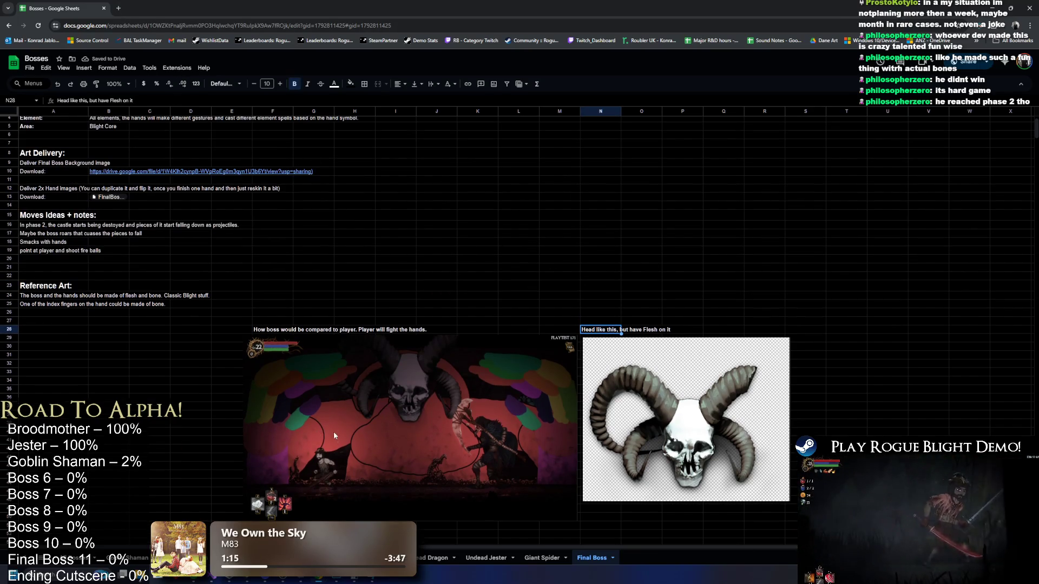
click(371, 252)
text((Layer example)
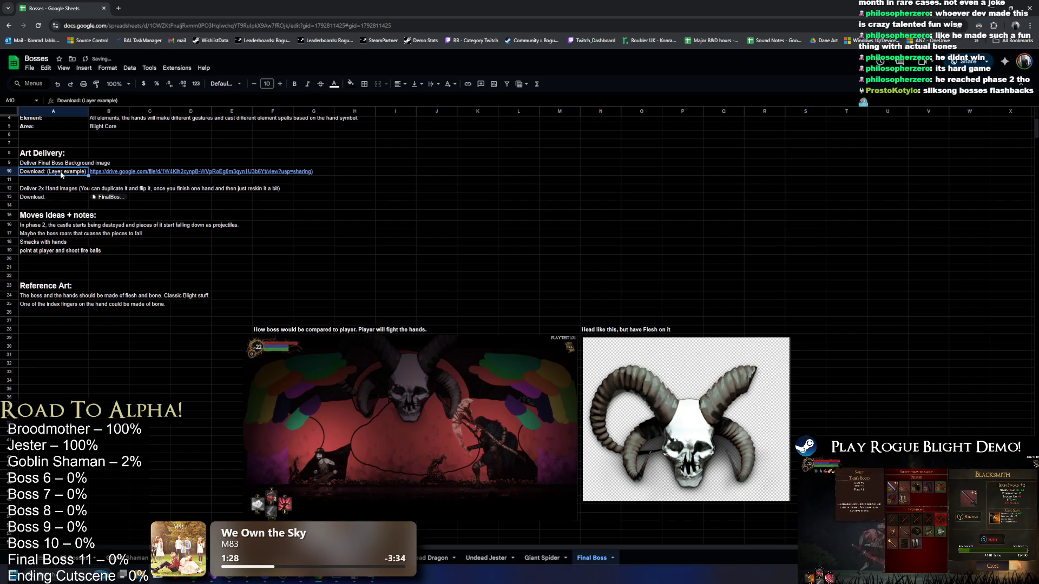
Widen column A, relabel A13 as 'Download: (Layer Example)', and close an accidentally opened tab.
drag(88, 112, 97, 112)
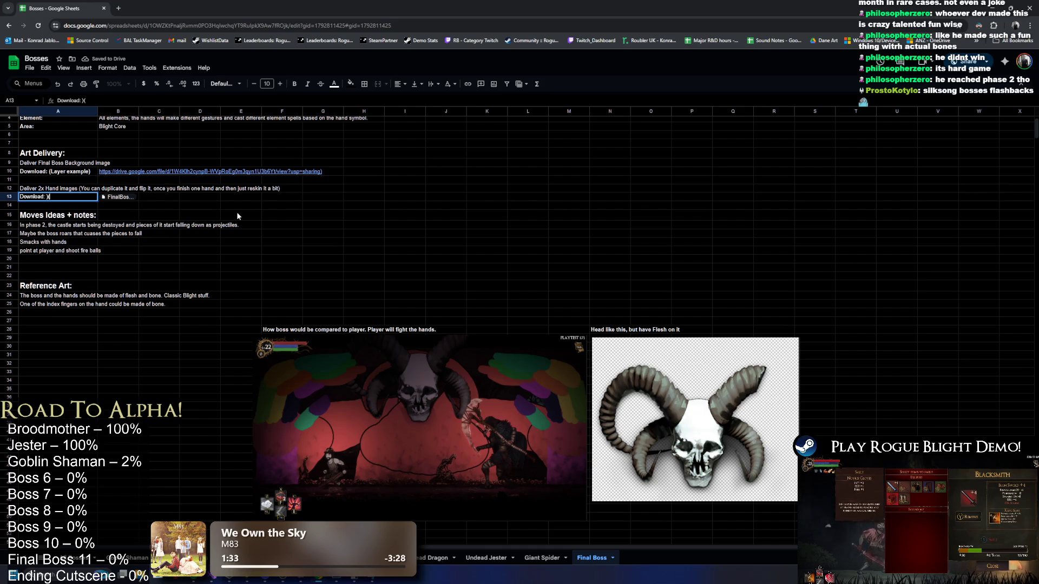
key(BackSpace)
key(BackSpace)
text((Layer)
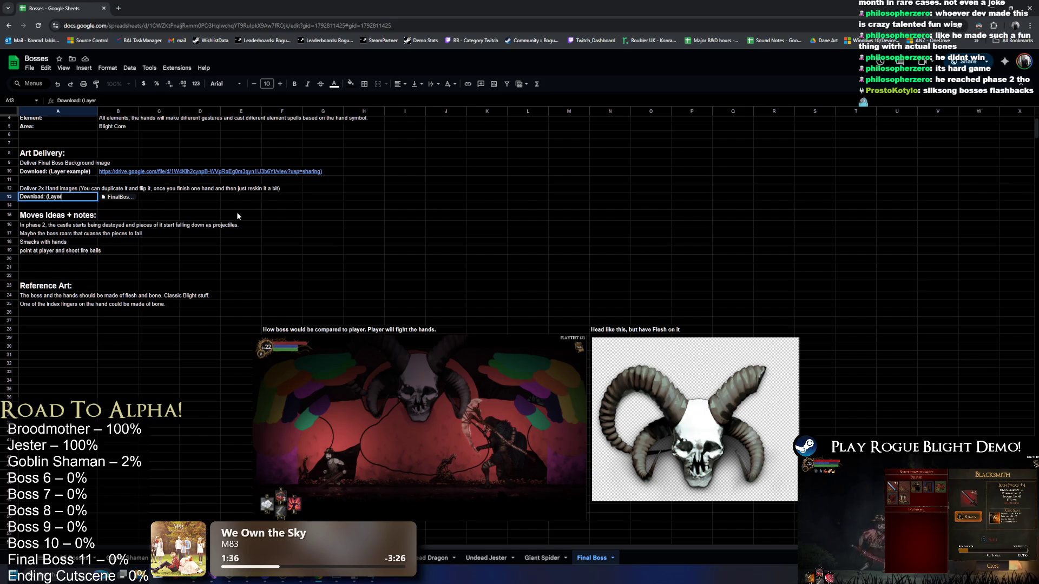
text( Example))
key(Return)
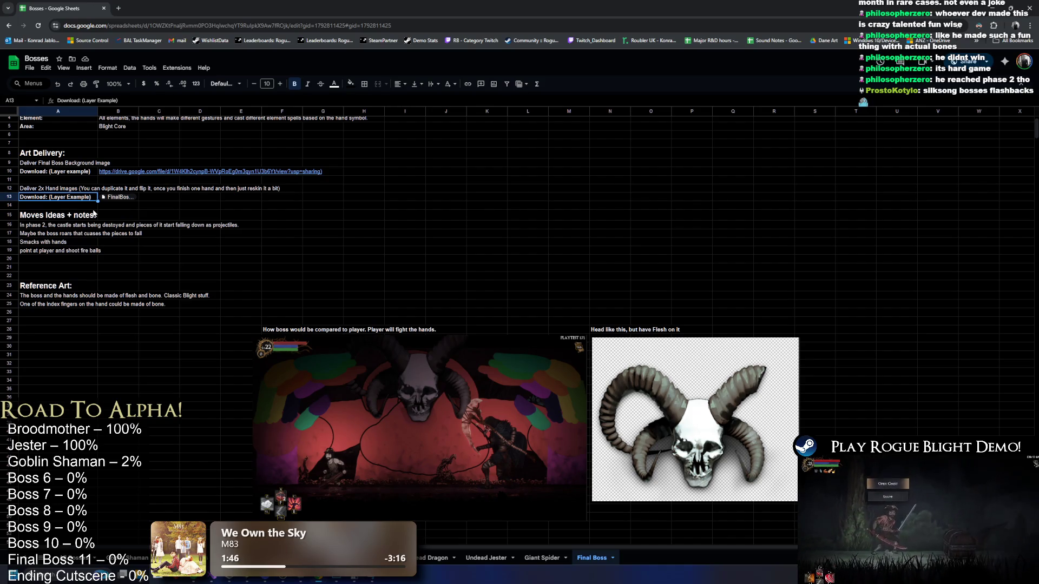
click(119, 8)
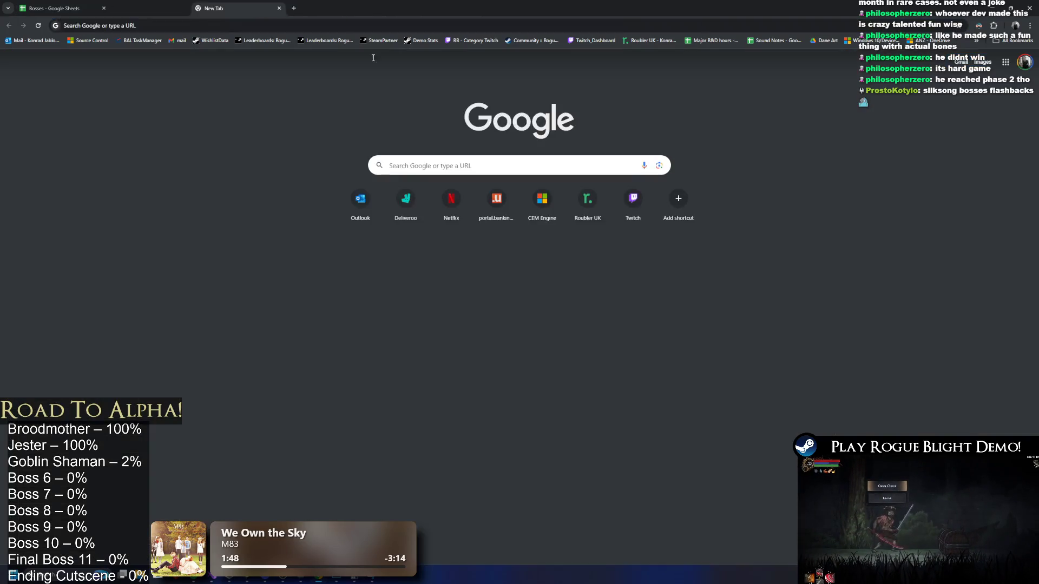
key(ctrl+w)
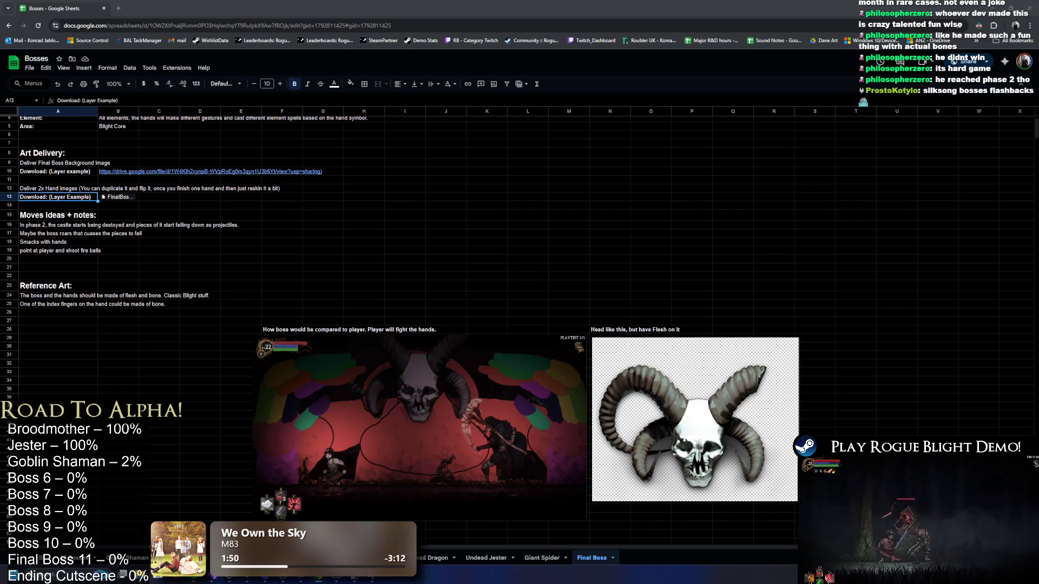
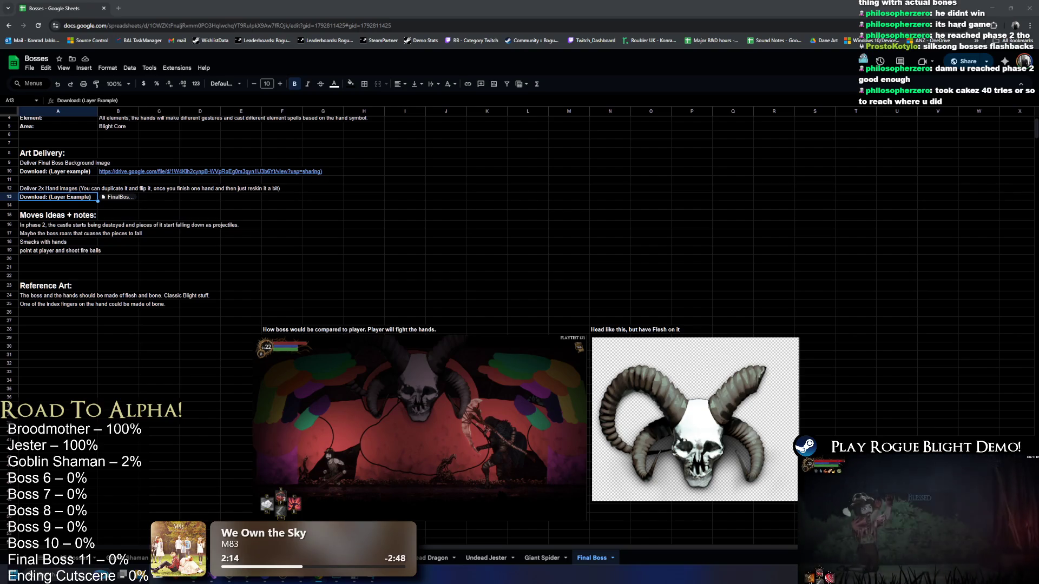
Back in Google Search, preview Balrog knowledge-panel images, including the Rings of Power: Balrogs explained one.
key(alt+Tab)
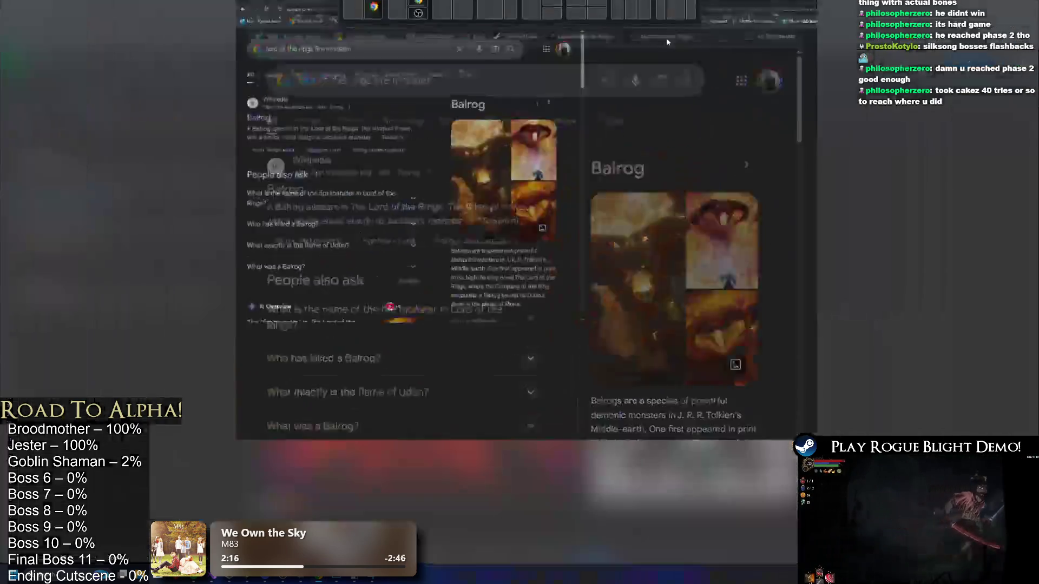
click(601, 204)
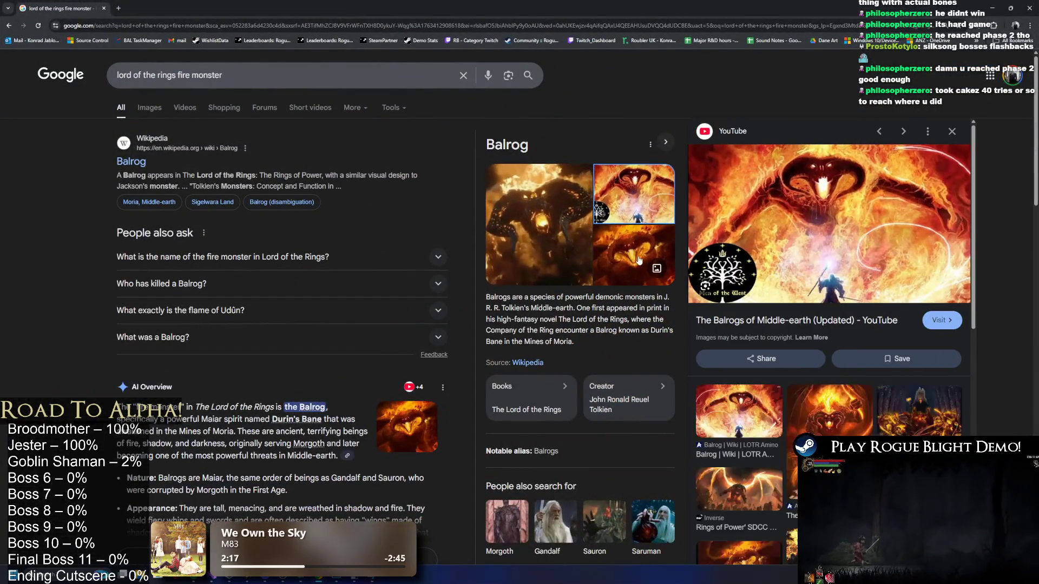
click(553, 219)
scroll(820, 385, down, 5)
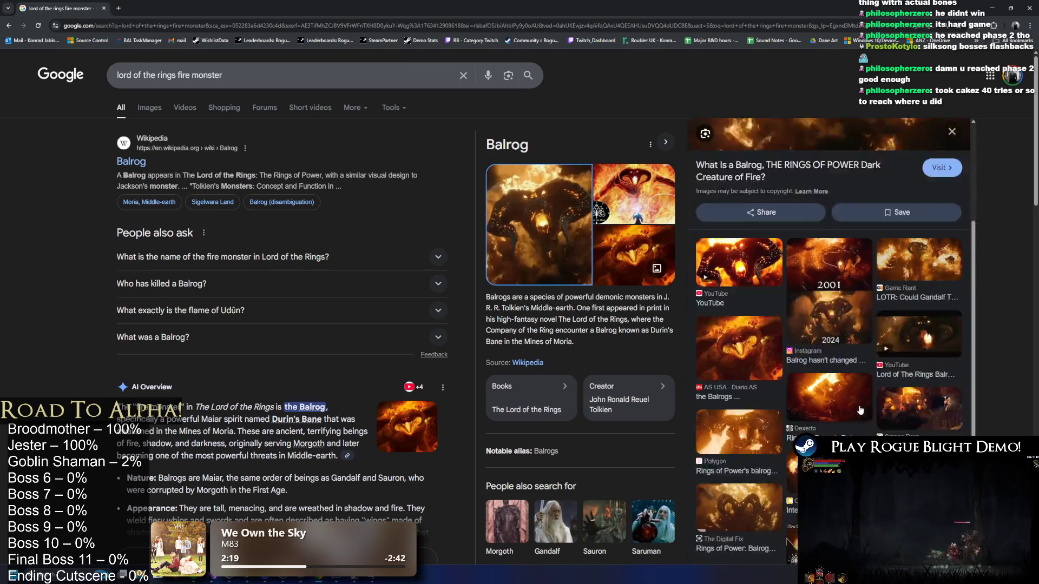
click(742, 401)
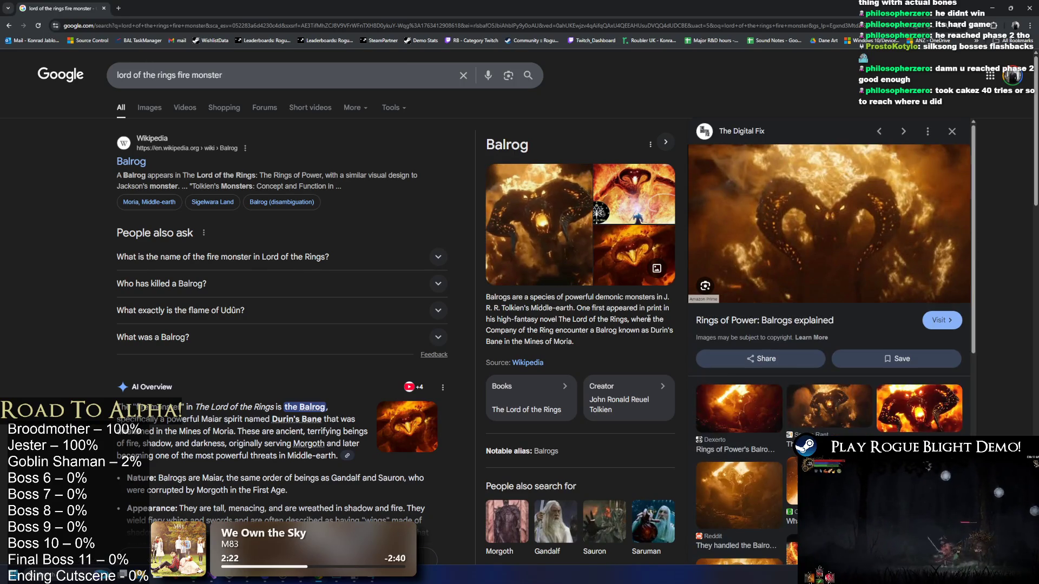
Show the Images results for 'lord of the rings fire monster' and scroll through the Balrog grid.
click(149, 108)
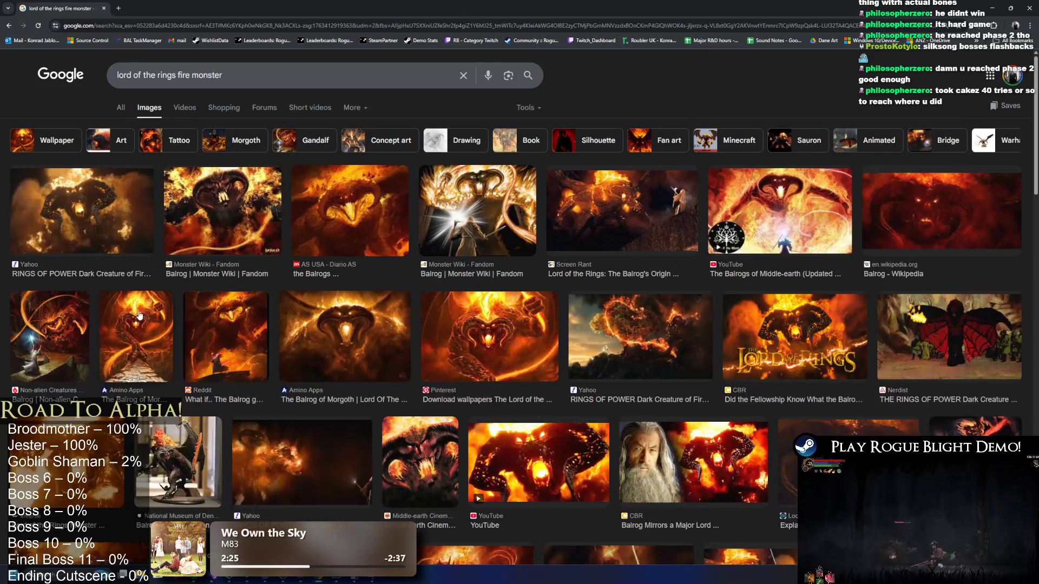
key(alt+Tab)
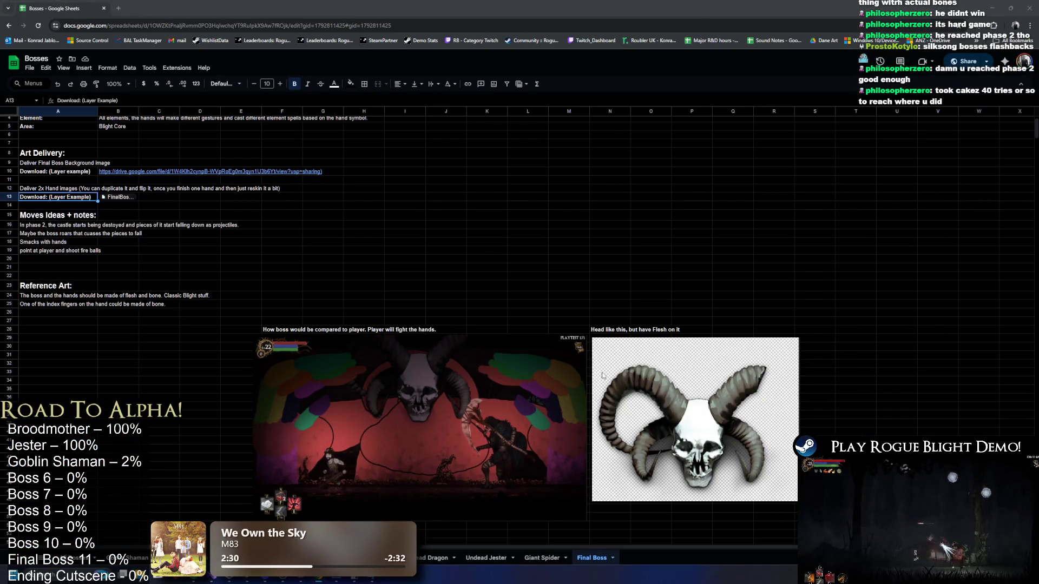
key(alt+Tab)
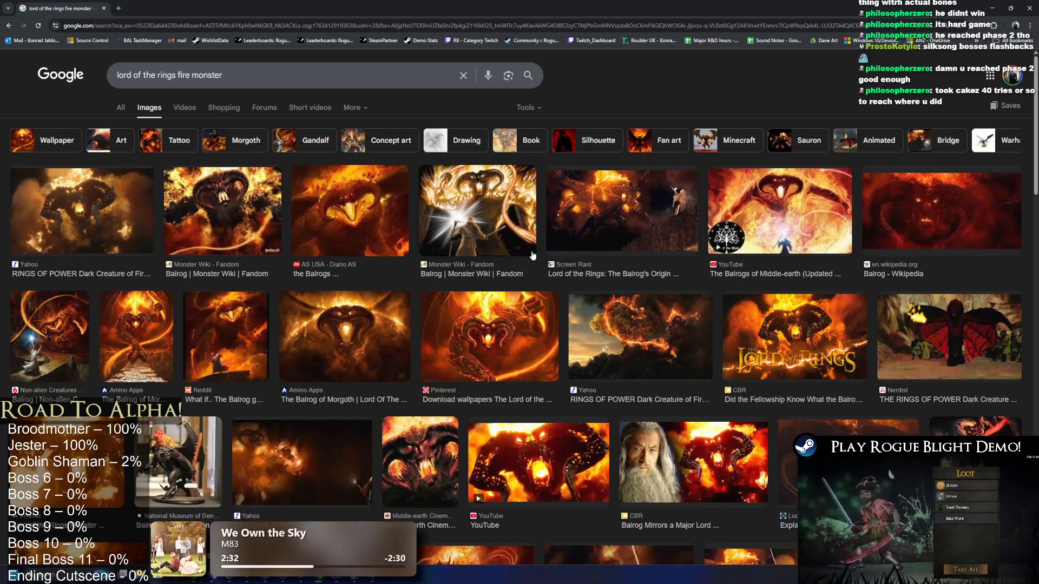
scroll(697, 242, down, 15)
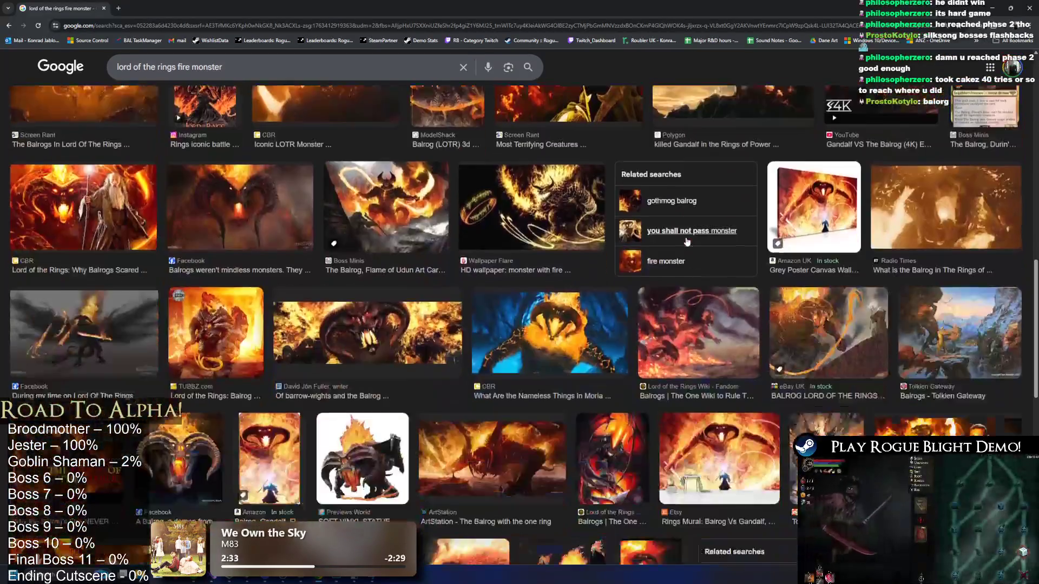
scroll(697, 242, down, 6)
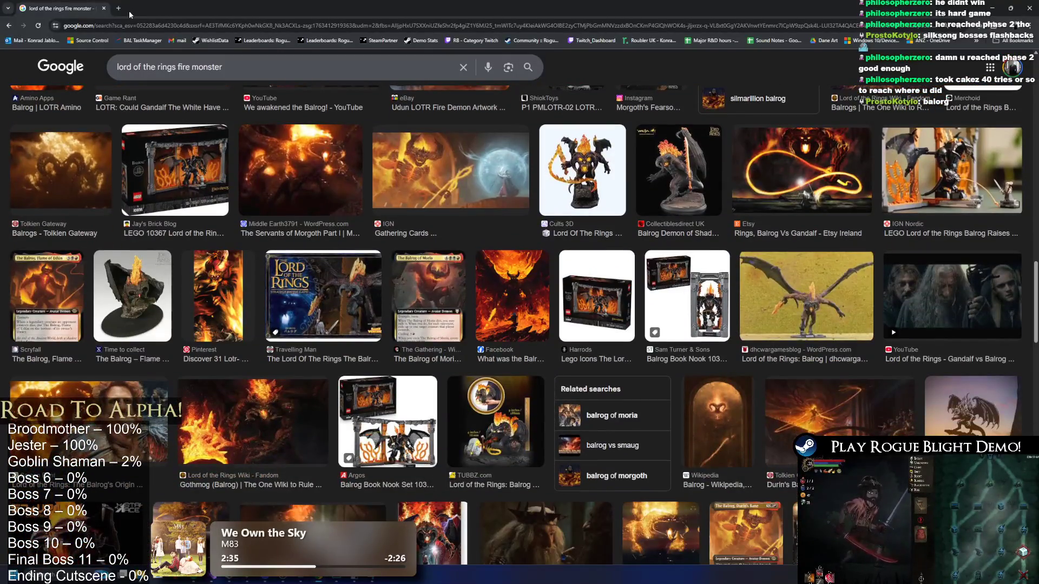
click(120, 8)
key(ctrl+w)
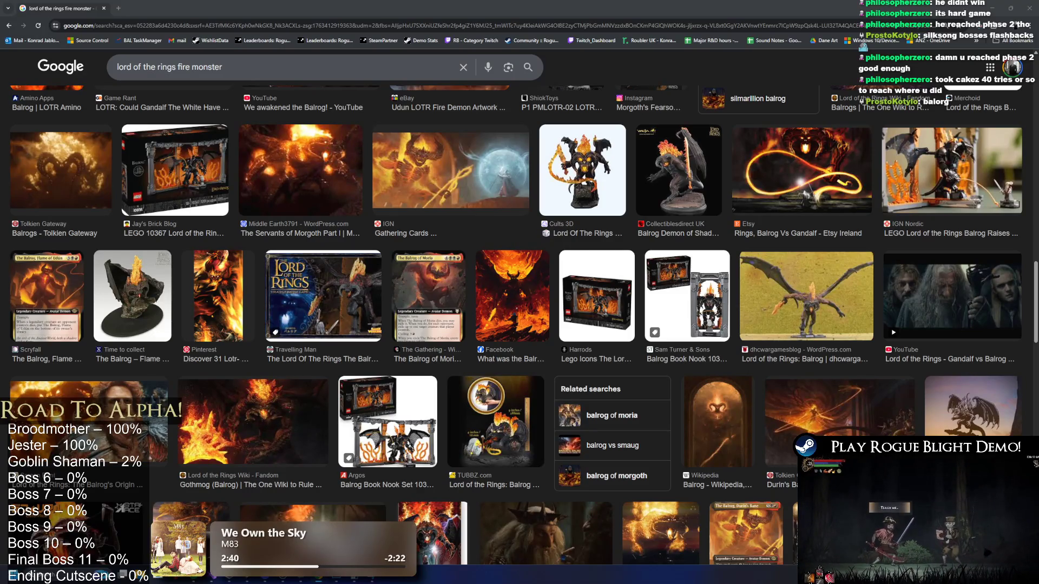
scroll(436, 425, down, 5)
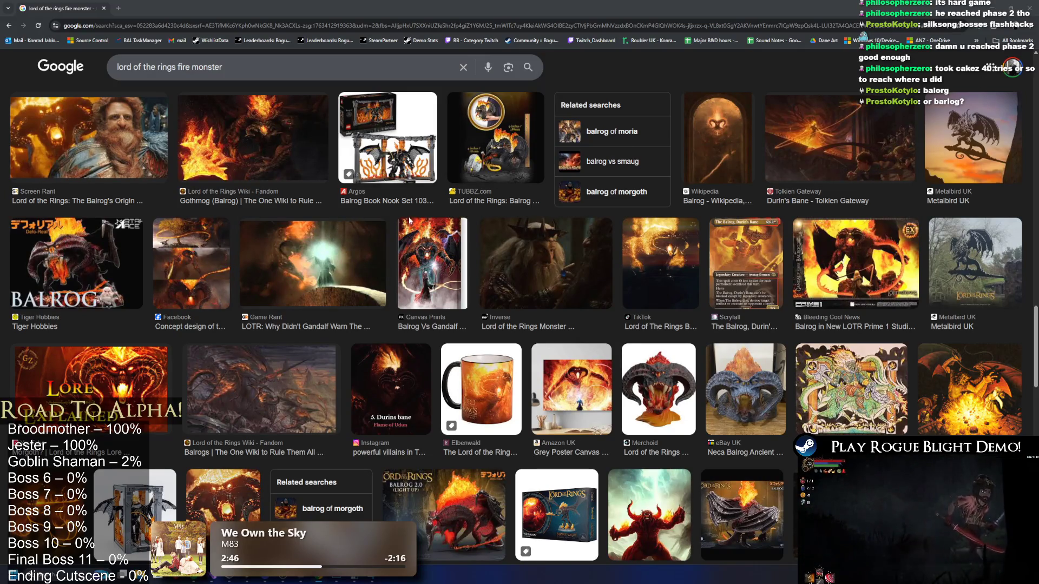
scroll(515, 274, up, 10)
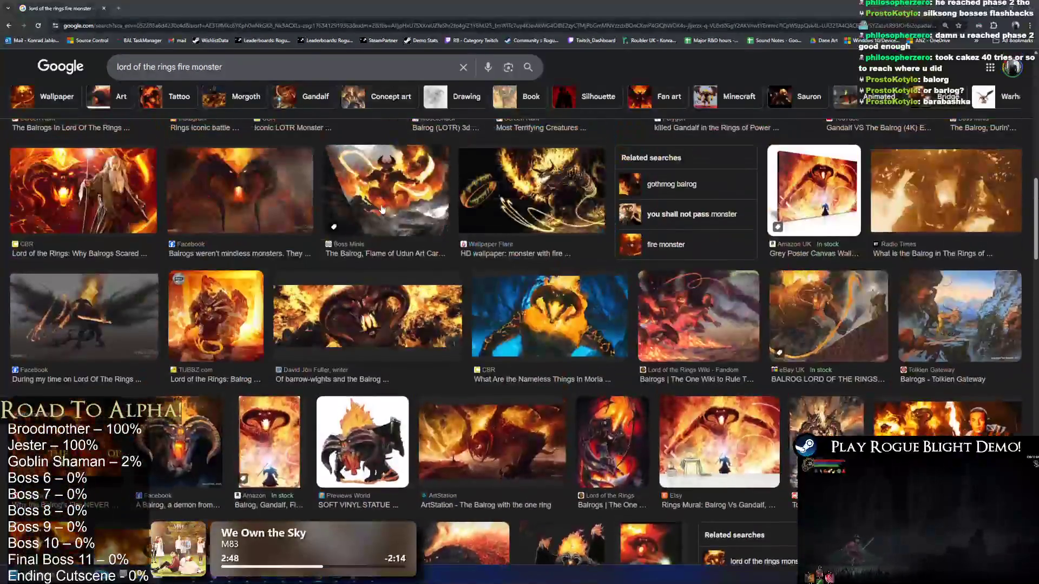
scroll(379, 243, up, 3)
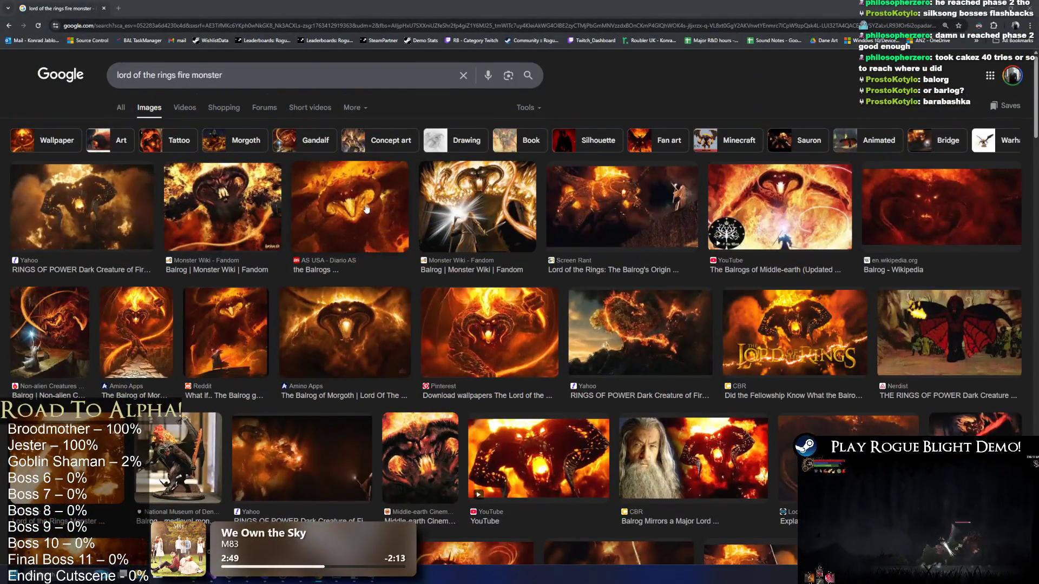
Preview the AS USA and Monster Wiki Balrogs, then the Yahoo 'Dark Creature of Fire' image.
click(368, 221)
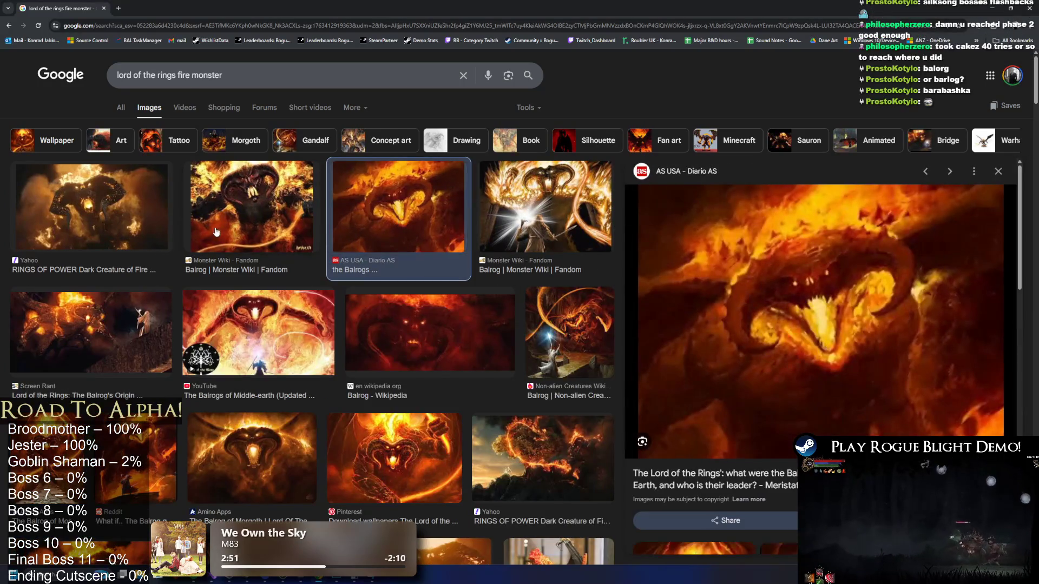
click(263, 218)
click(146, 208)
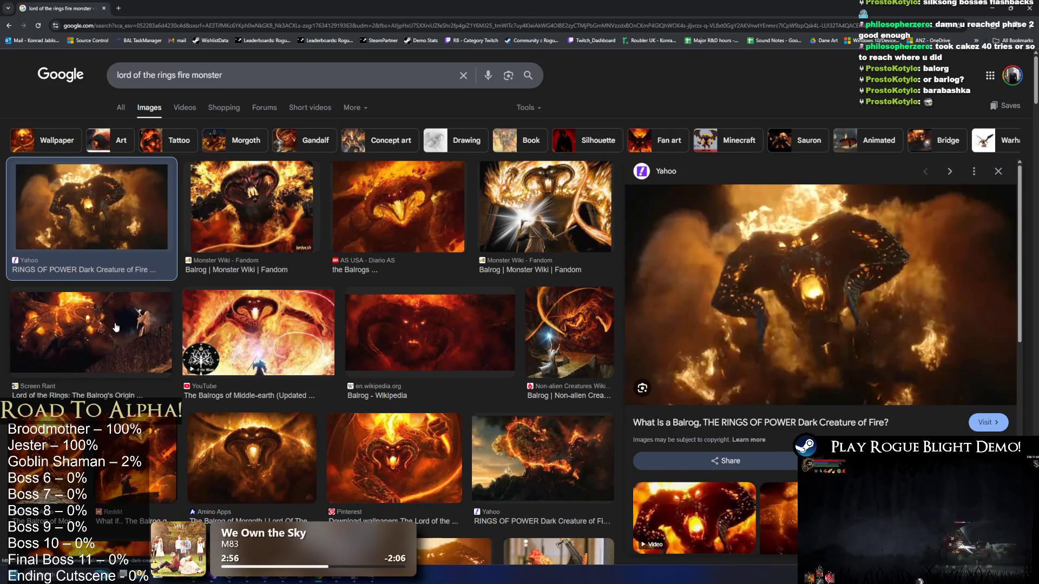
scroll(303, 338, down, 5)
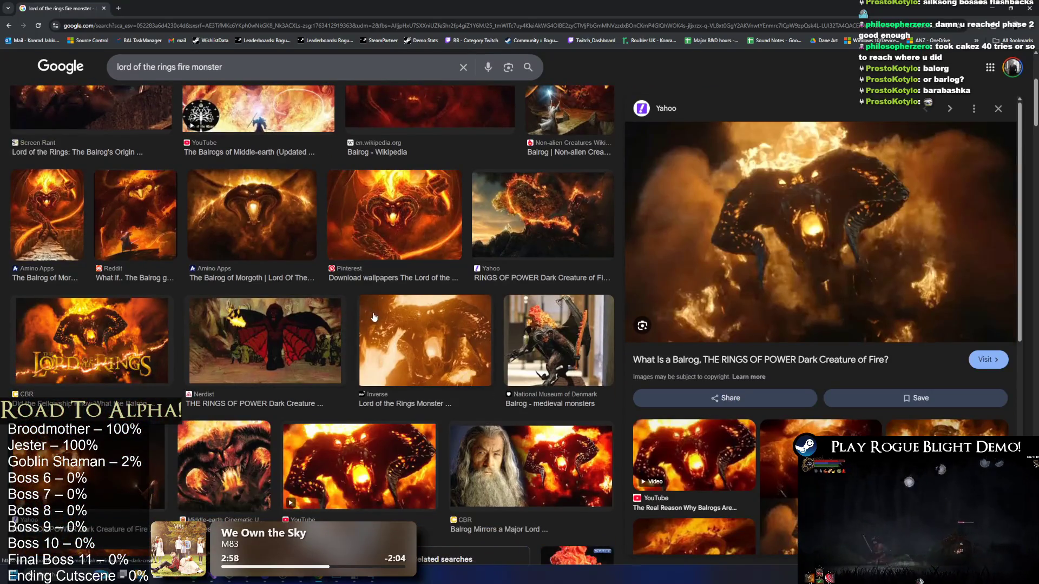
scroll(374, 307, down, 8)
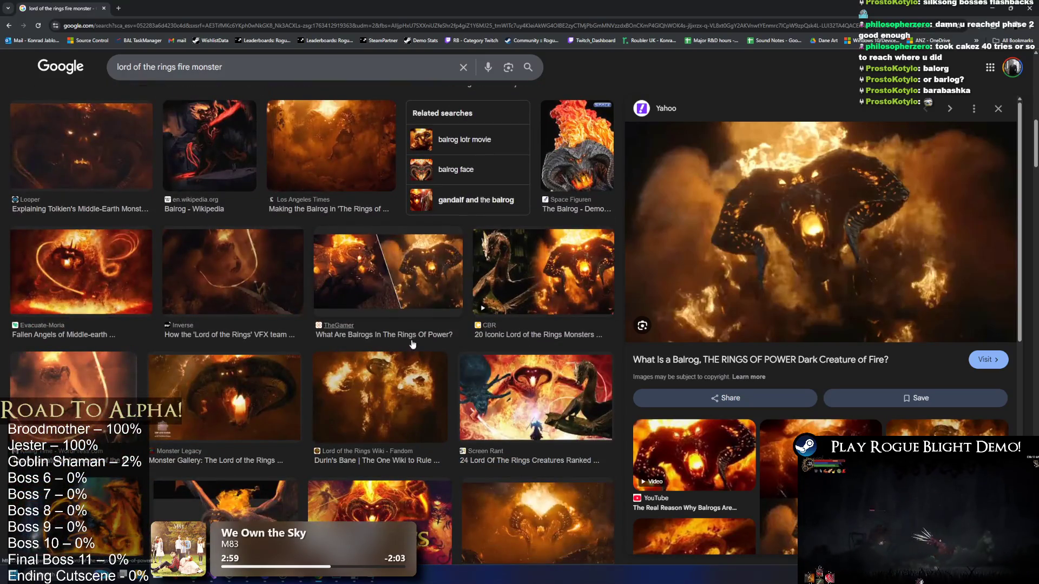
Restore and refocus the browser, glance at the Bosses sheet, then maximize the other image search window.
double_click(606, 8)
click(596, 552)
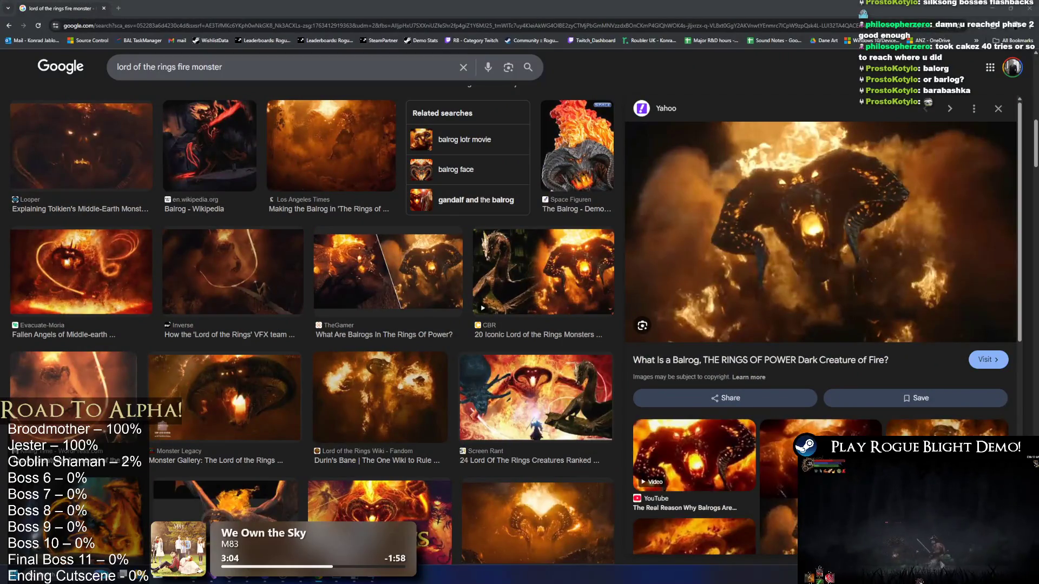
scroll(274, 296, down, 4)
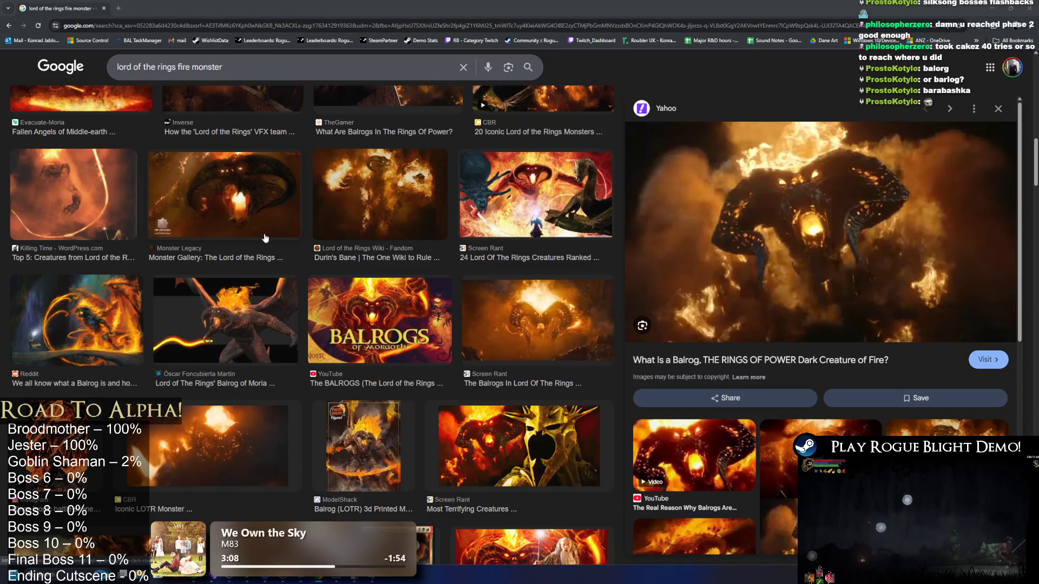
scroll(281, 297, down, 4)
scroll(281, 296, down, 5)
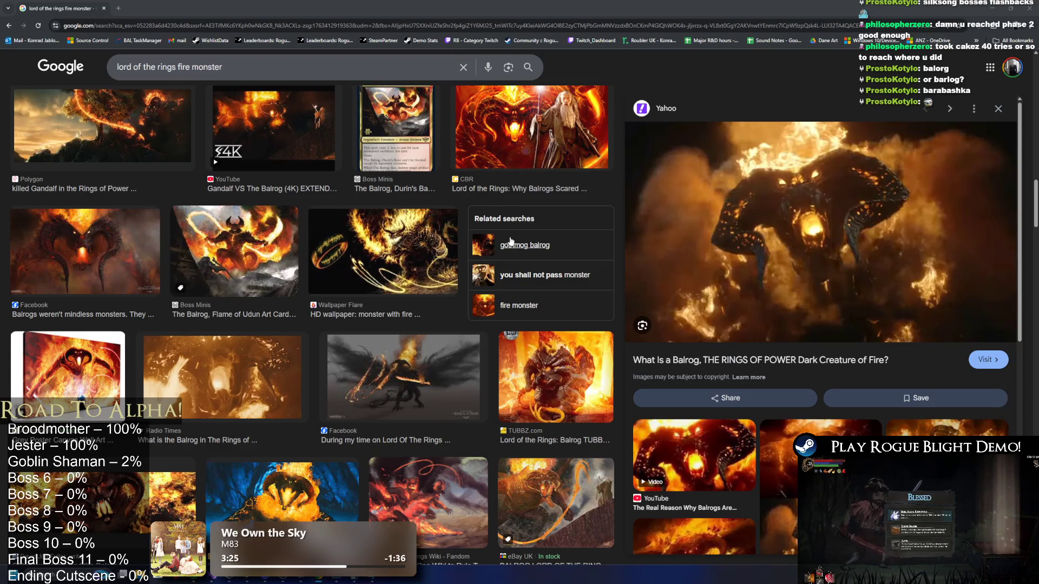
key(alt+Tab)
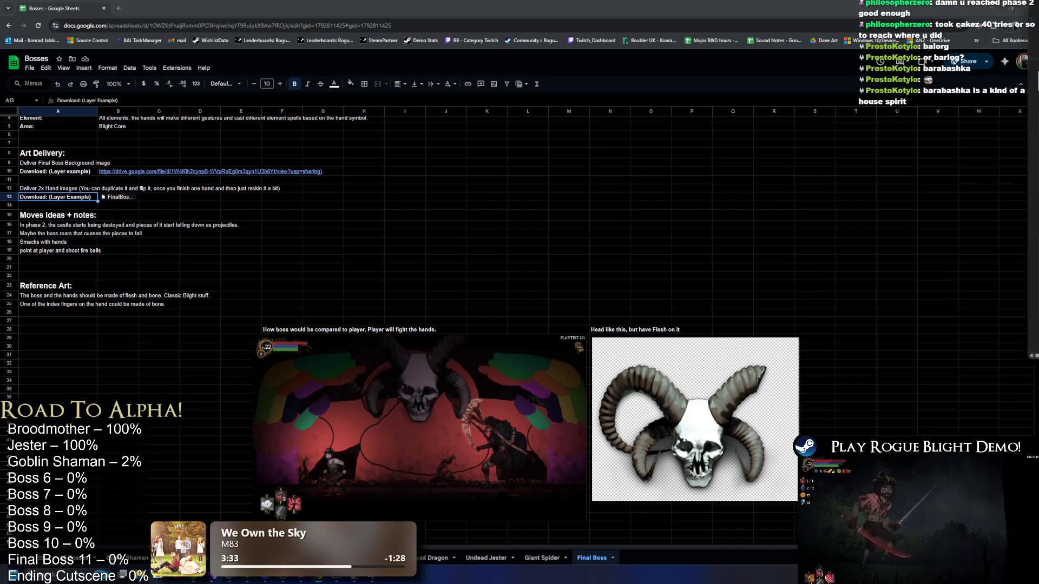
key(alt+Tab)
click(582, 14)
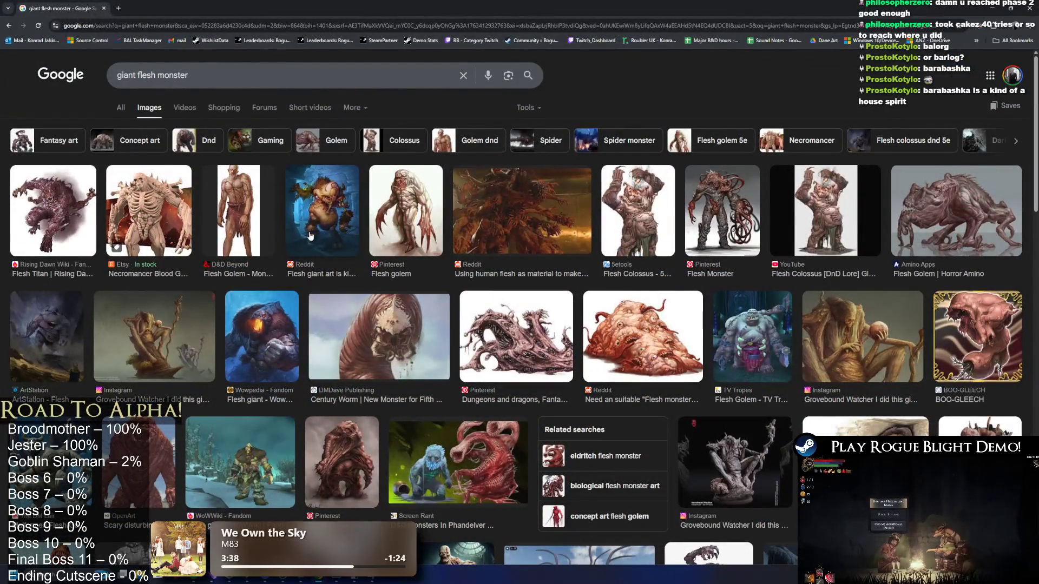
Preview the Flesh Titan, Blood Golem, Flesh Monster and Flesh Colossus images from the giant flesh monster results.
click(56, 204)
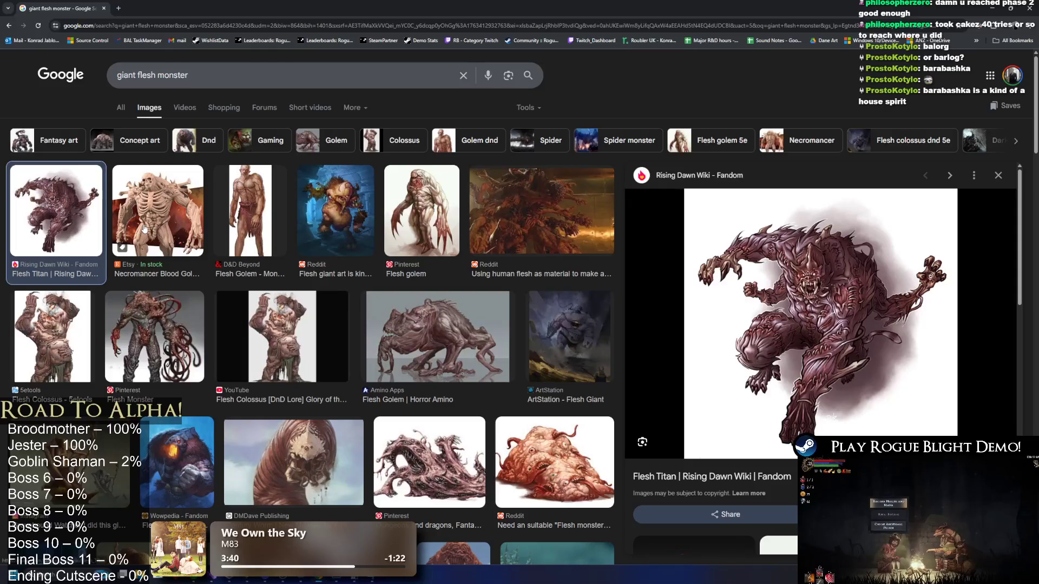
click(143, 230)
click(150, 334)
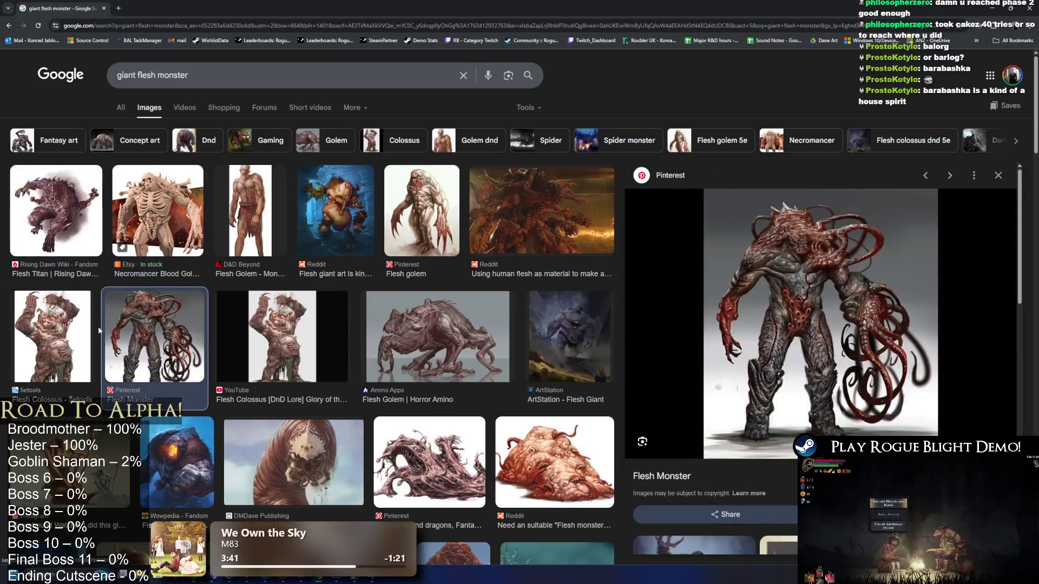
click(81, 331)
scroll(330, 325, down, 5)
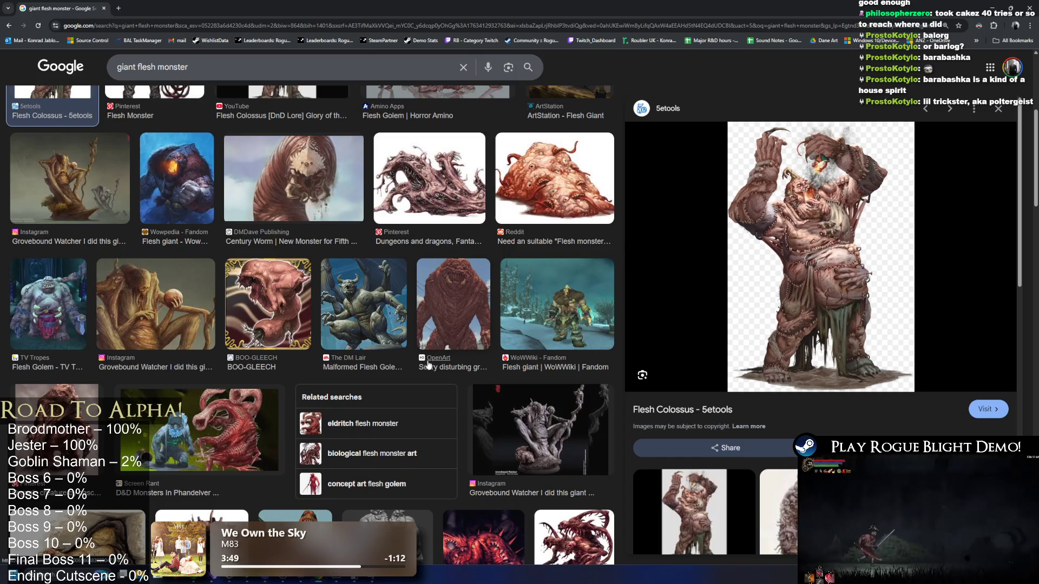
scroll(433, 370, down, 2)
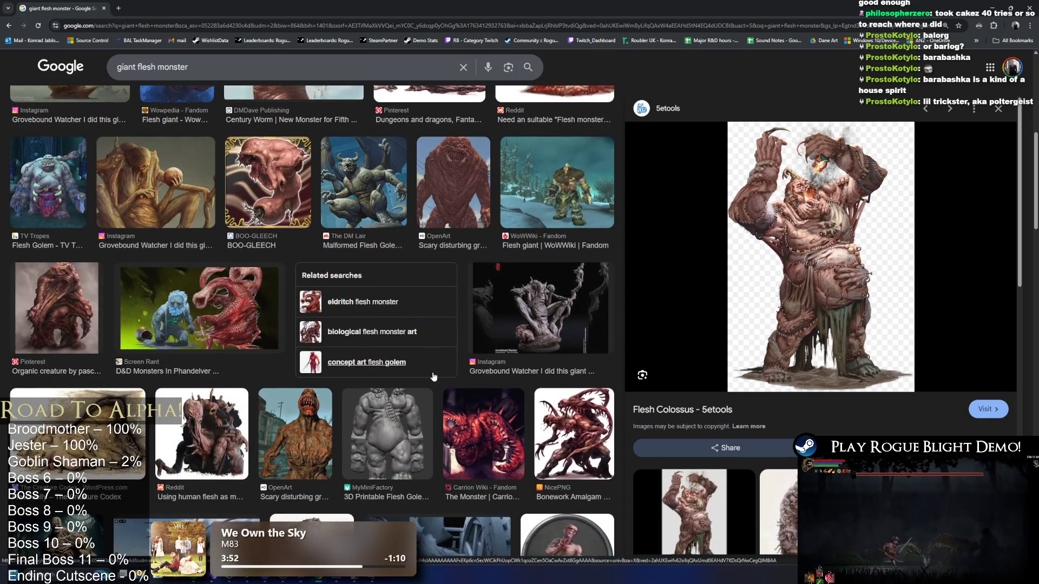
scroll(444, 371, down, 3)
scroll(505, 377, down, 6)
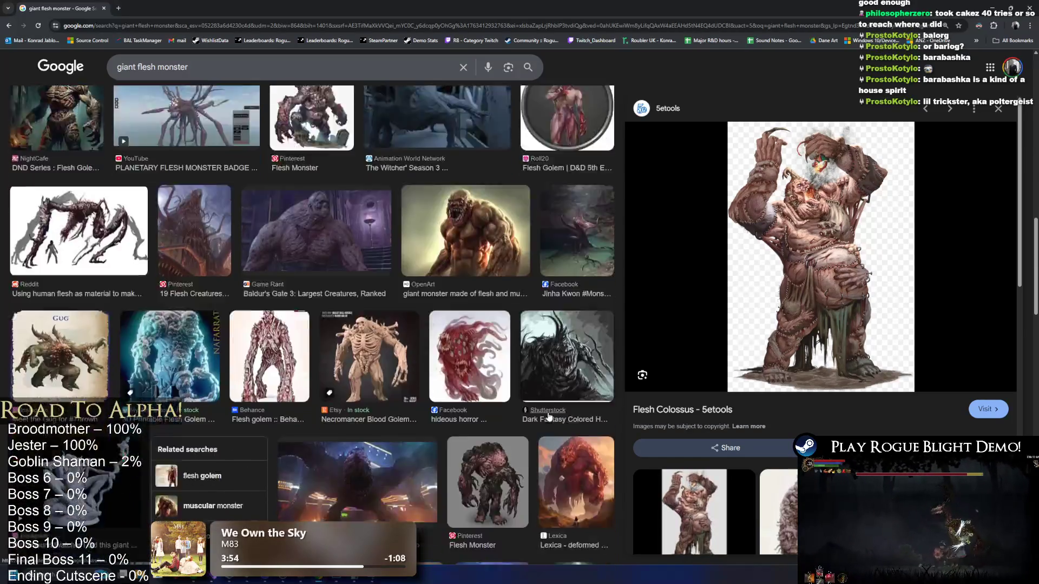
scroll(532, 395, down, 4)
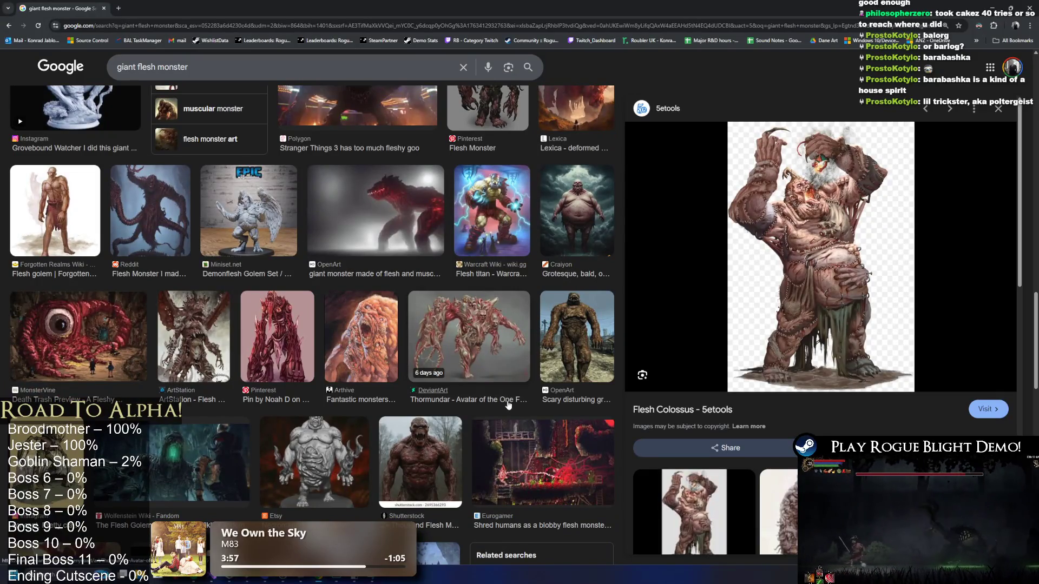
Scroll further through the results, then snap the search window into a screen quarter.
scroll(449, 387, down, 2)
scroll(441, 375, down, 6)
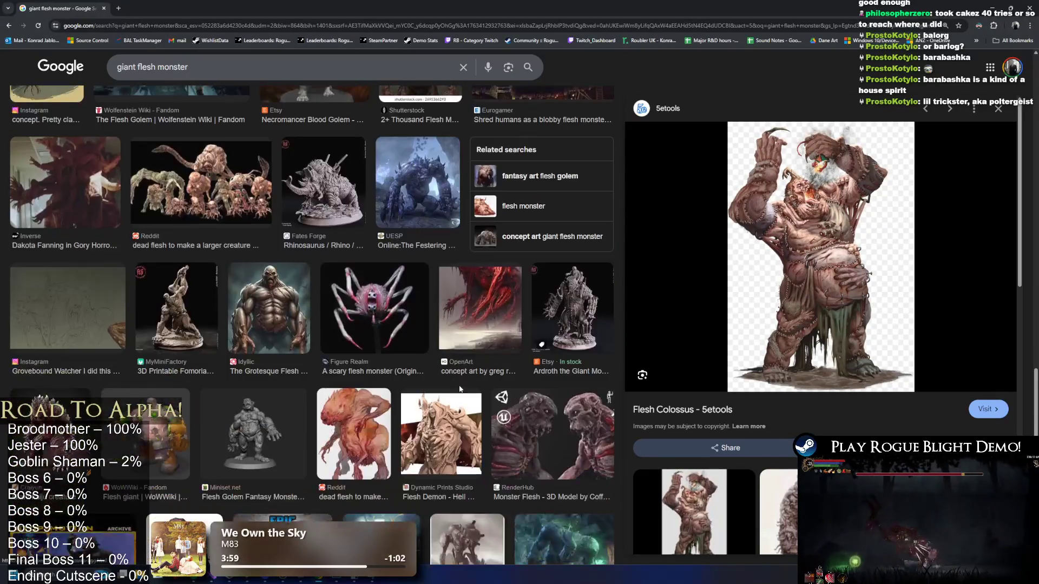
scroll(502, 418, down, 3)
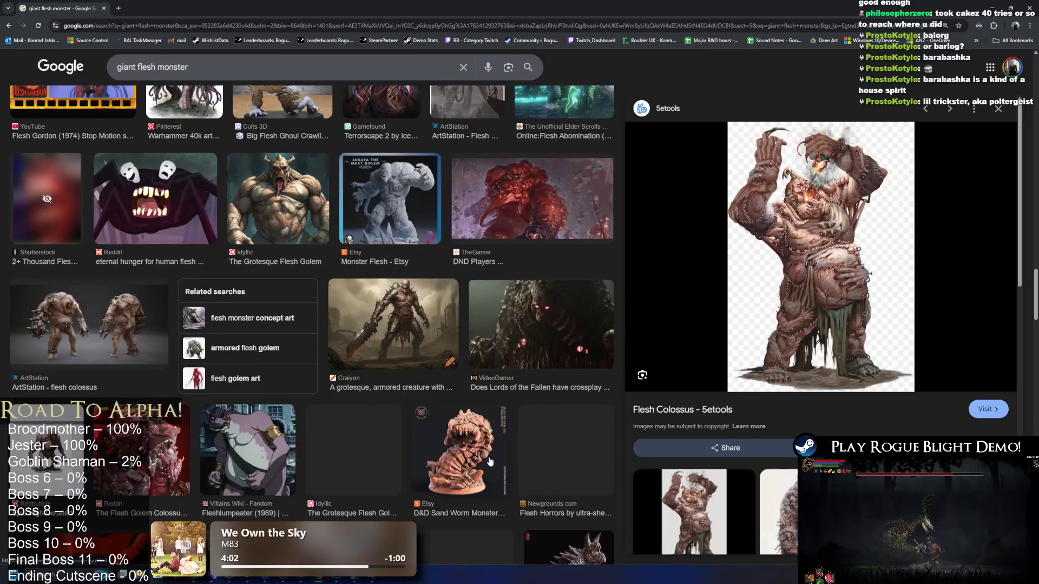
scroll(503, 418, down, 1)
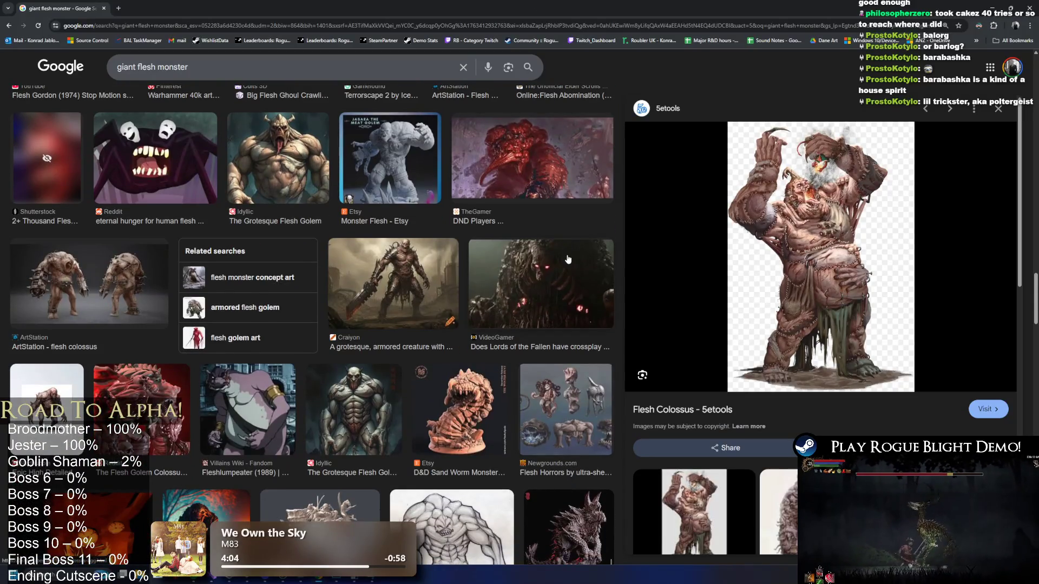
scroll(567, 255, down, 10)
mouse_move(563, 8)
mouse_down()
mouse_move(392, 18)
mouse_move(781, 13)
mouse_up()
key(alt+Tab)
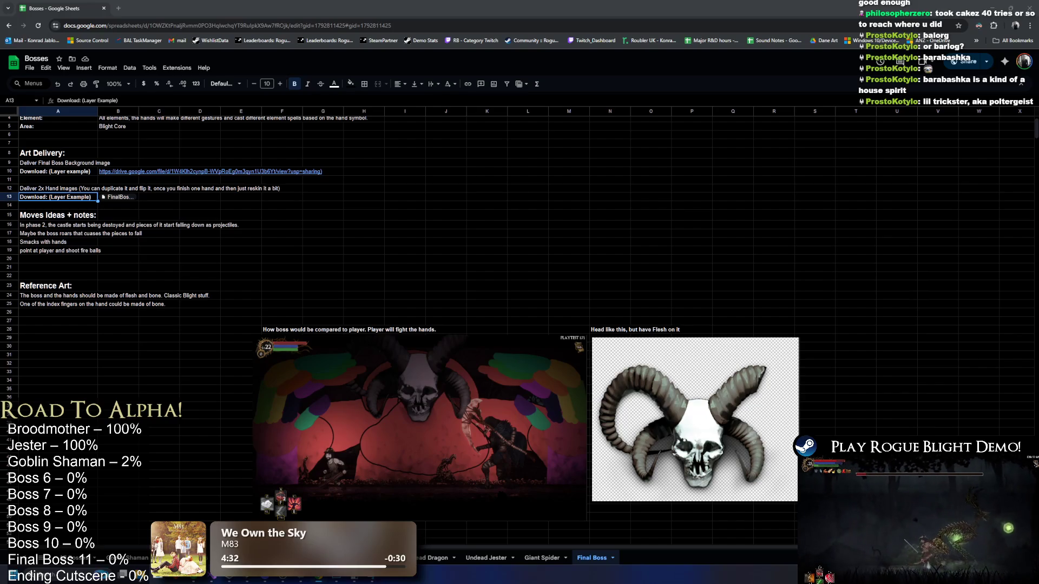
Select the gameplay mockup screenshot and snip the horned-skull reference image with Win+Shift+S.
click(484, 425)
key(super+shift+s)
drag(592, 338, 798, 502)
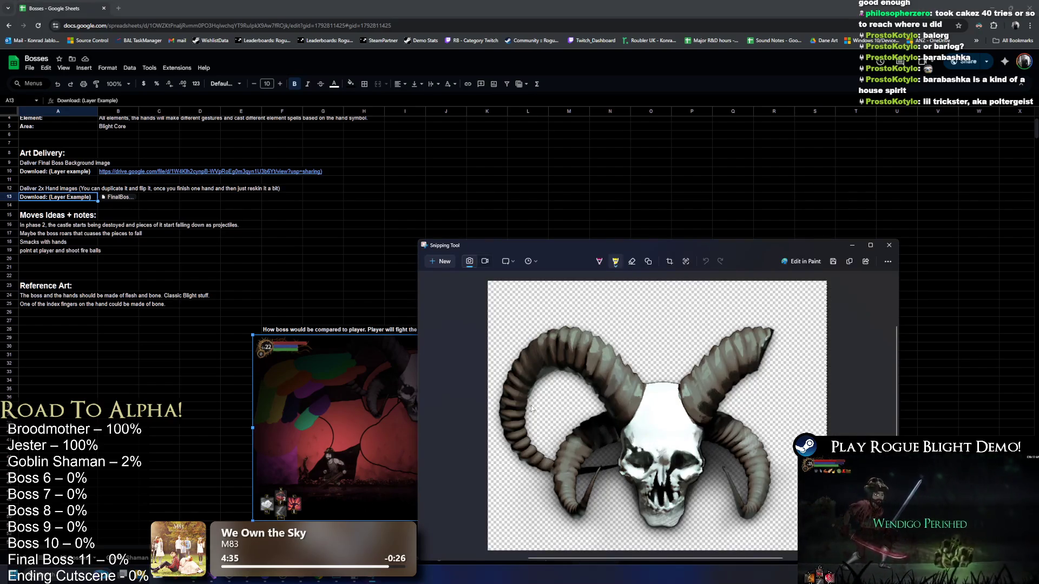
key(alt+Tab)
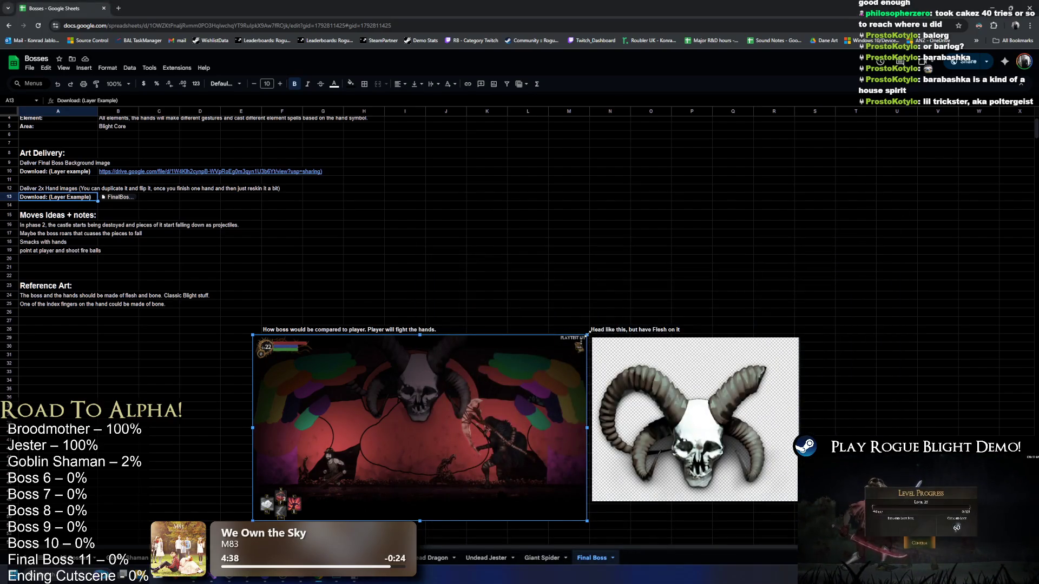
Enlarge the gameplay mockup across most of the sheet and take a rectangle snip of it.
drag(588, 335, 957, 128)
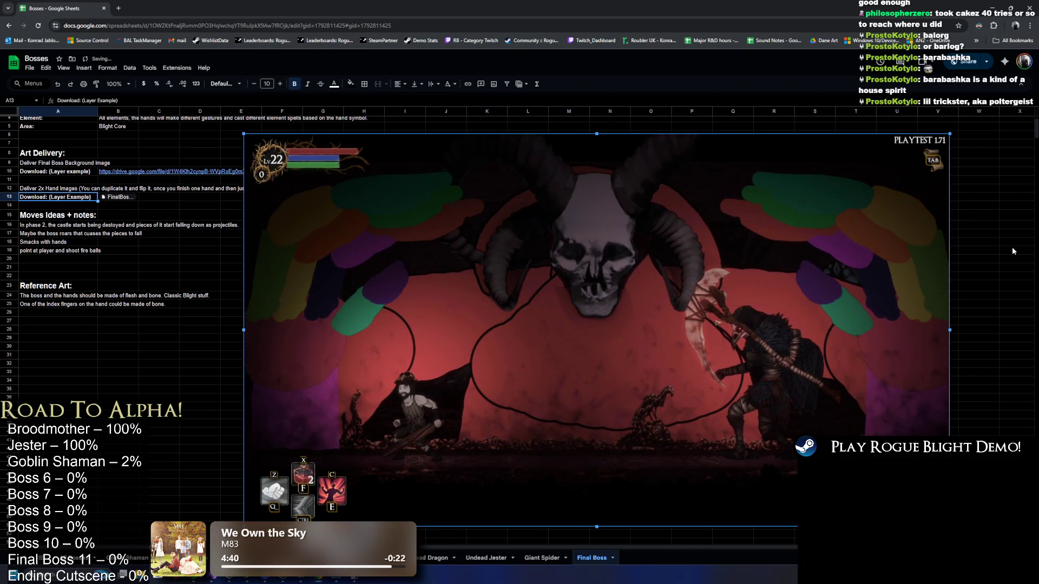
key(super)
text(snip)
key(Return)
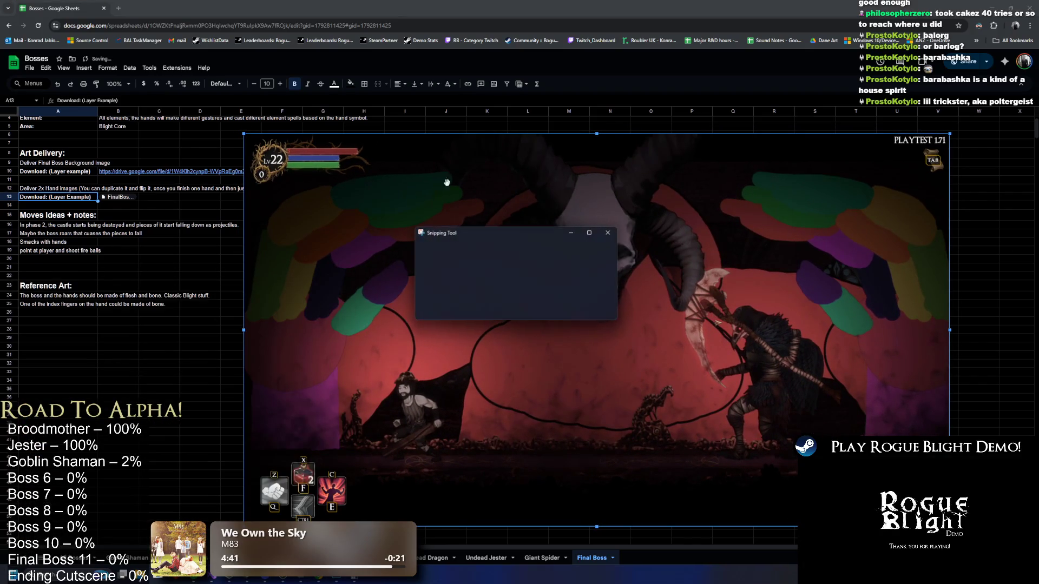
click(438, 262)
drag(245, 134, 780, 372)
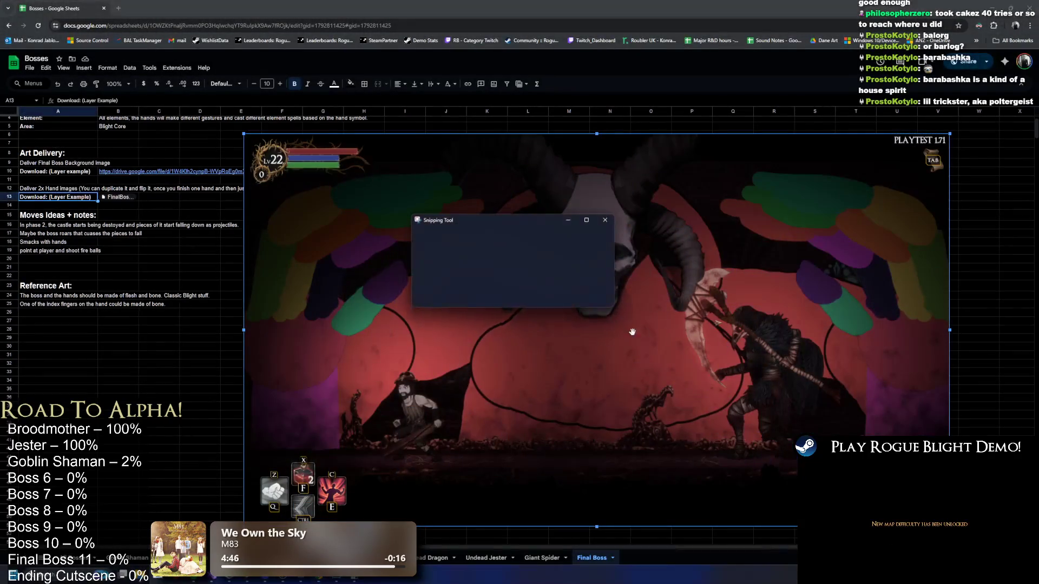
Apply an option to the captured snip, close Snipping Tool, and shrink the mockup back beside the skull.
right_click(632, 332)
click(668, 397)
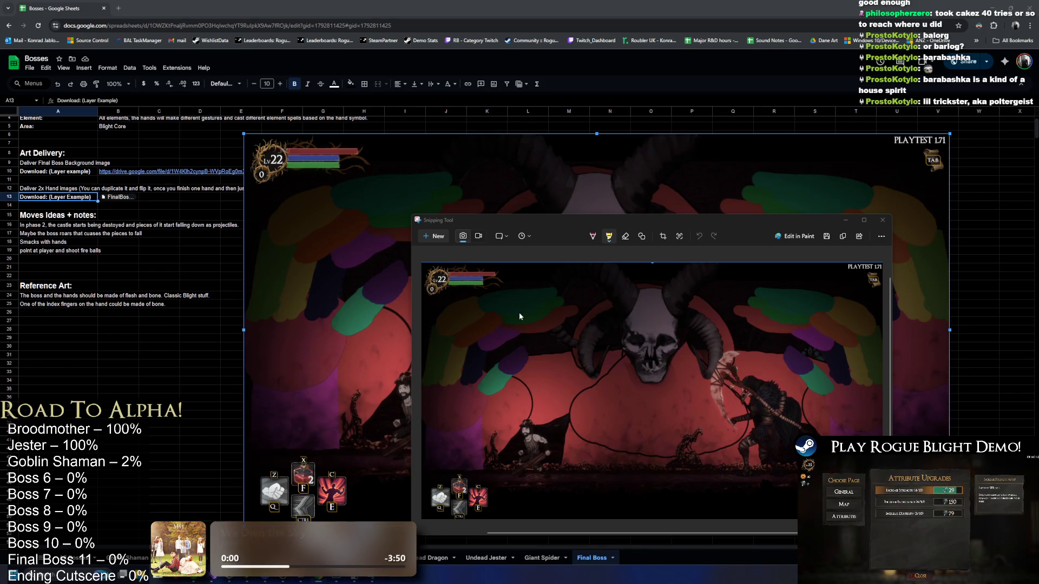
click(882, 220)
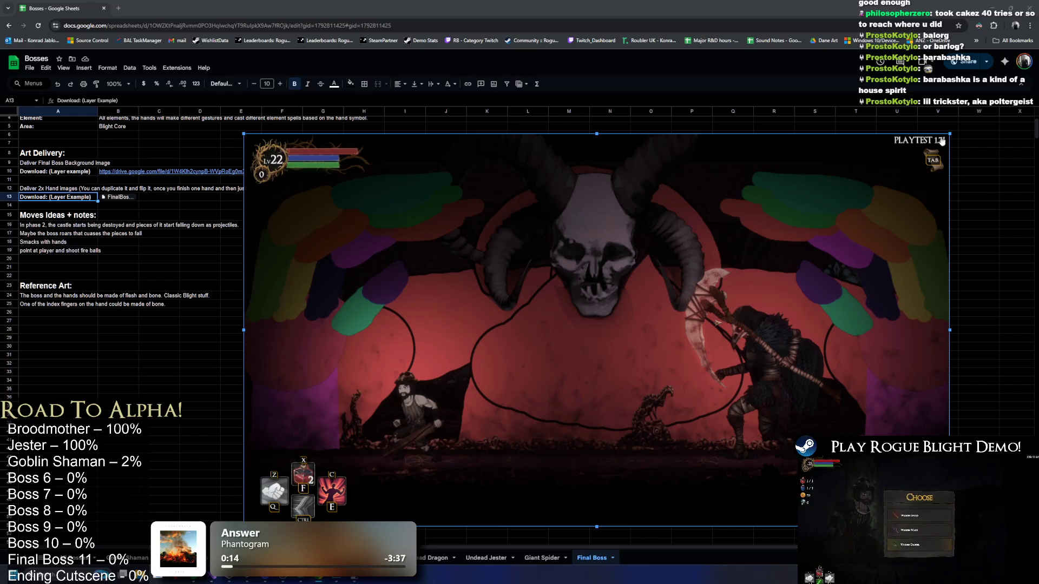
drag(950, 134, 544, 346)
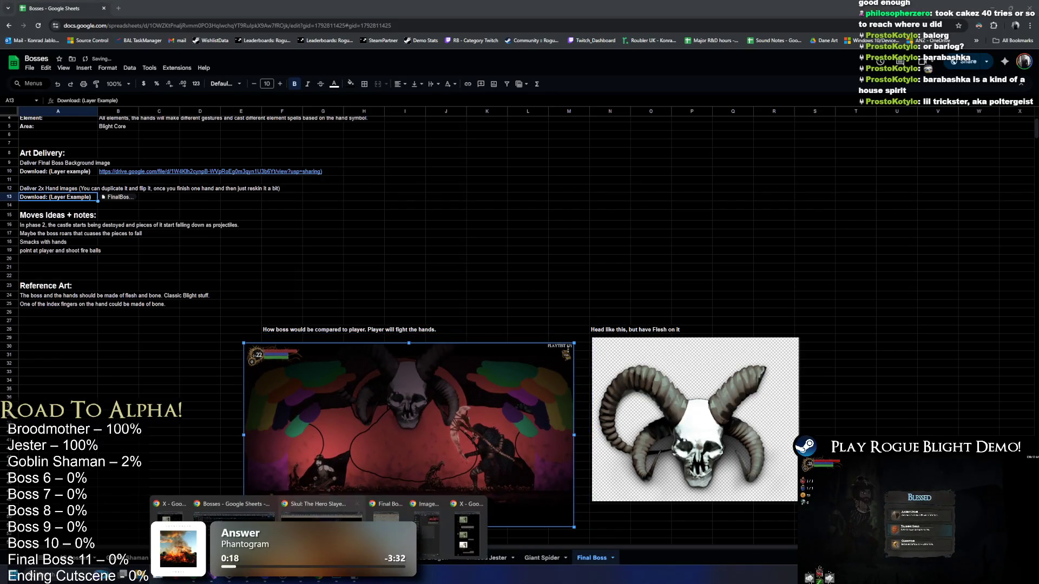
Bring up the skull file in Photoshop from the taskbar and quit Photoshop, answering the save prompt.
click(316, 580)
click(317, 580)
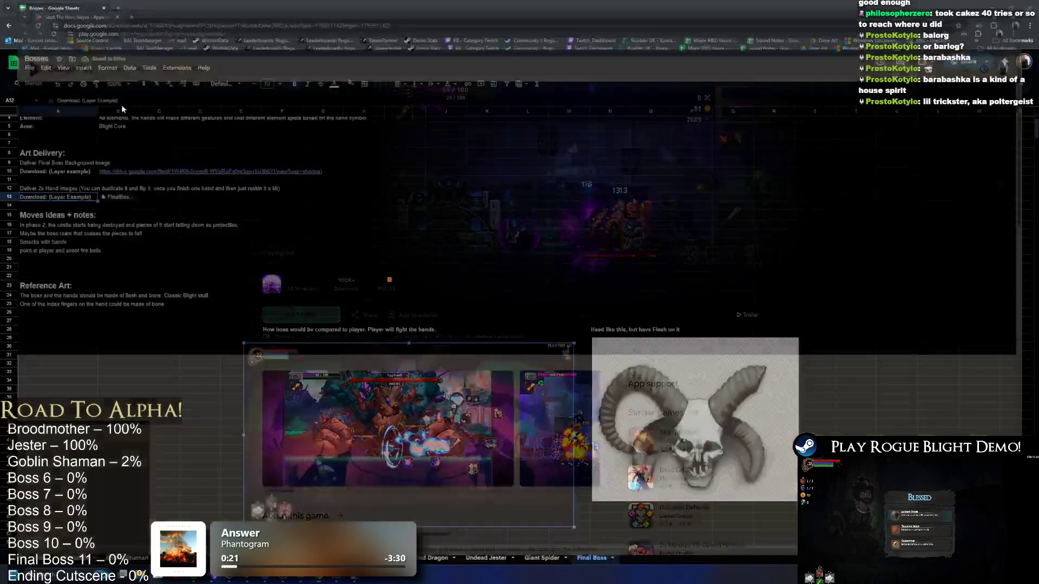
click(330, 578)
click(331, 578)
click(336, 579)
click(1028, 4)
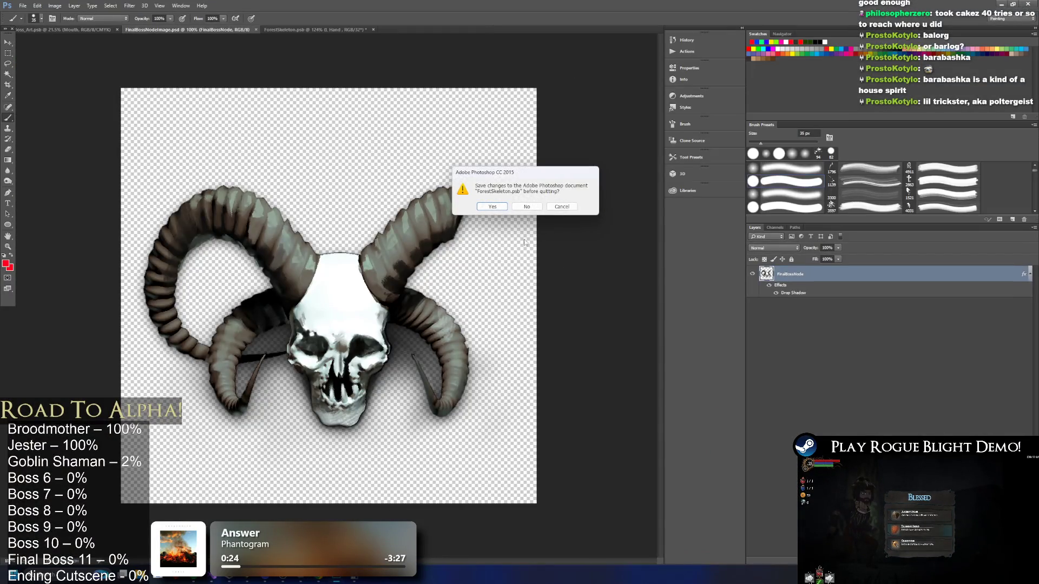
click(472, 278)
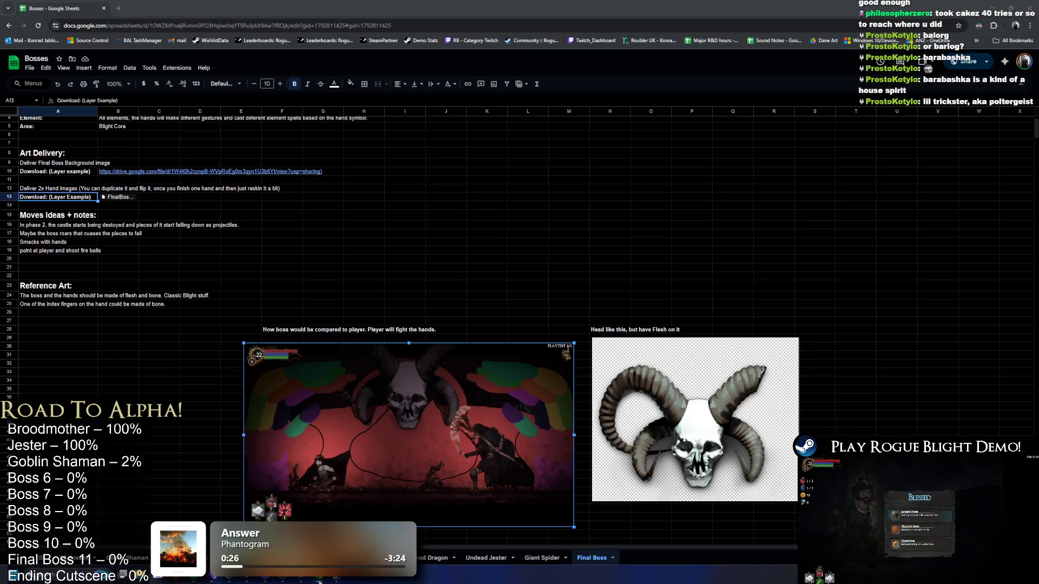